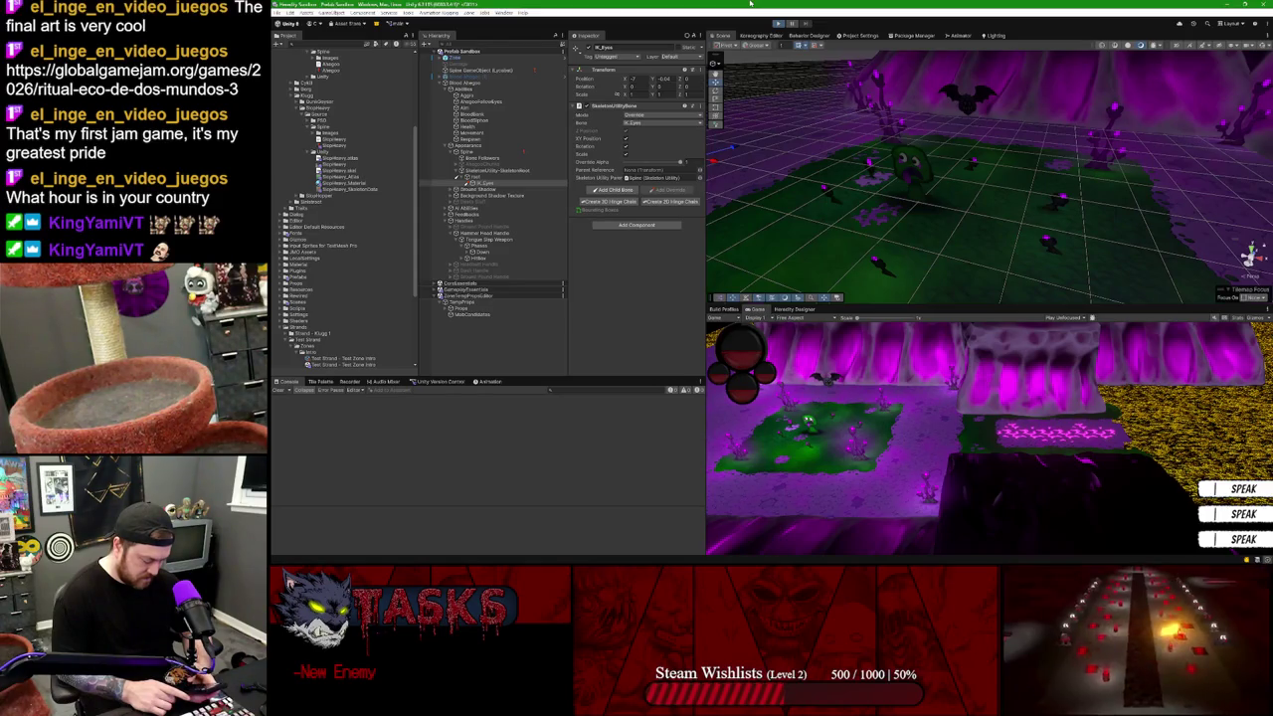
Step: Start play mode with Ctrl+P and maximize the running game view
key(ctrl+p)
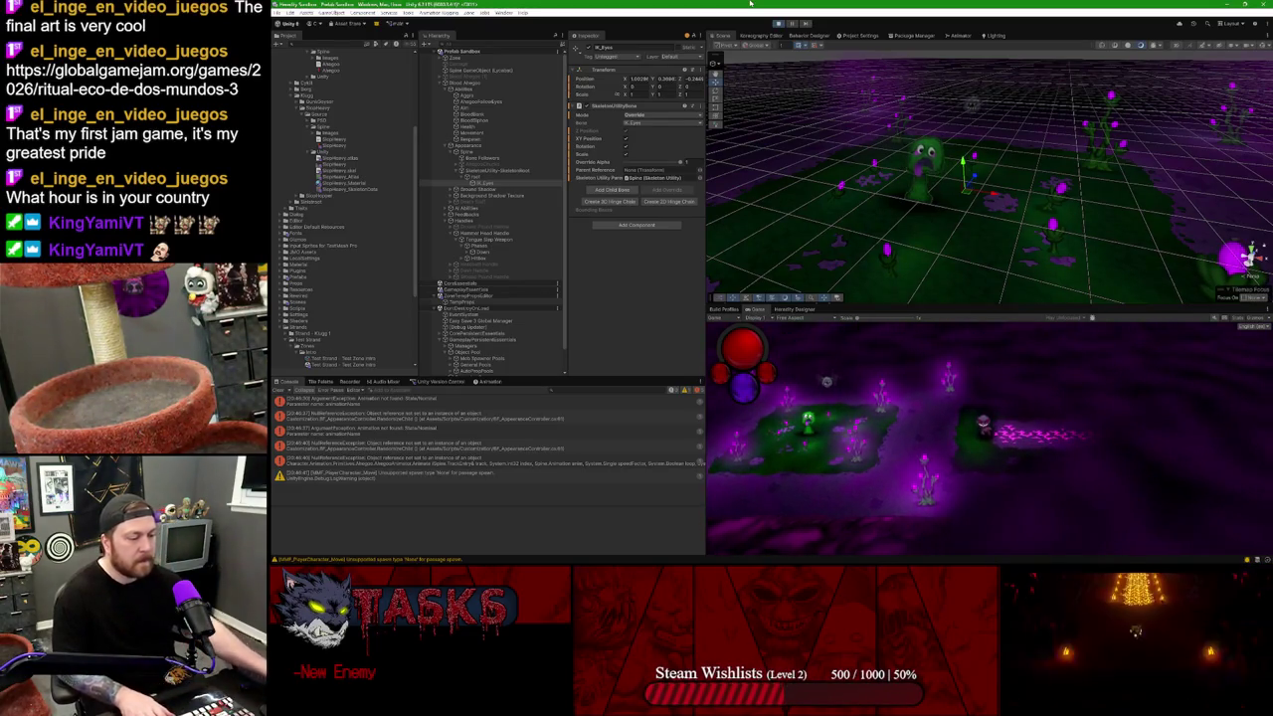
double_click(749, 311)
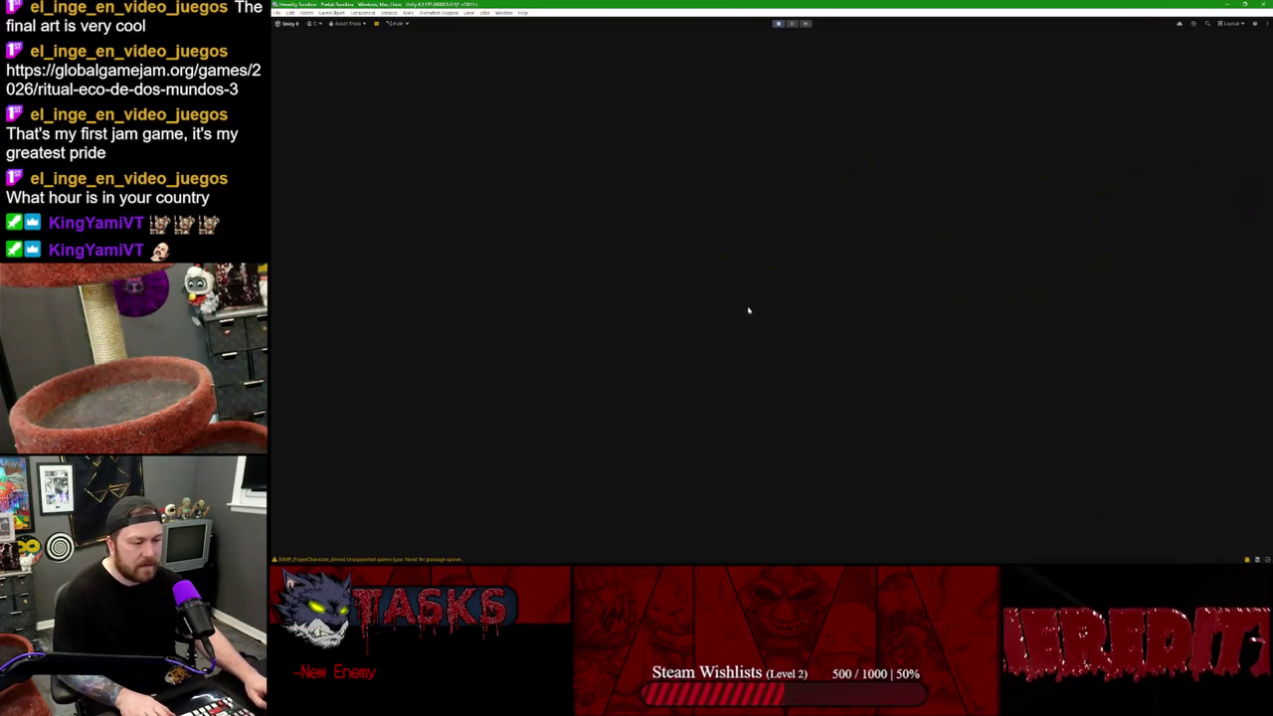
Step: Walk the green worm left and right across the grass patch toward the enemy
key(d)
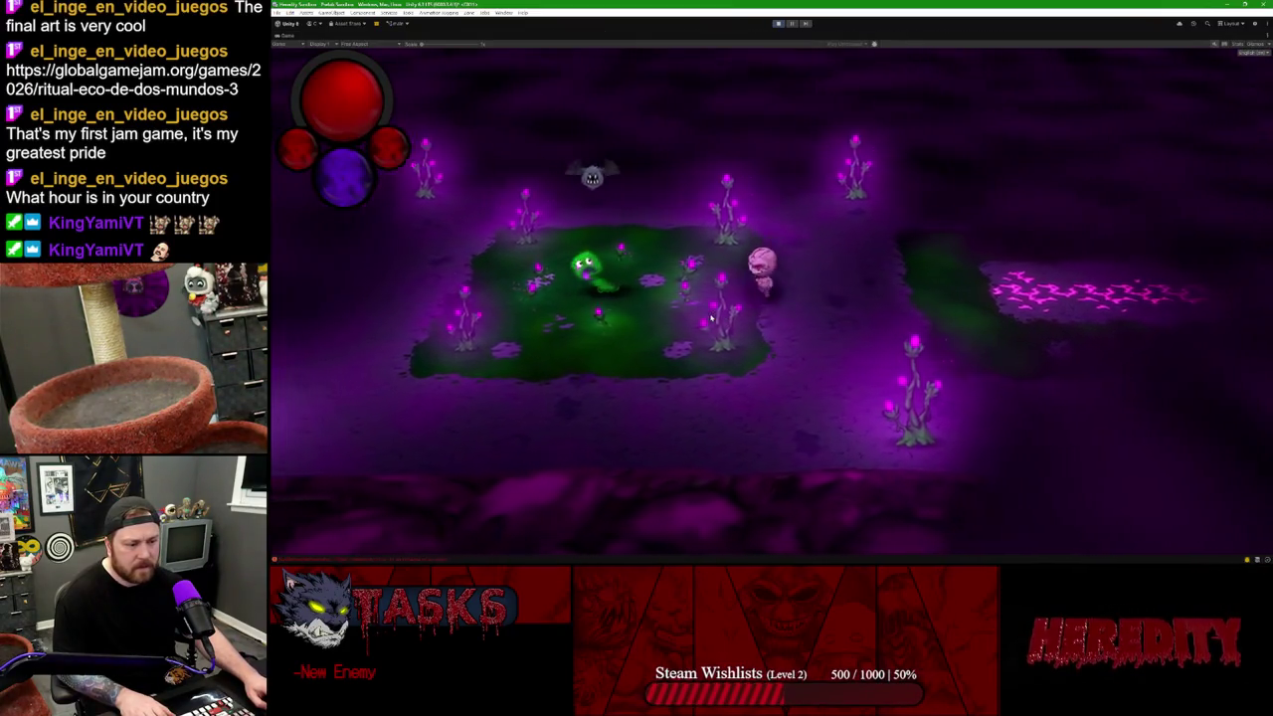
key(a)
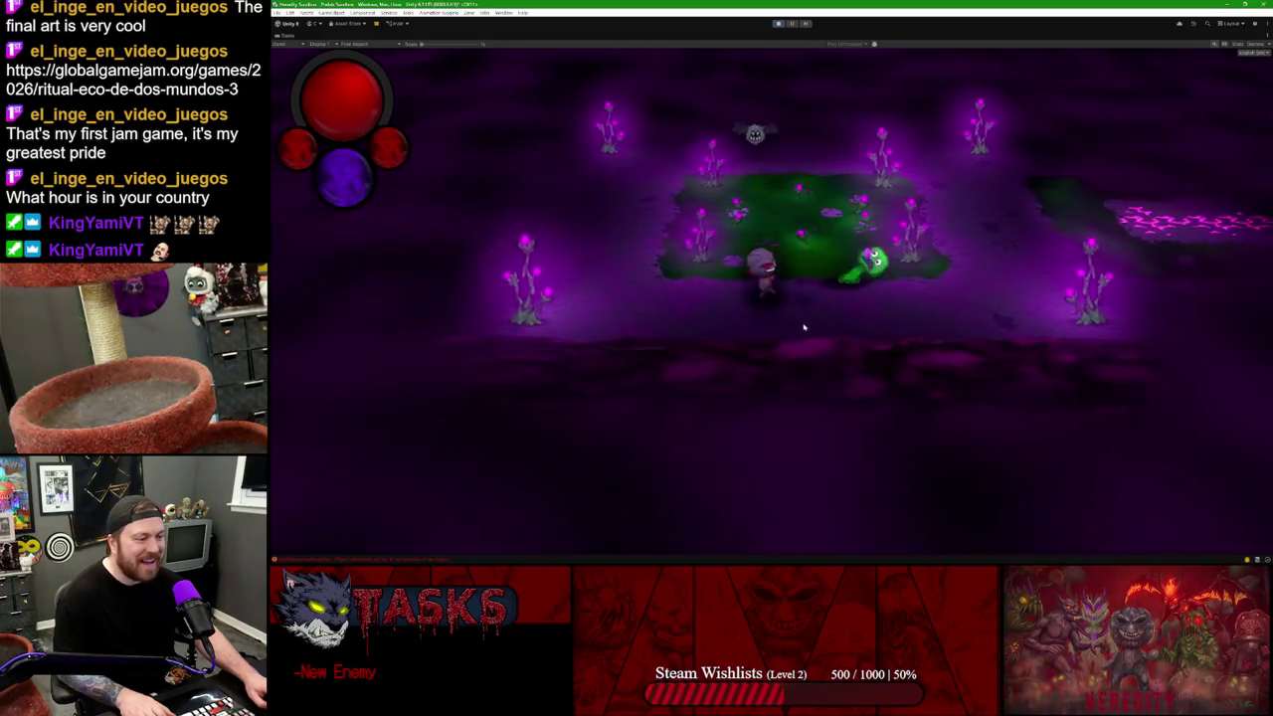
key(a)
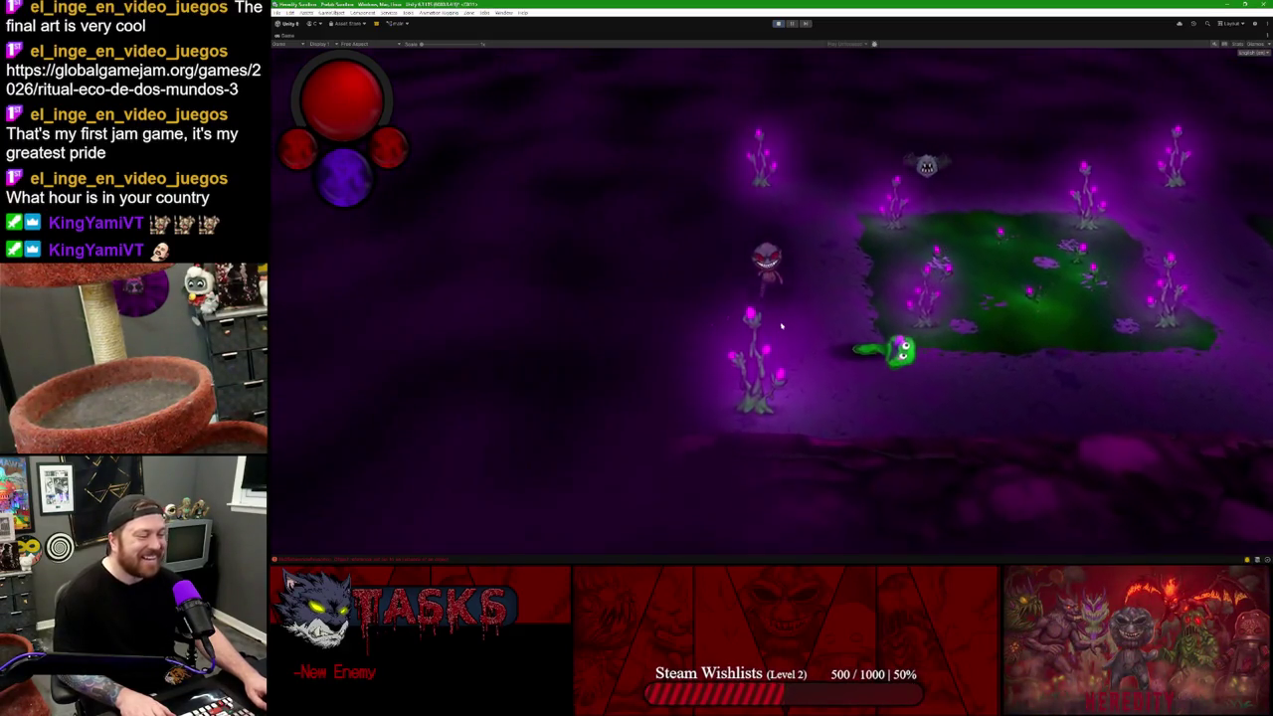
key(d)
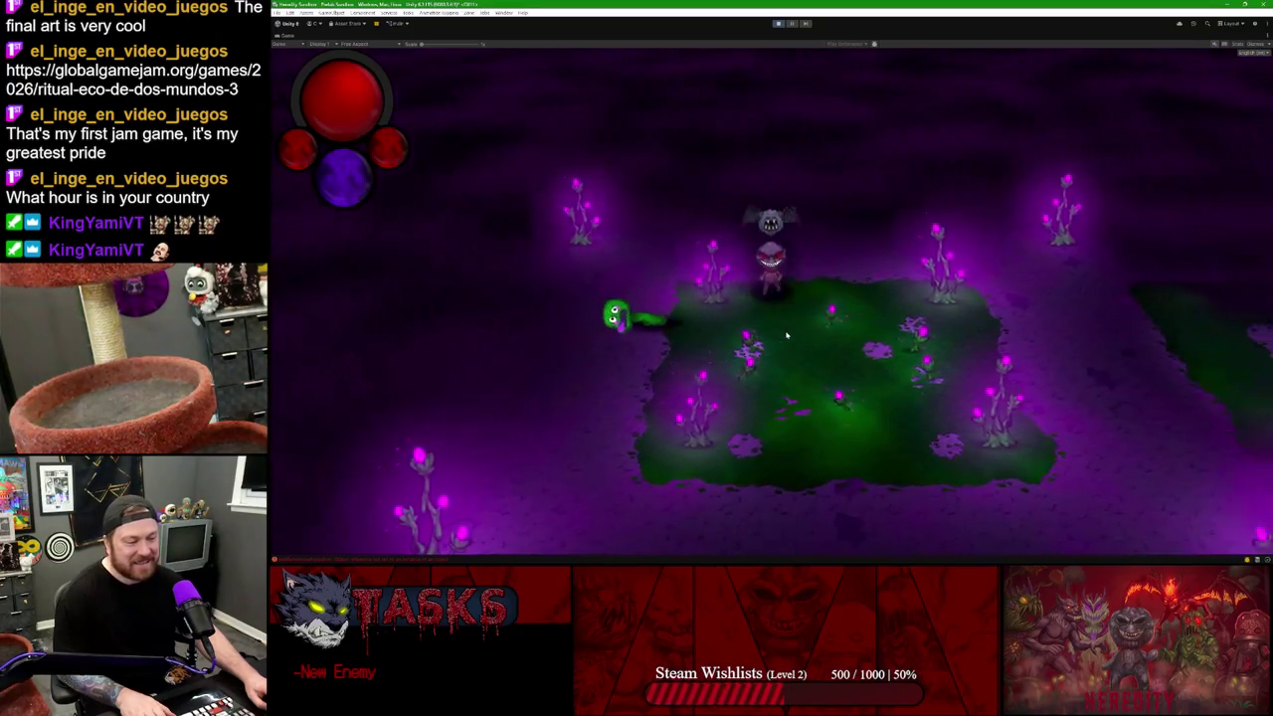
key(d)
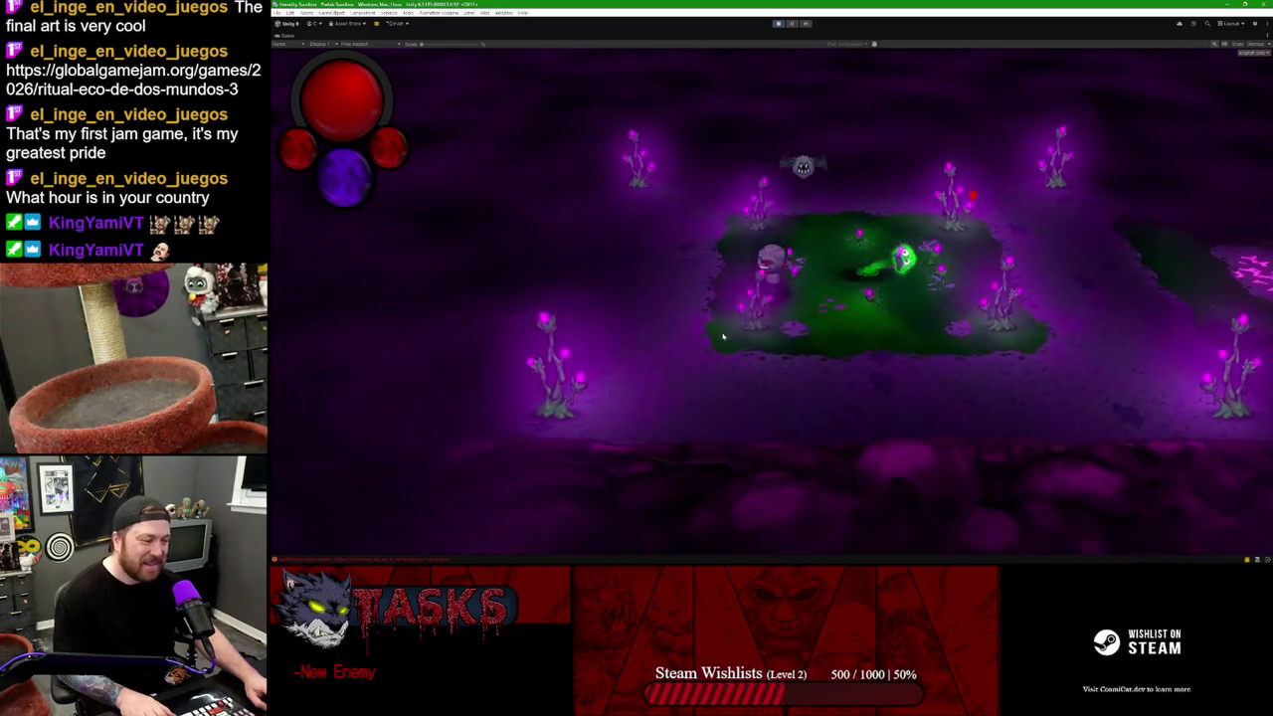
key(a)
key(d)
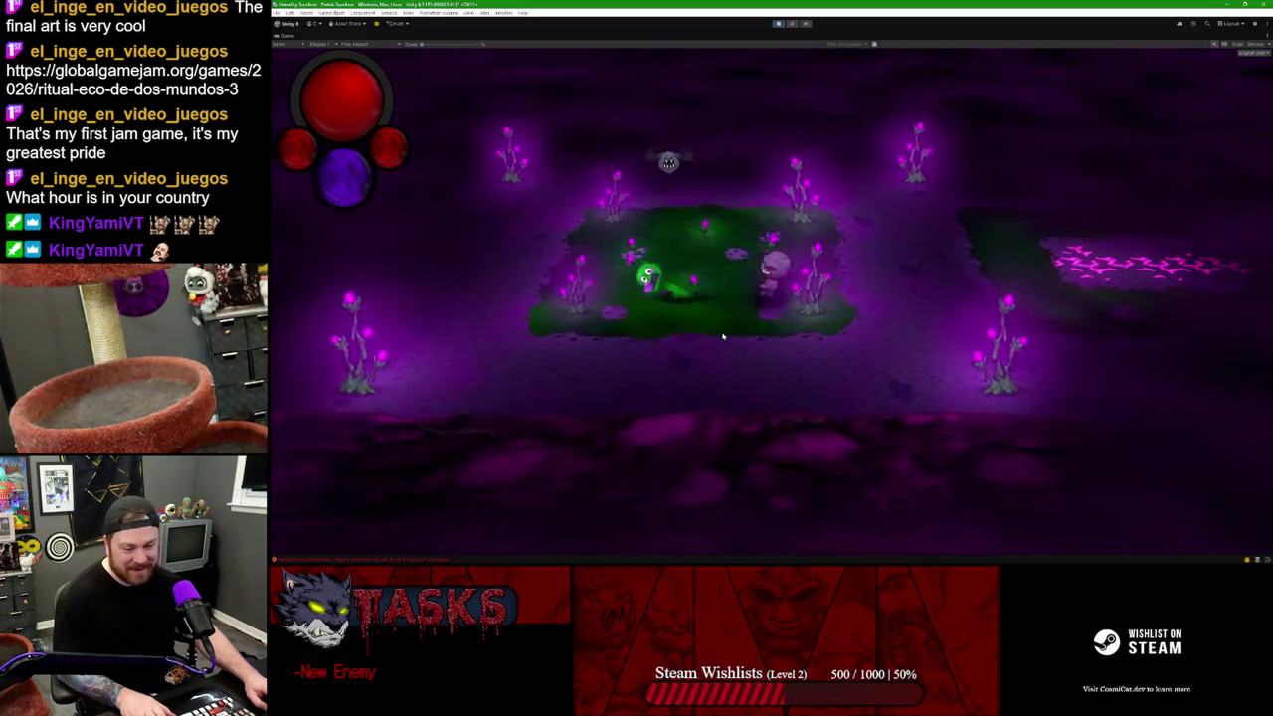
Step: Move the worm diagonally up-left and down-left, then walk it right past the enemy
key(w)
key(a)
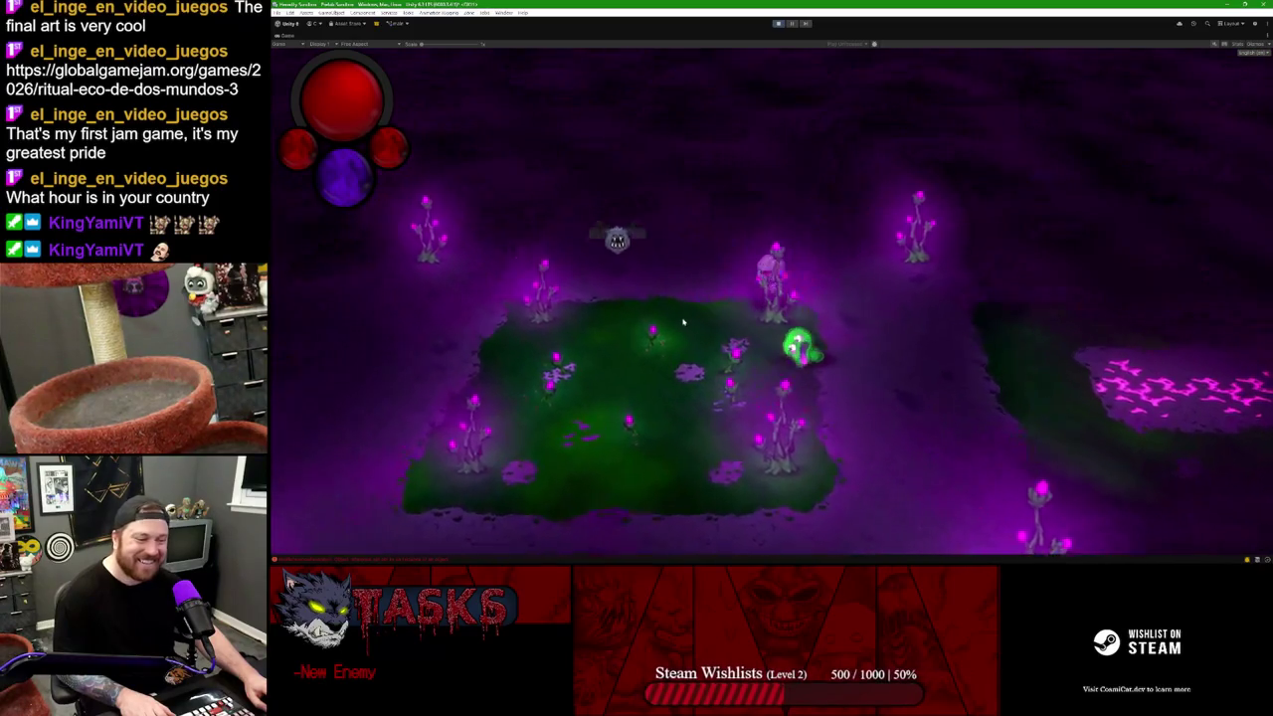
key(s)
key(a)
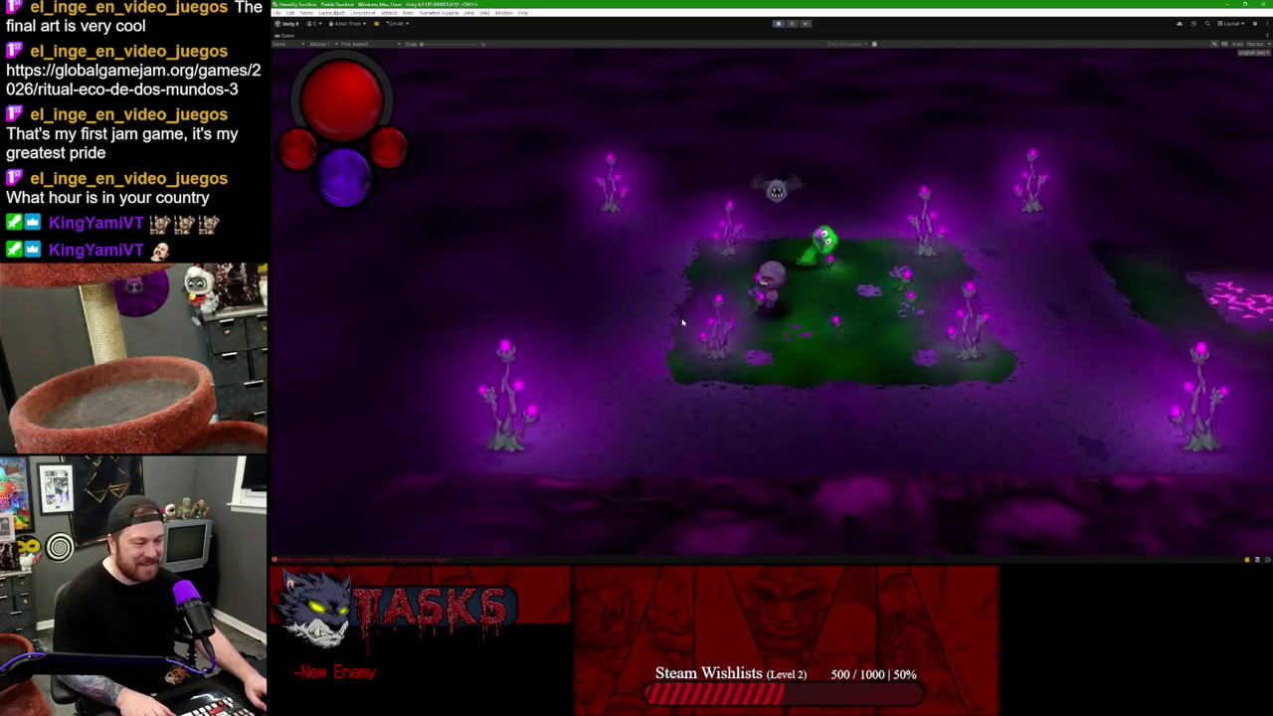
key(d)
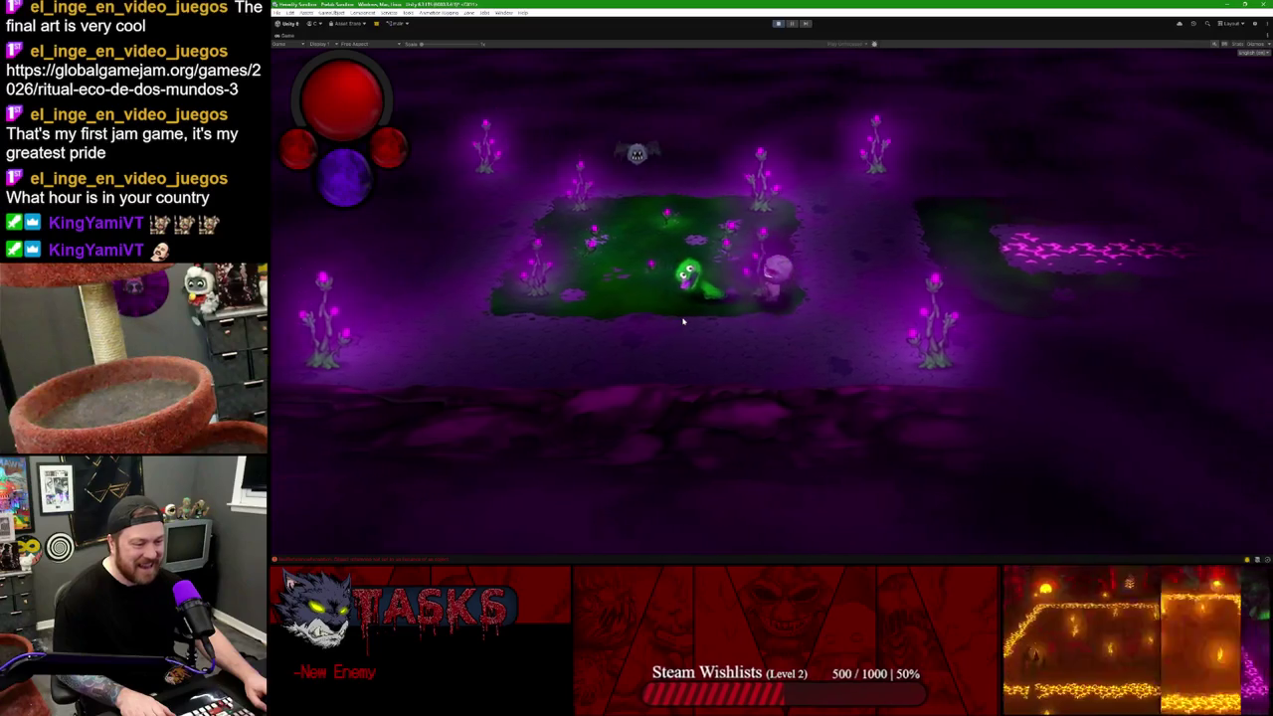
key(d)
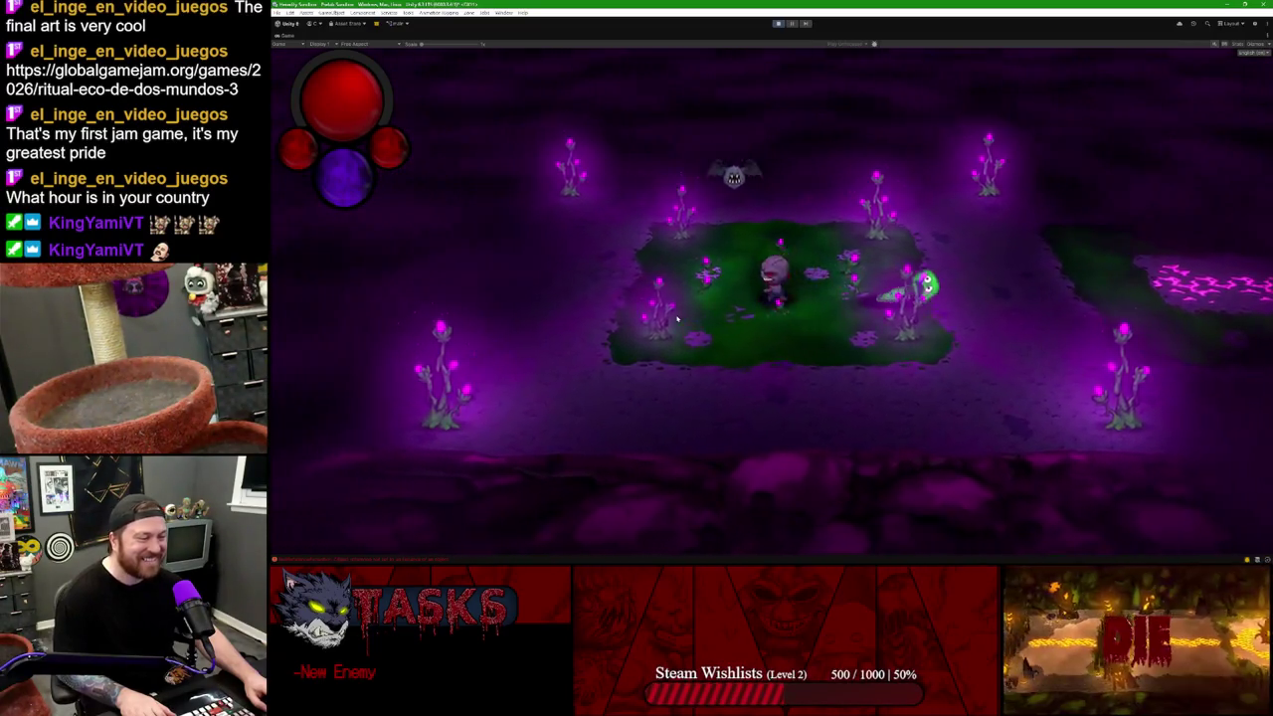
key(d)
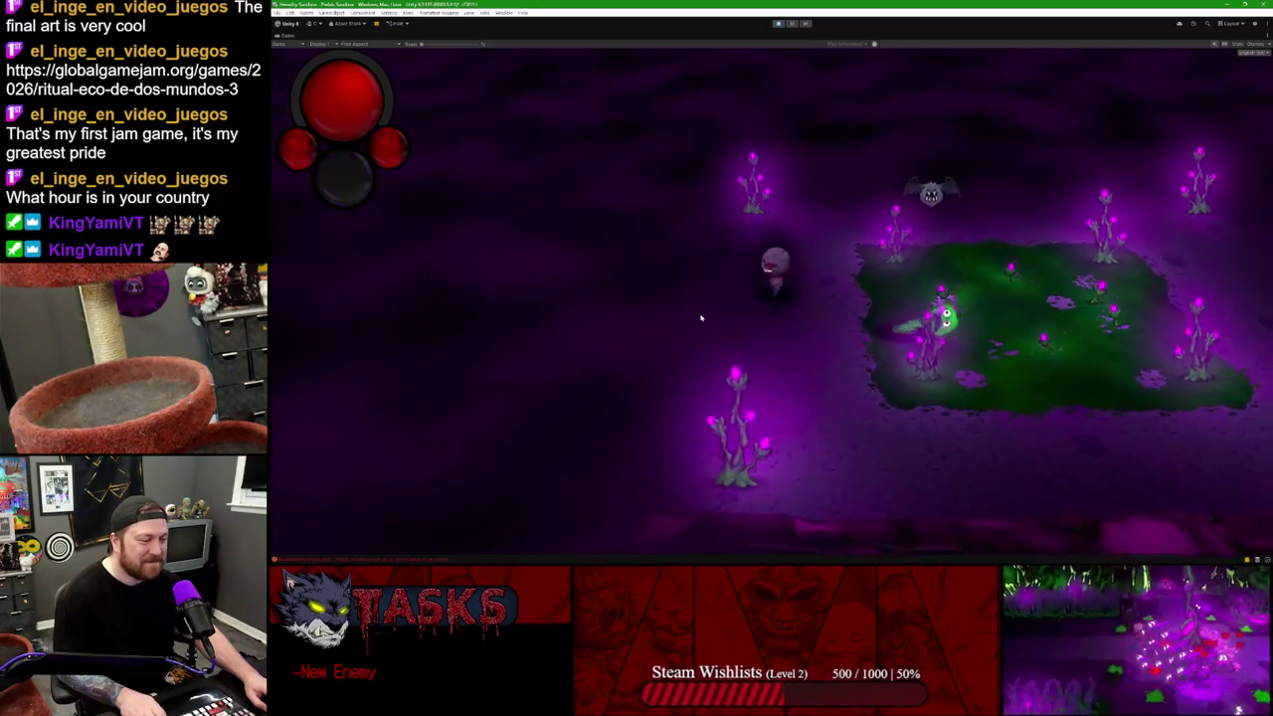
key(d)
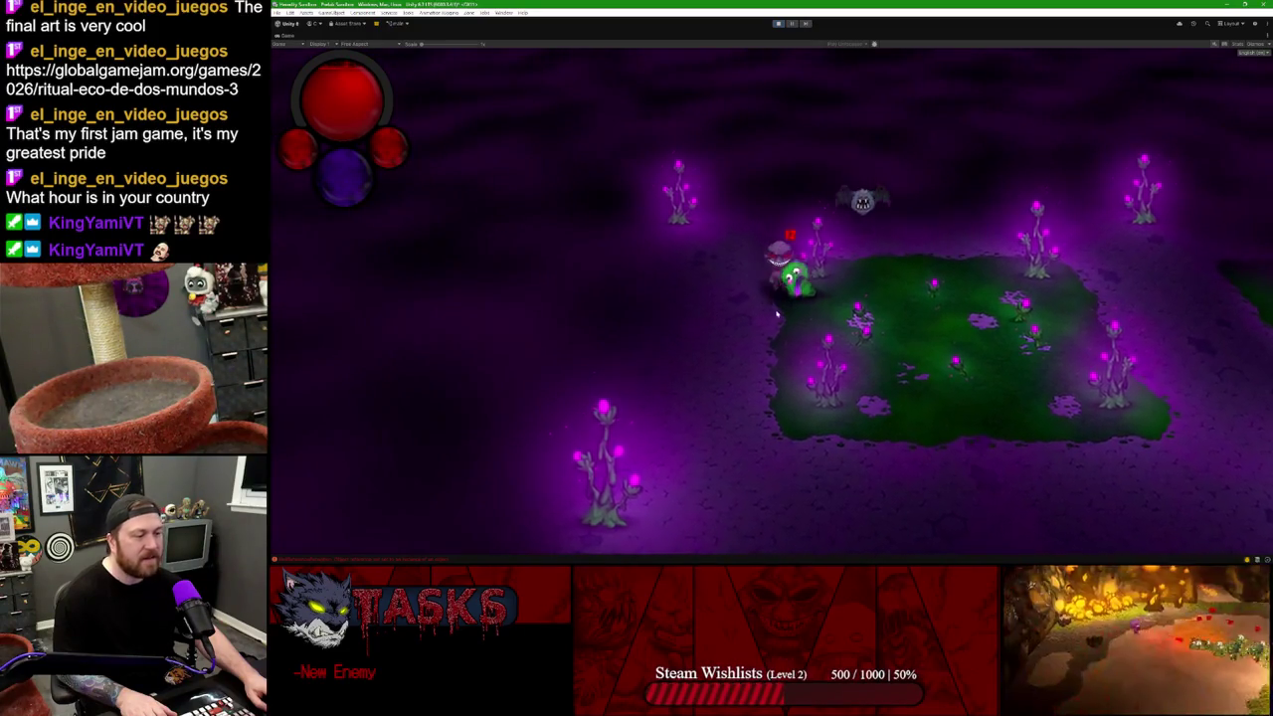
key(d)
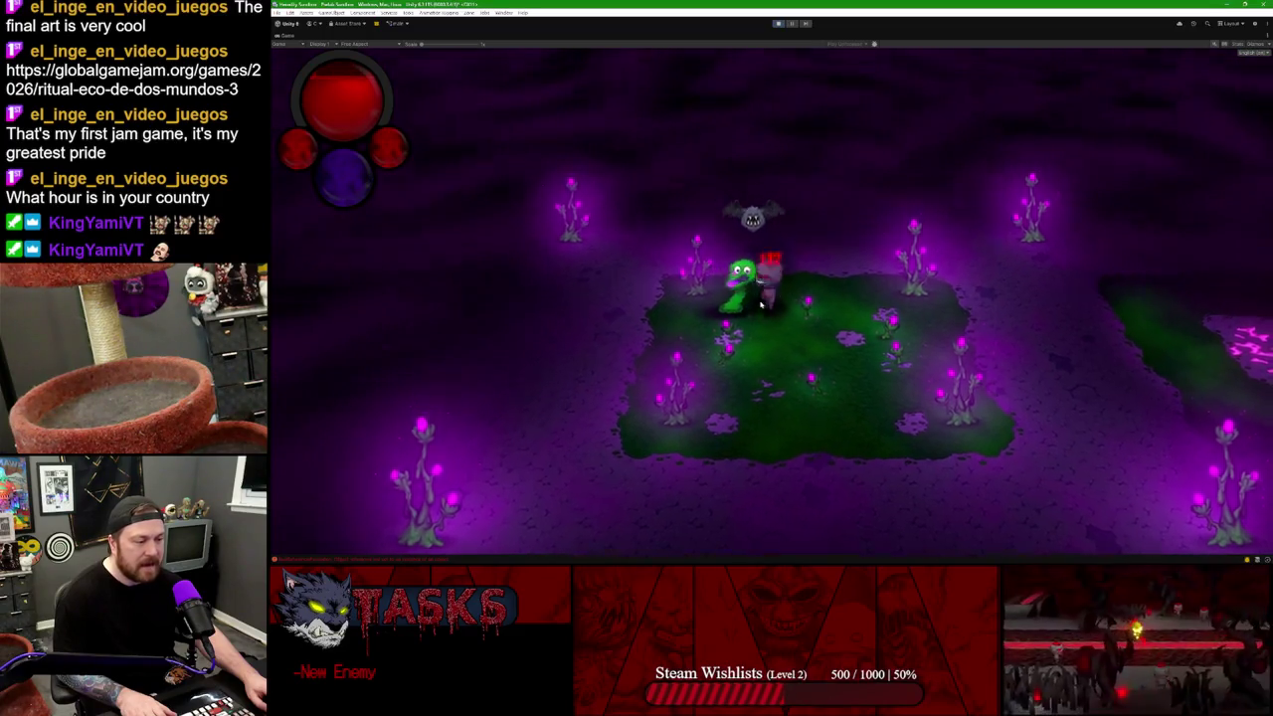
Step: Steer the worm left and right around the grass patch while the enemy chases
key(s)
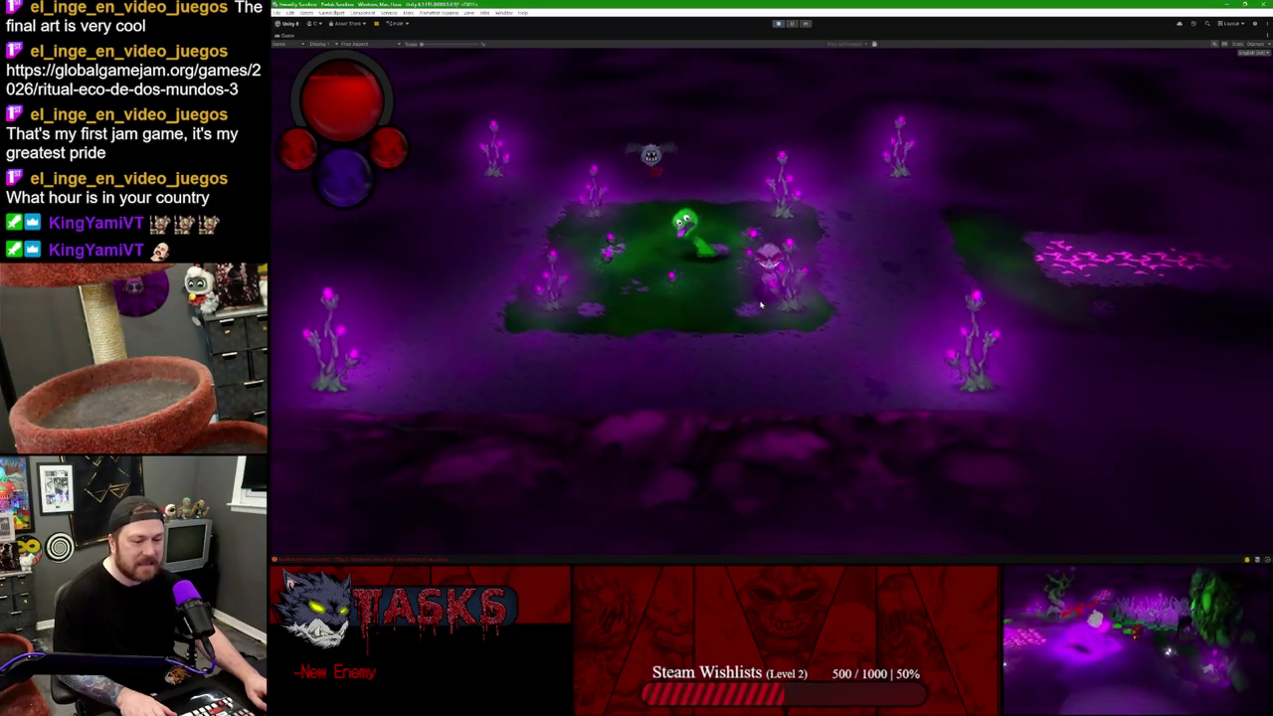
key(a)
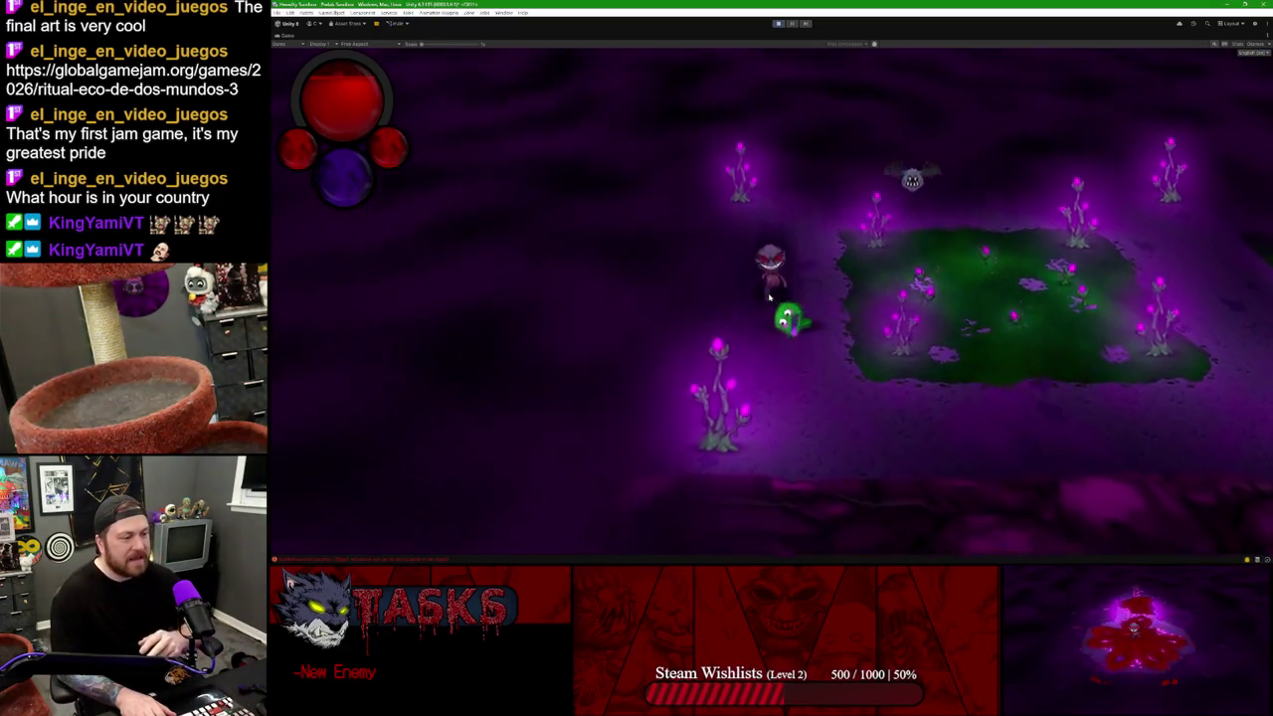
key(d)
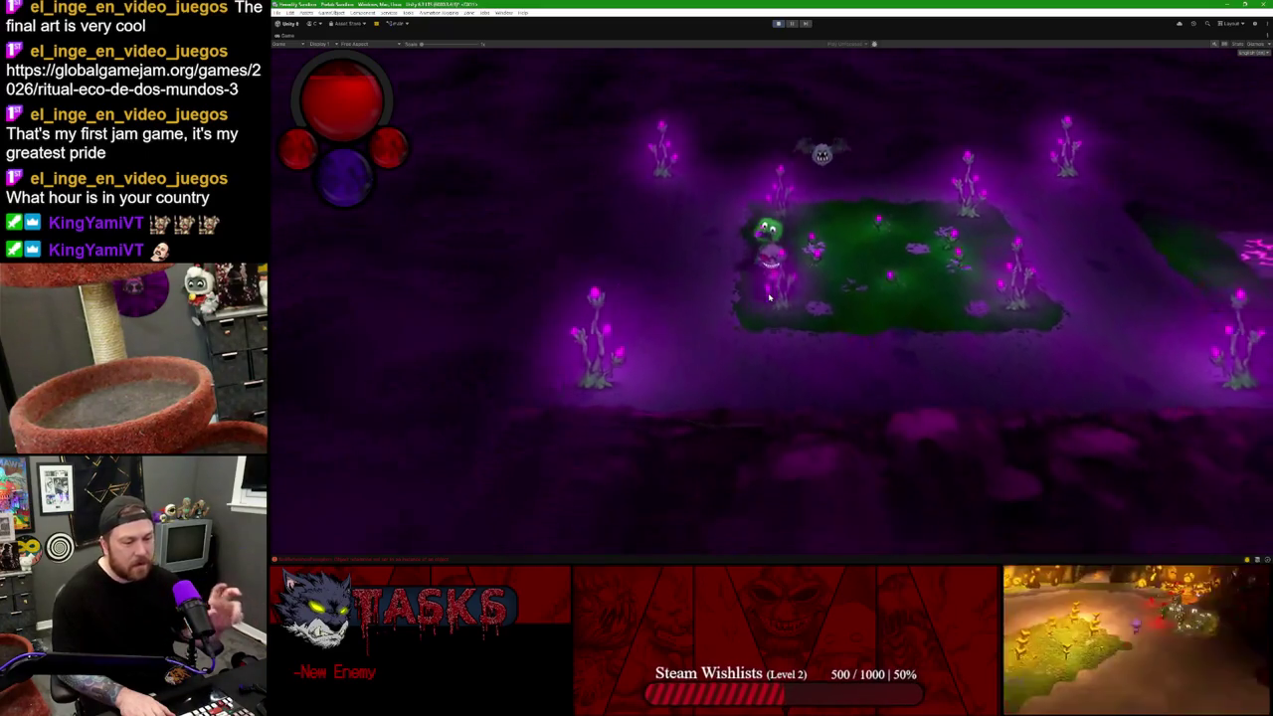
key(a)
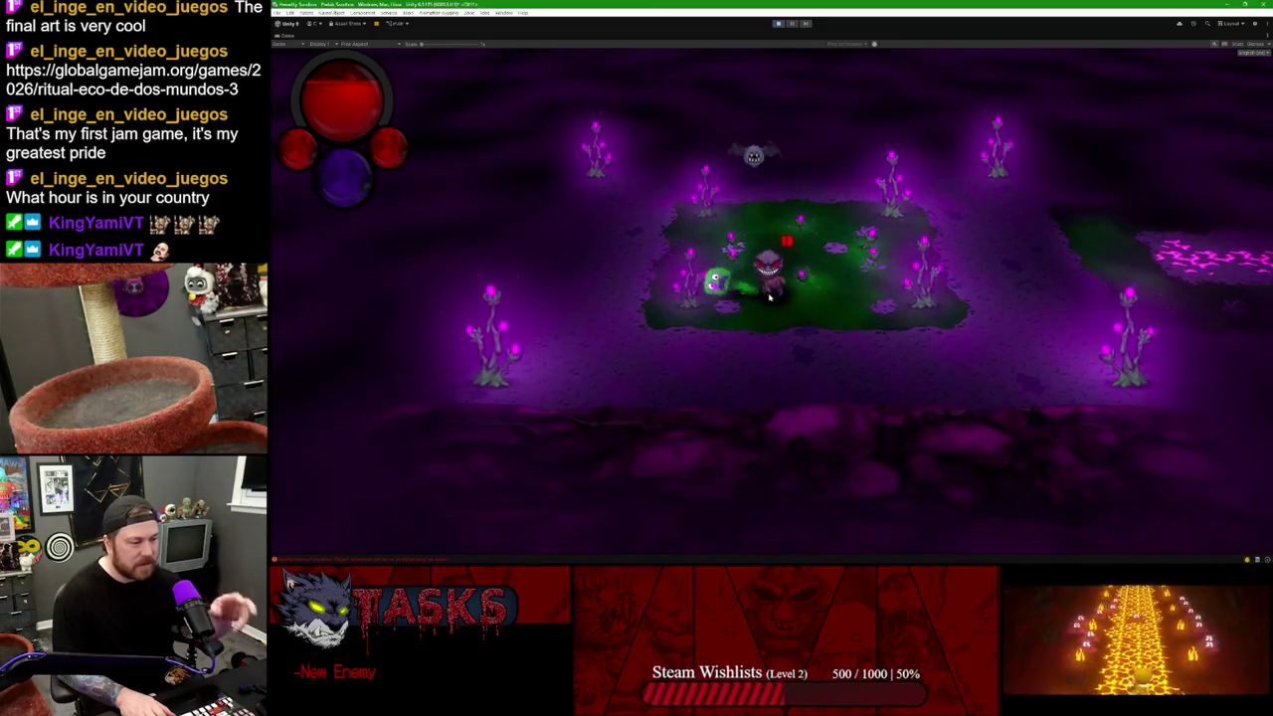
key(d)
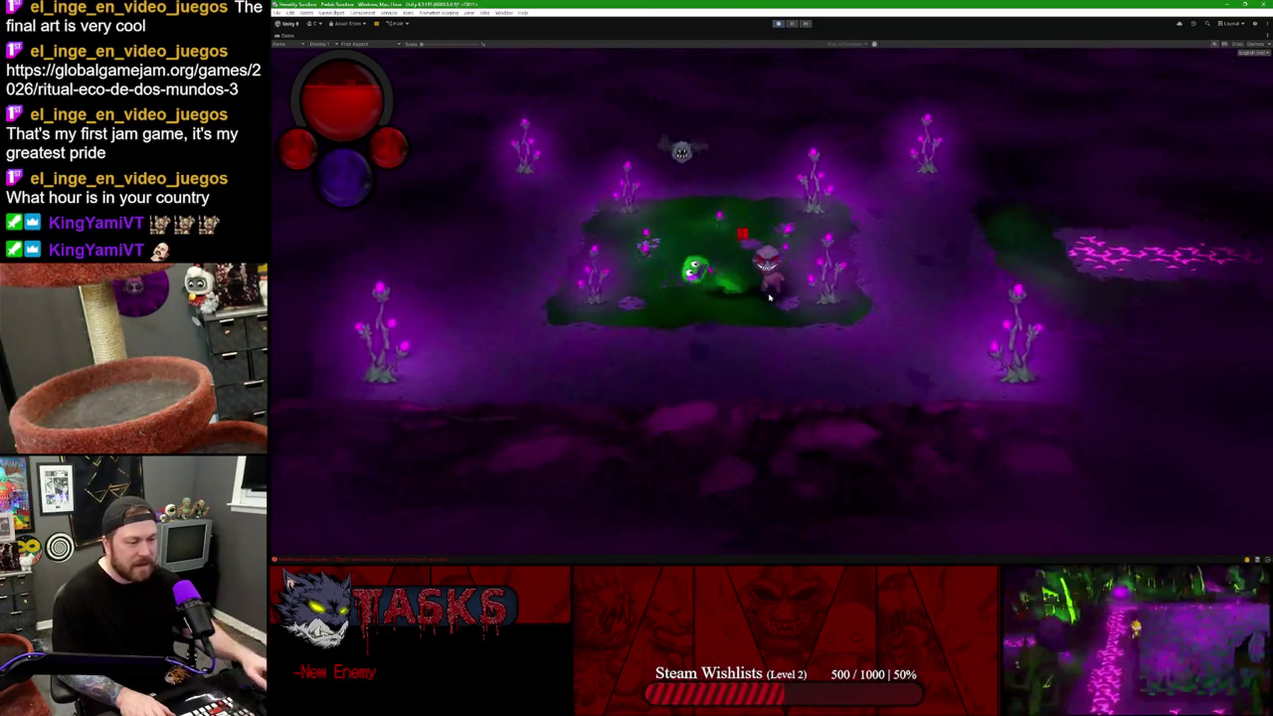
key(w)
key(d)
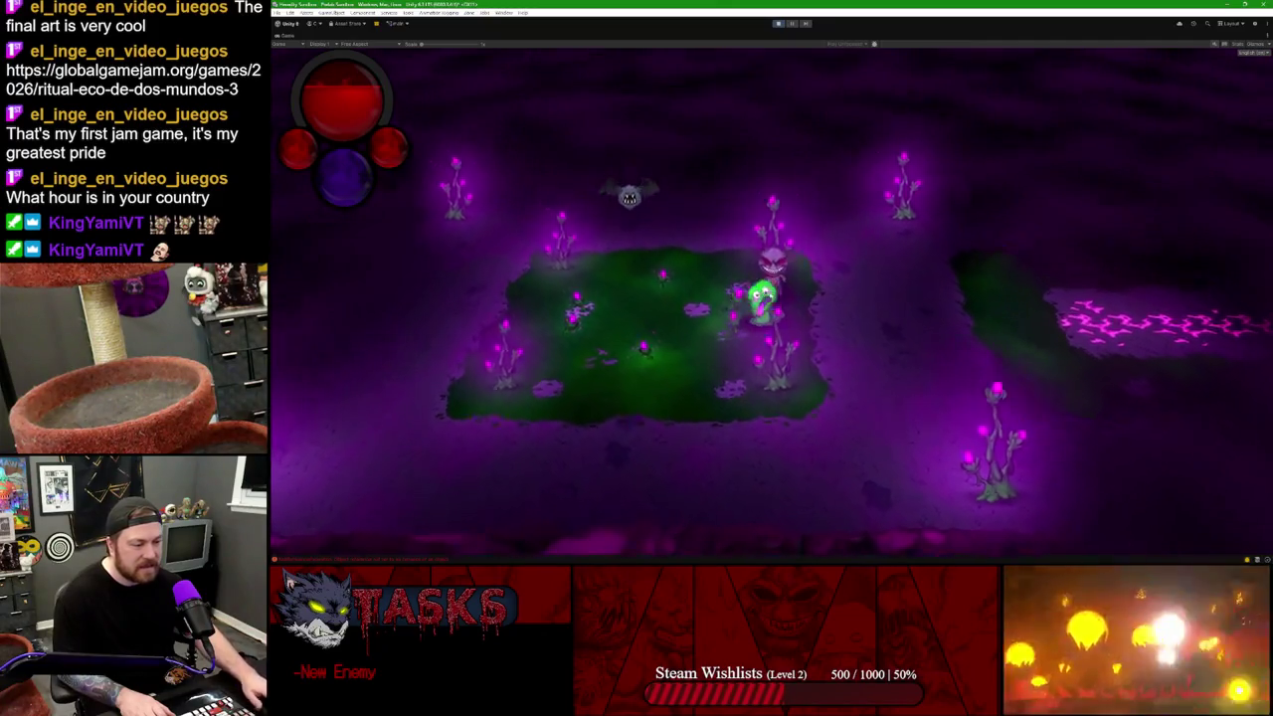
key(a)
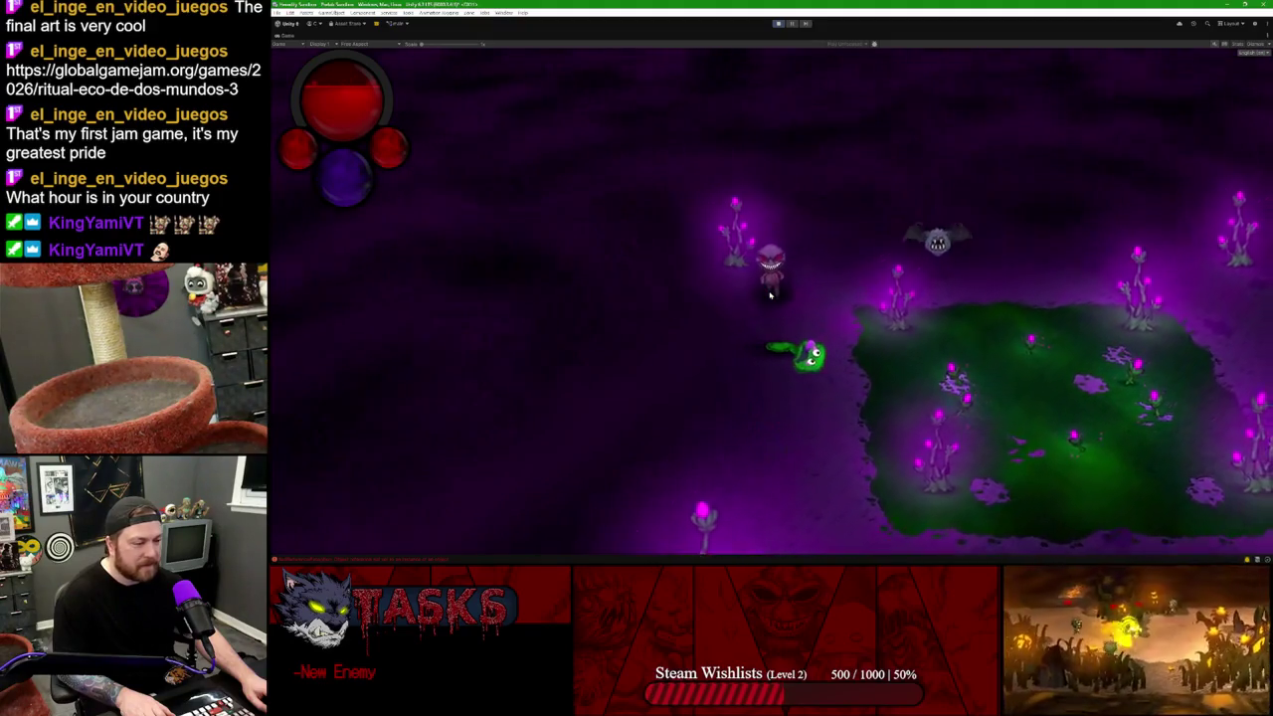
Step: Run the worm right, then down and left, with the enemy following beside it
key(d)
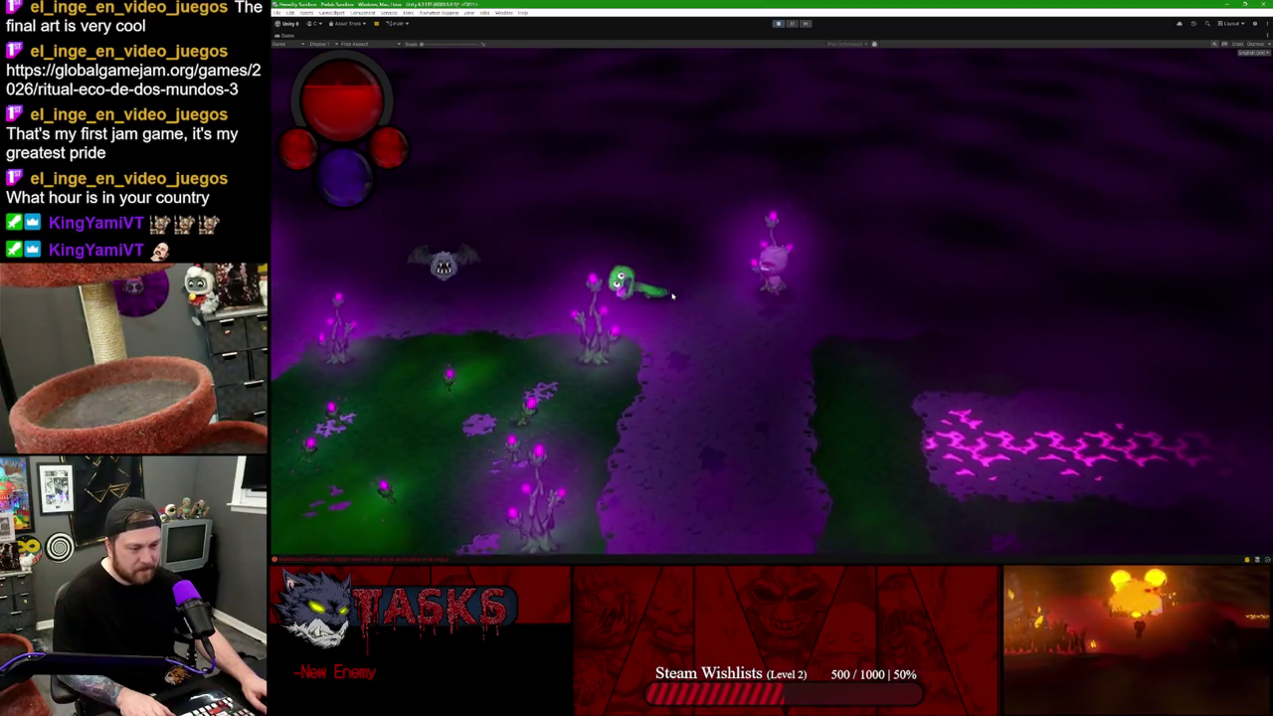
key(s)
key(a)
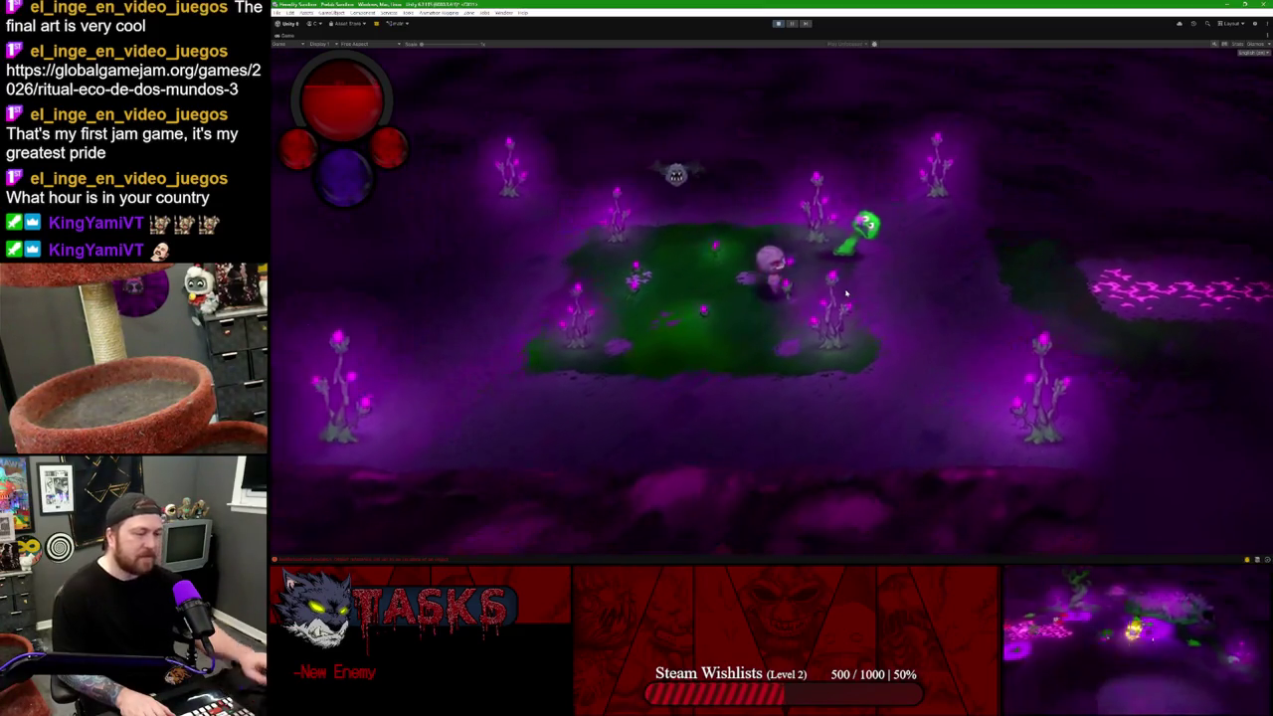
key(s)
key(a)
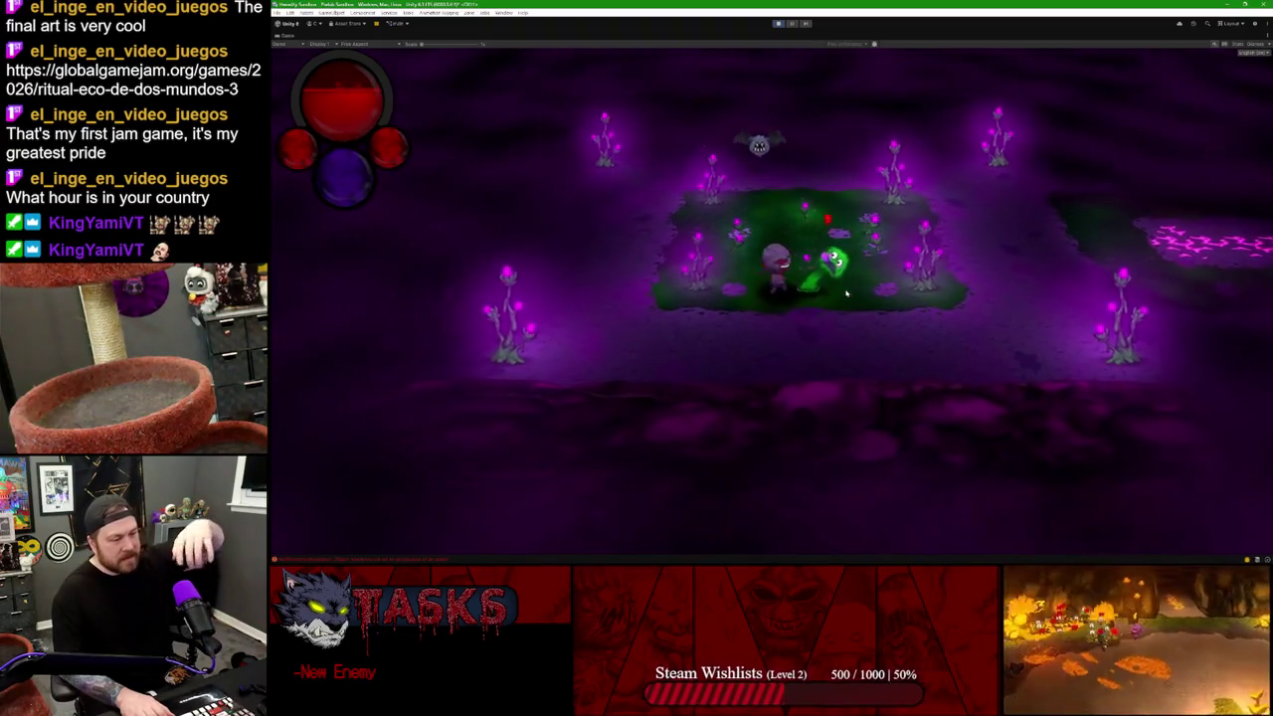
key(a)
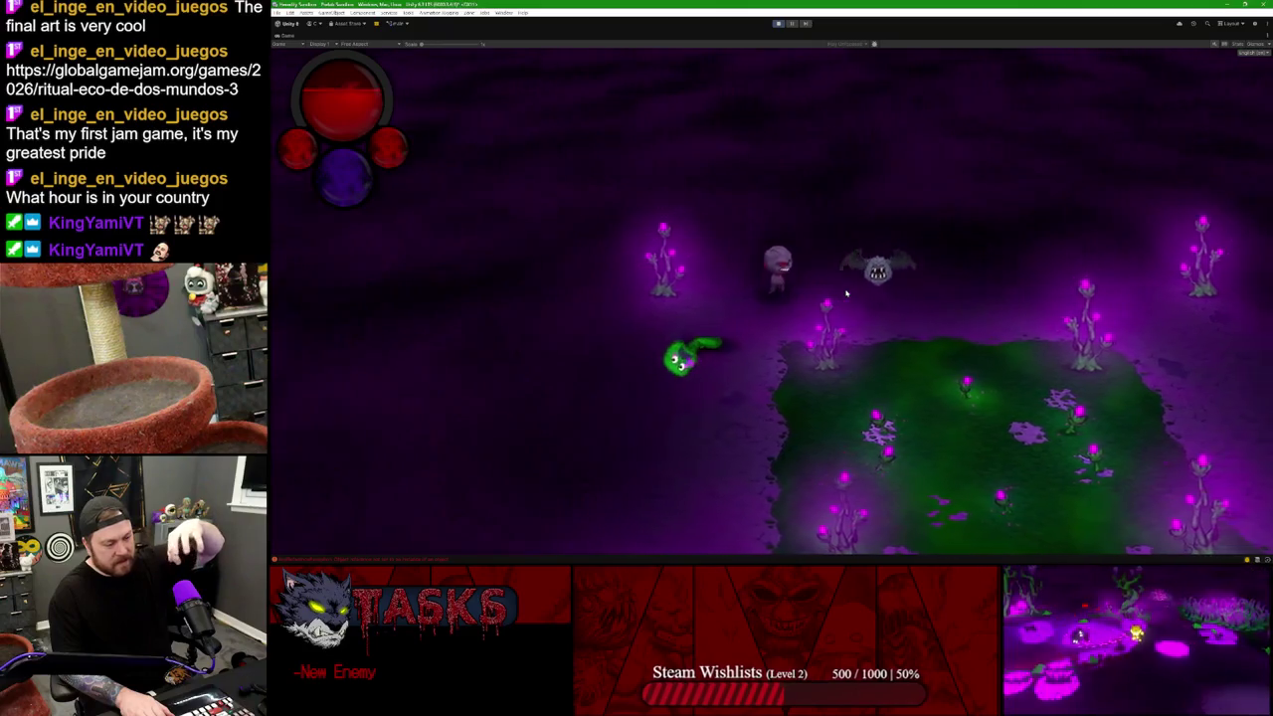
key(d)
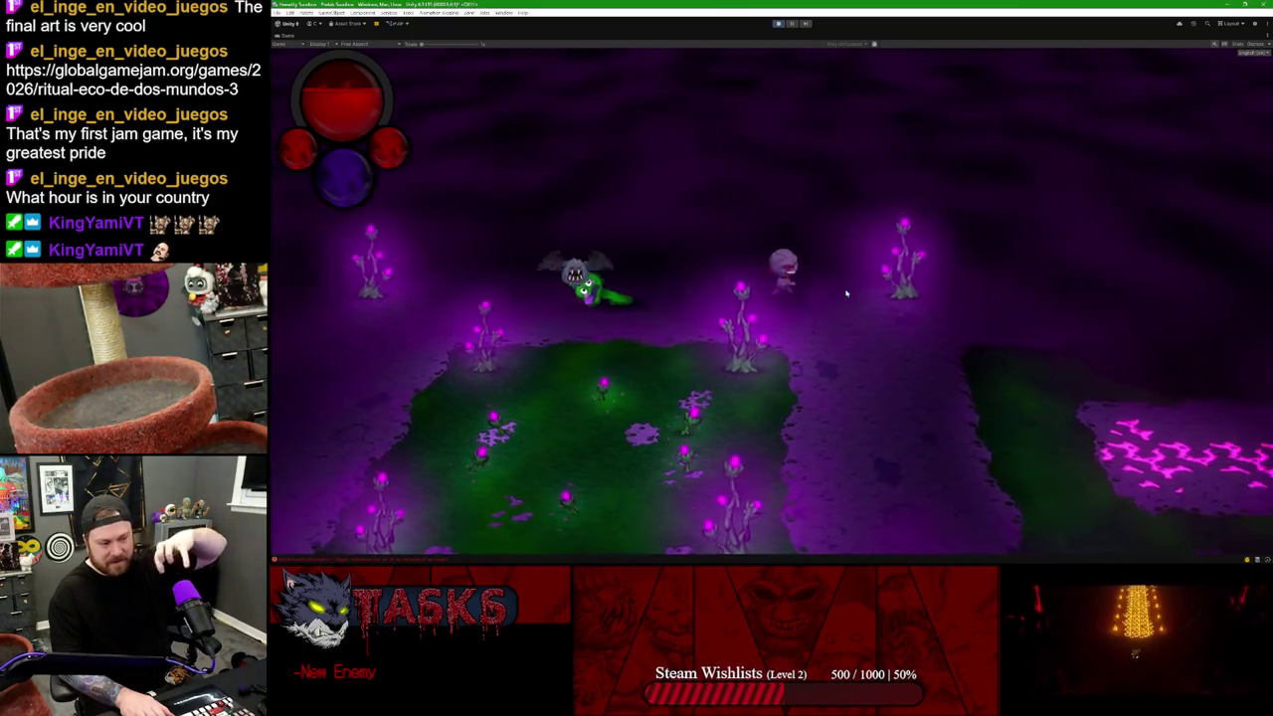
key(s)
key(a)
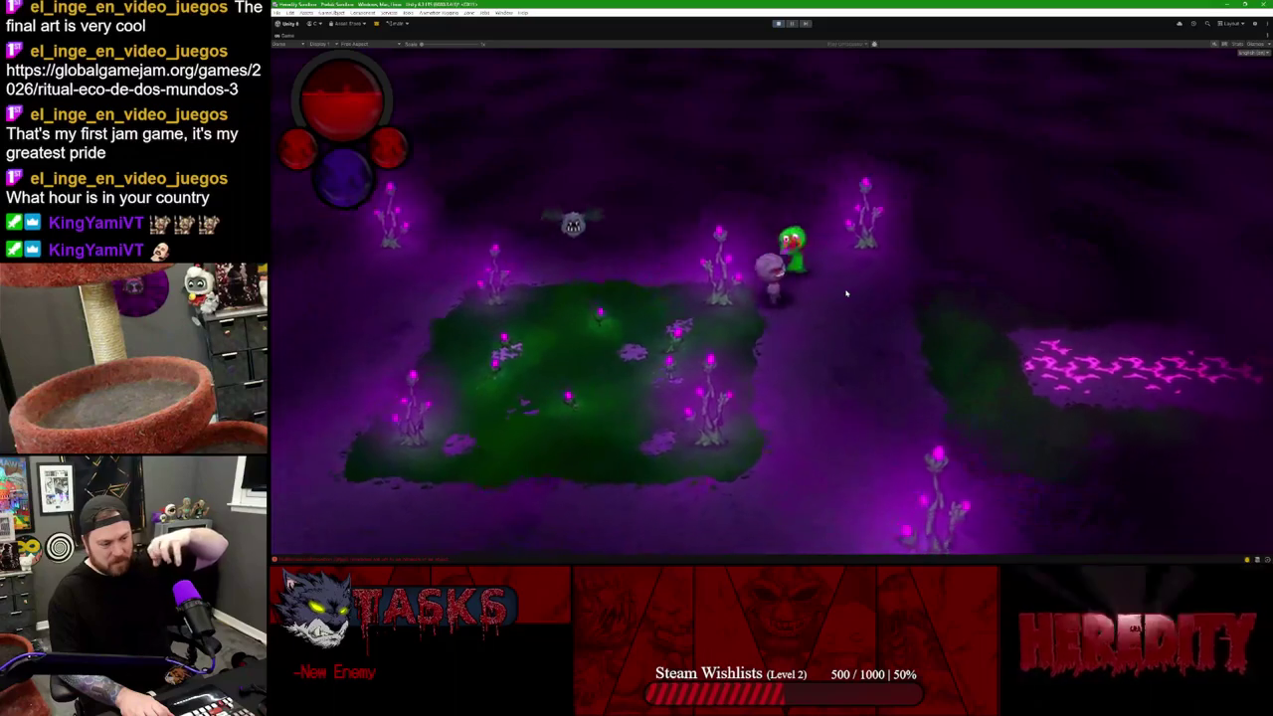
key(a)
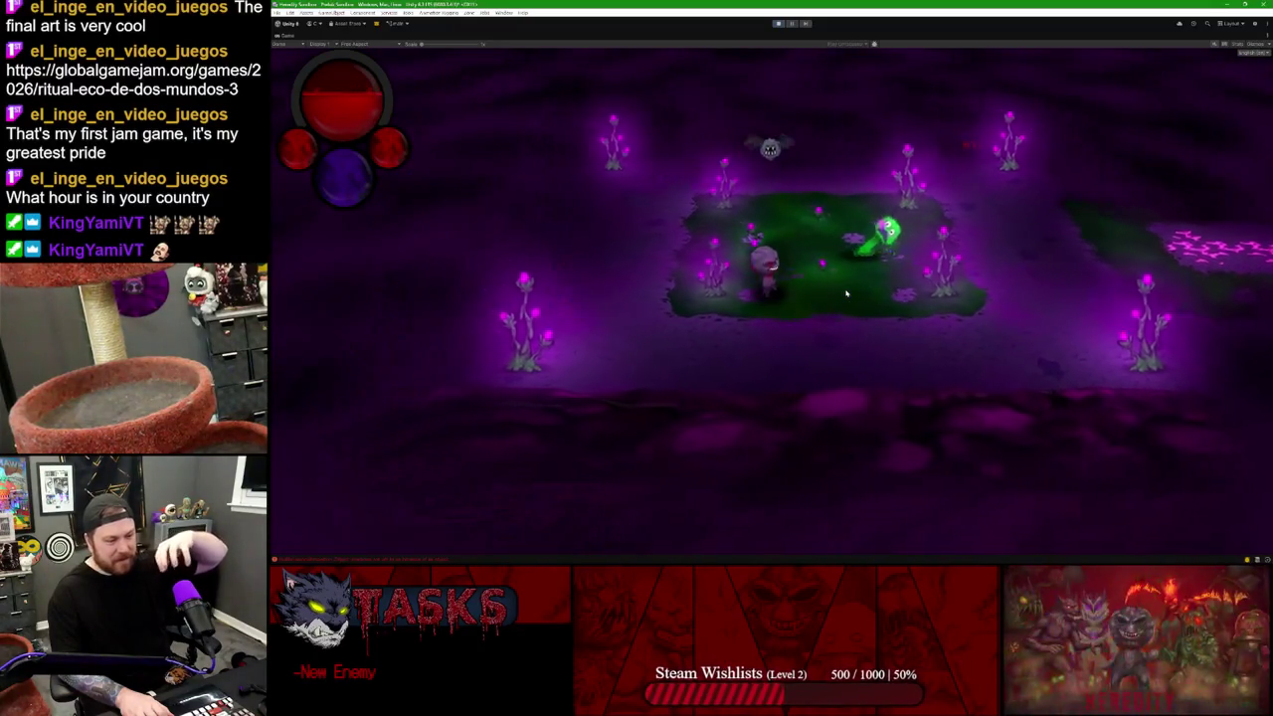
key(a)
key(s)
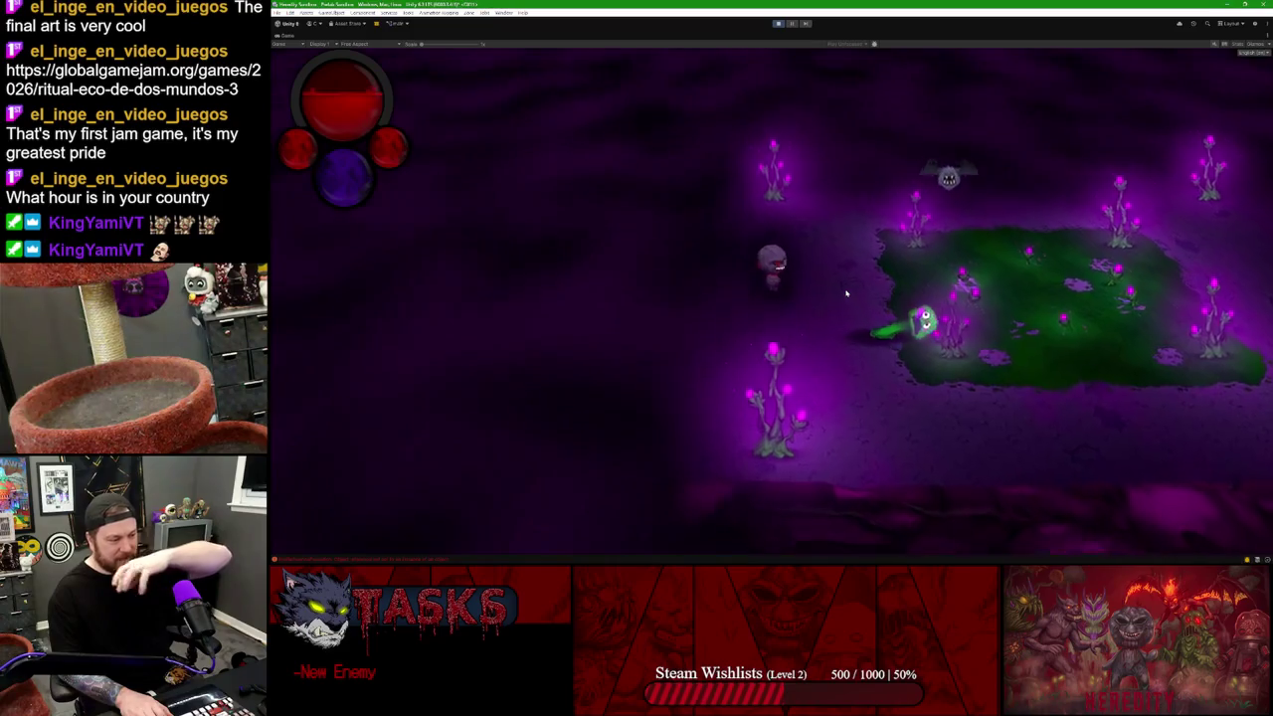
key(w)
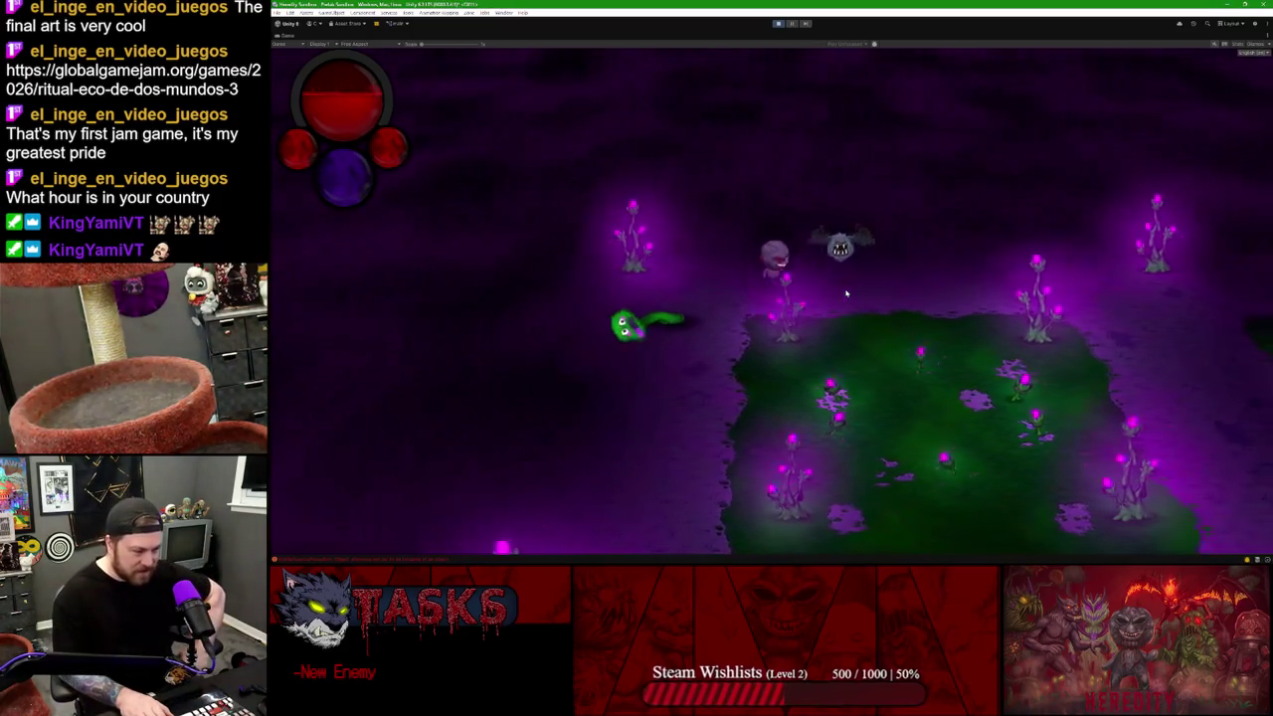
key(d)
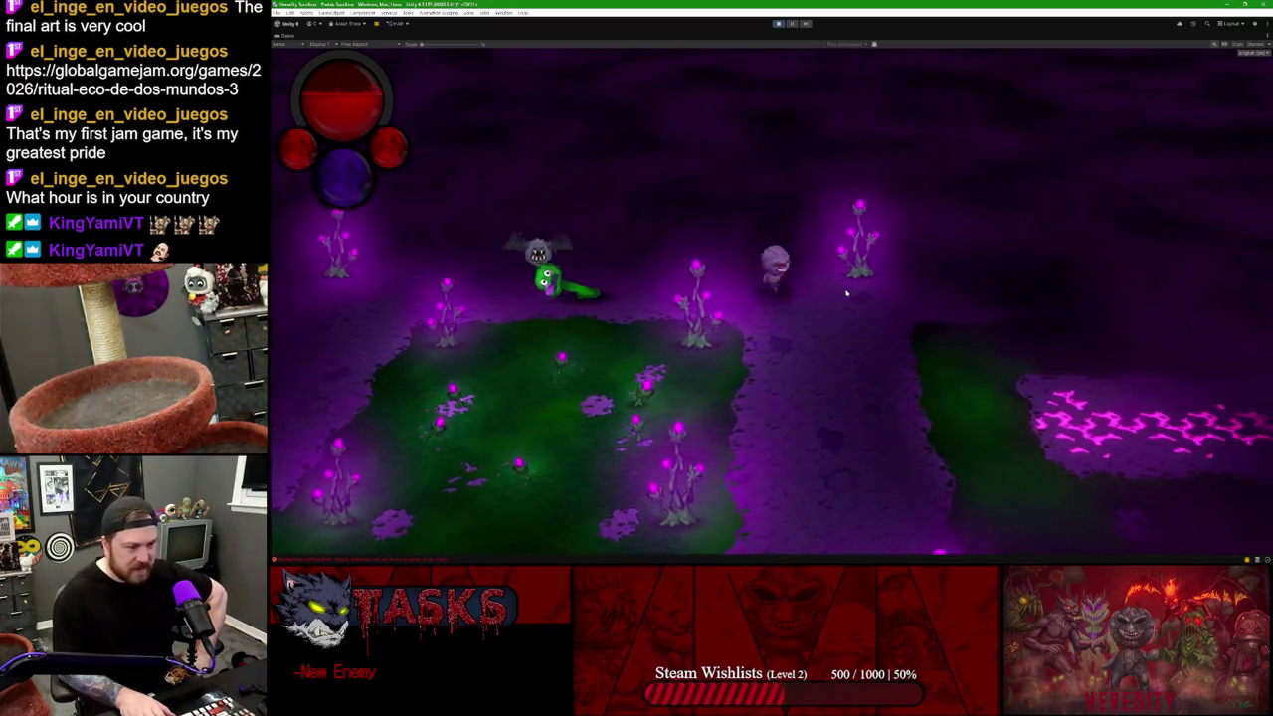
key(s)
key(a)
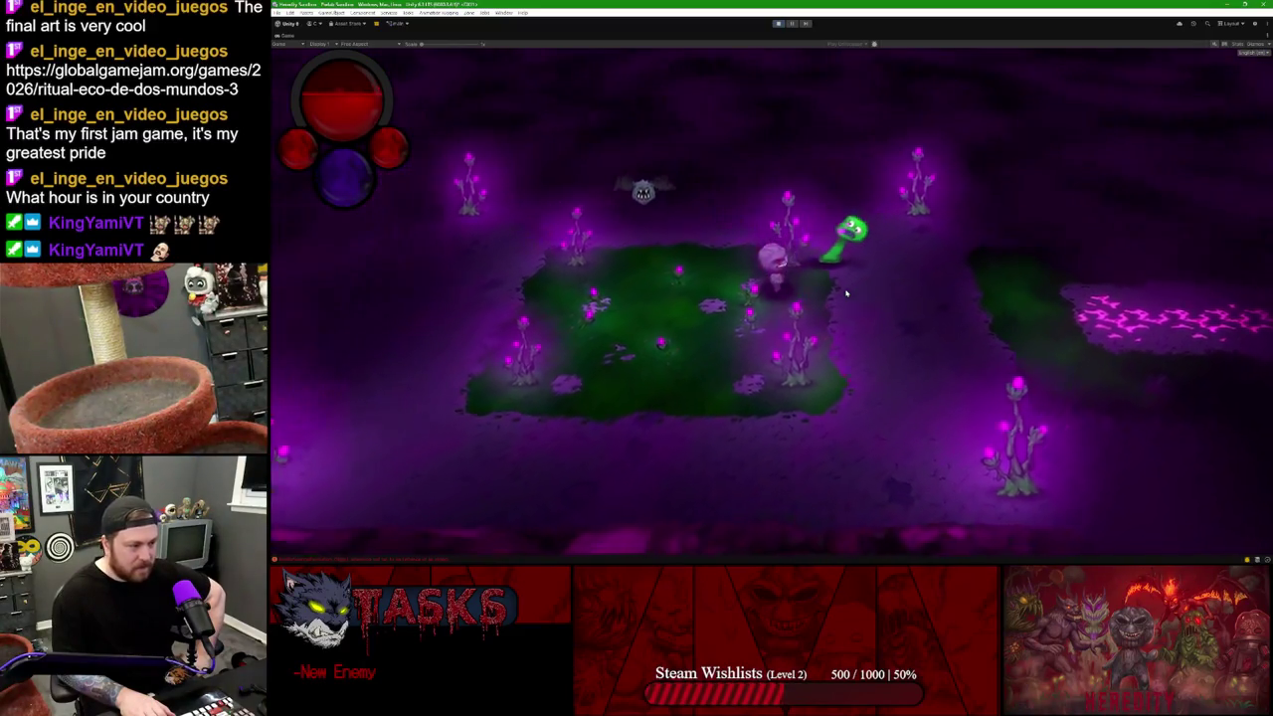
key(s)
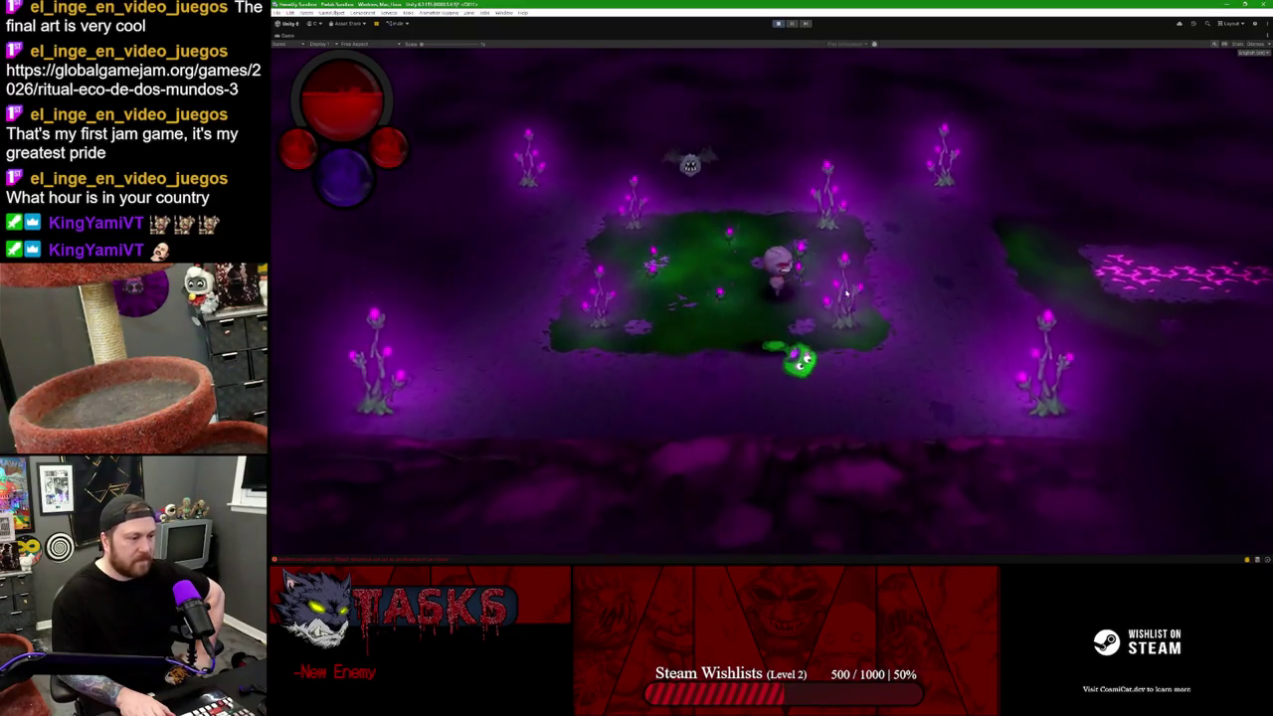
key(w)
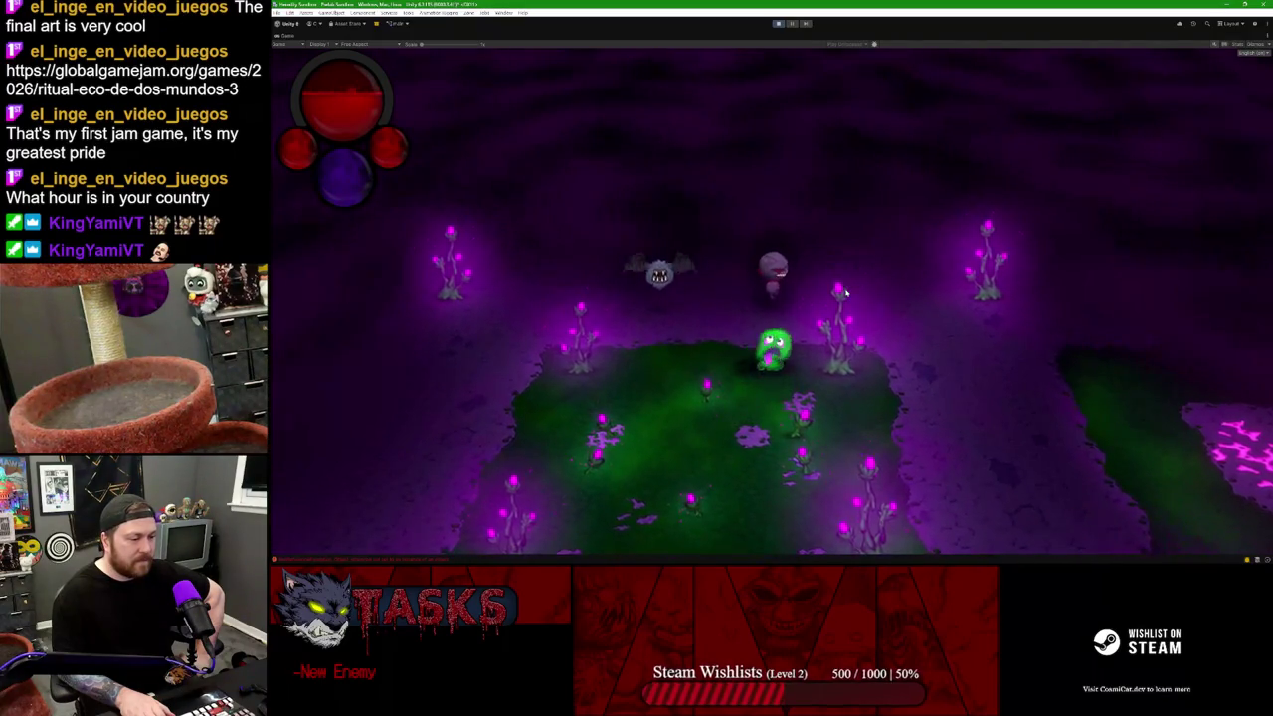
key(w)
key(s)
key(d)
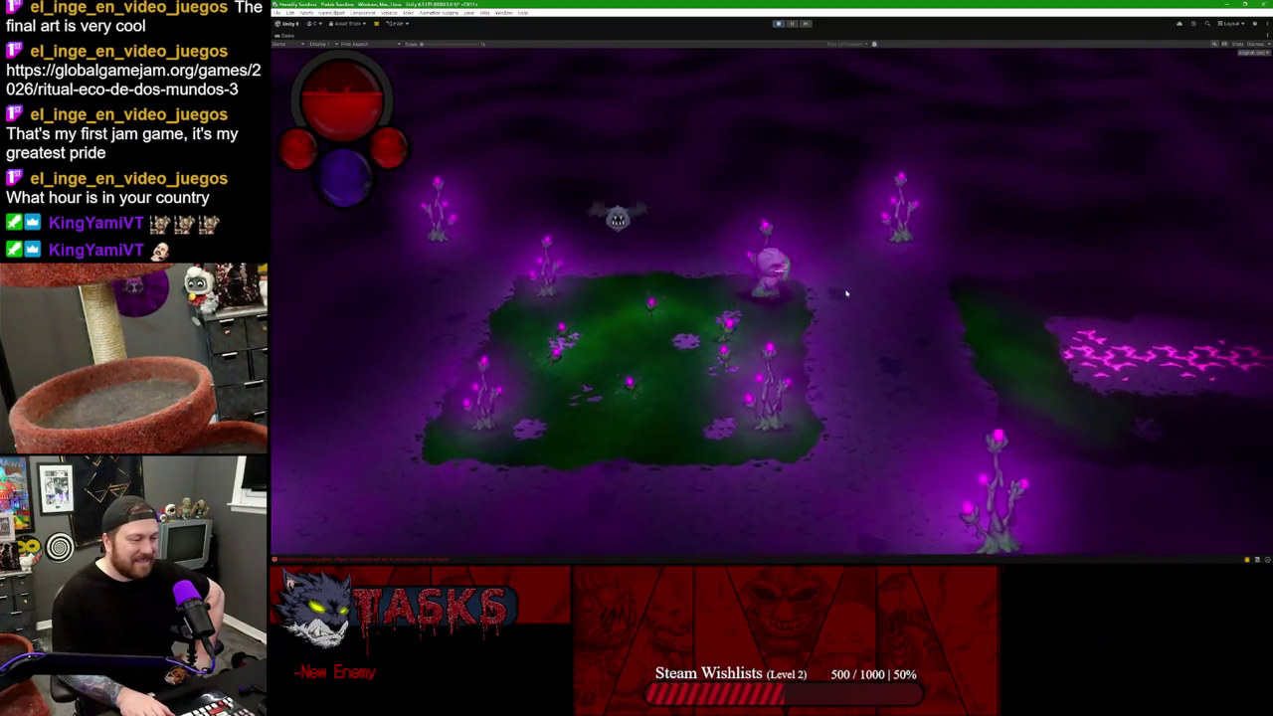
key(a)
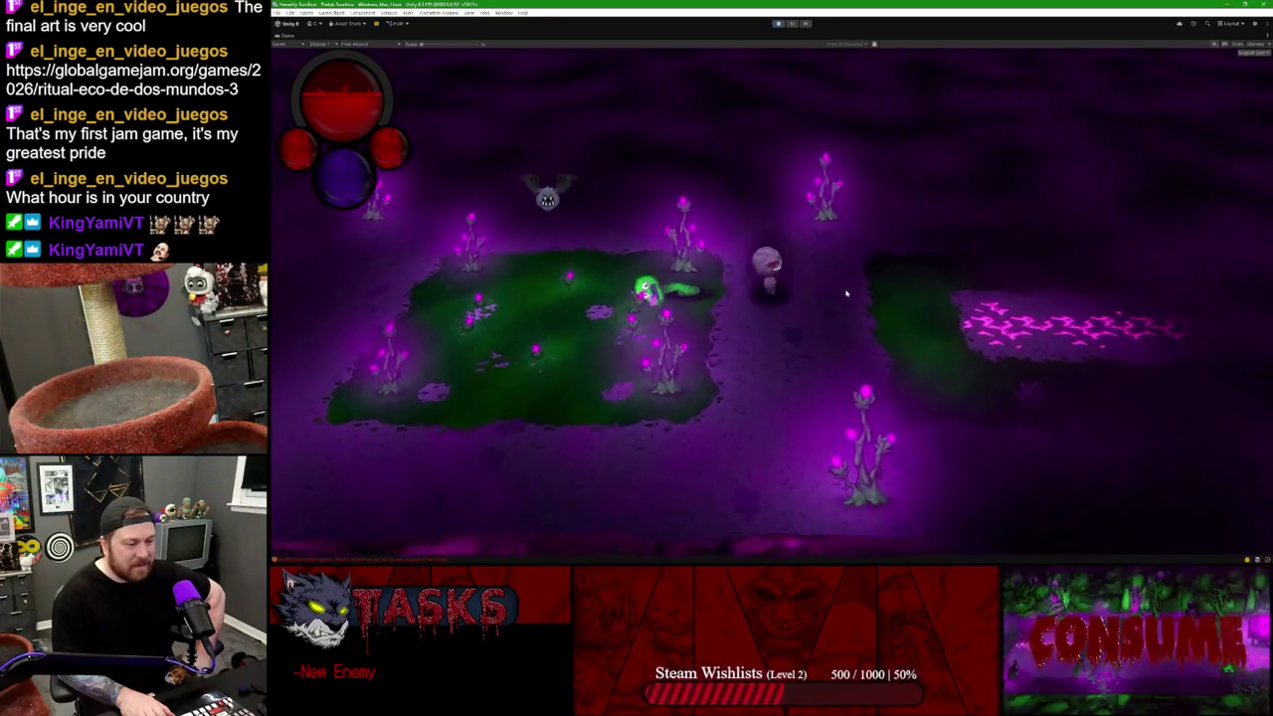
key(a)
key(s)
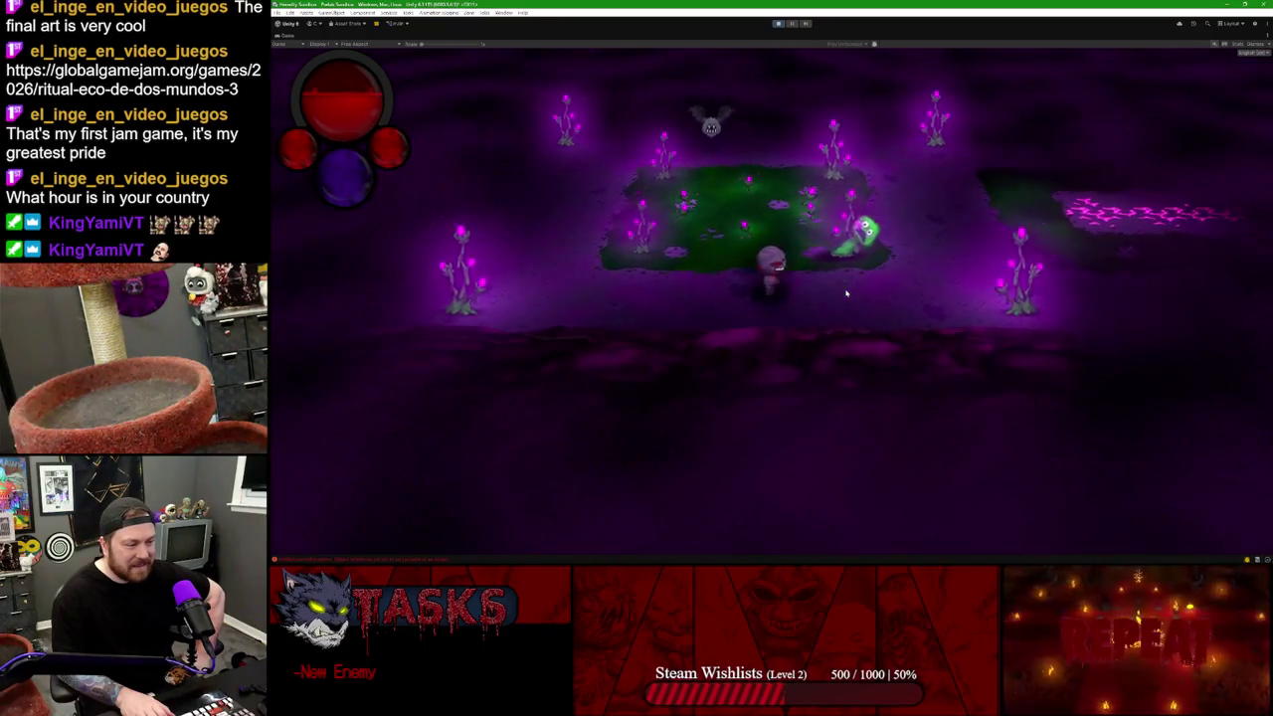
key(d)
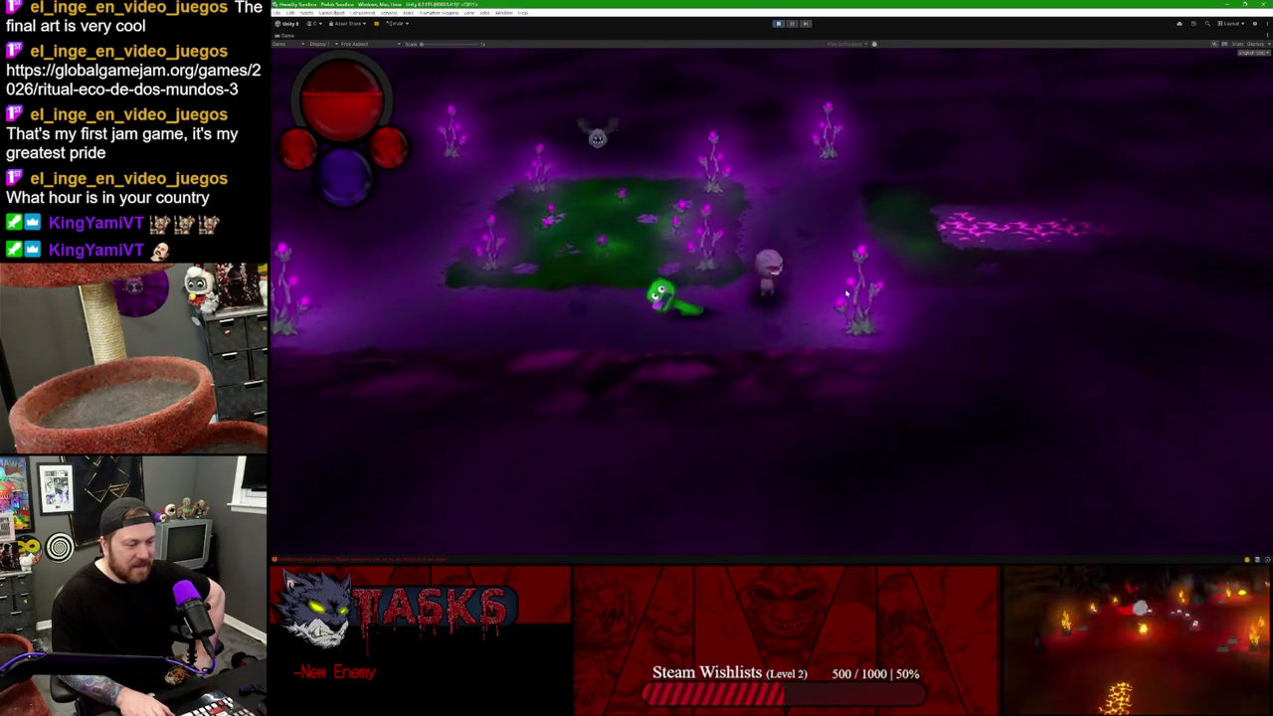
key(w)
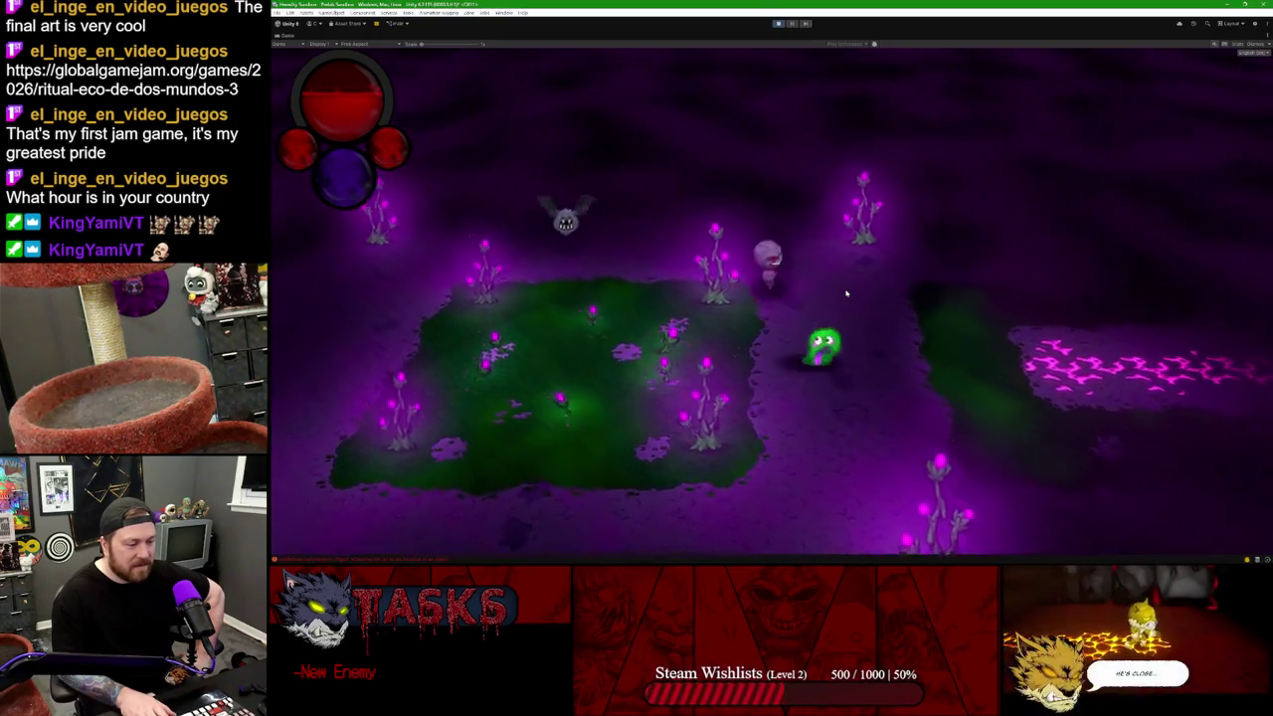
key(s)
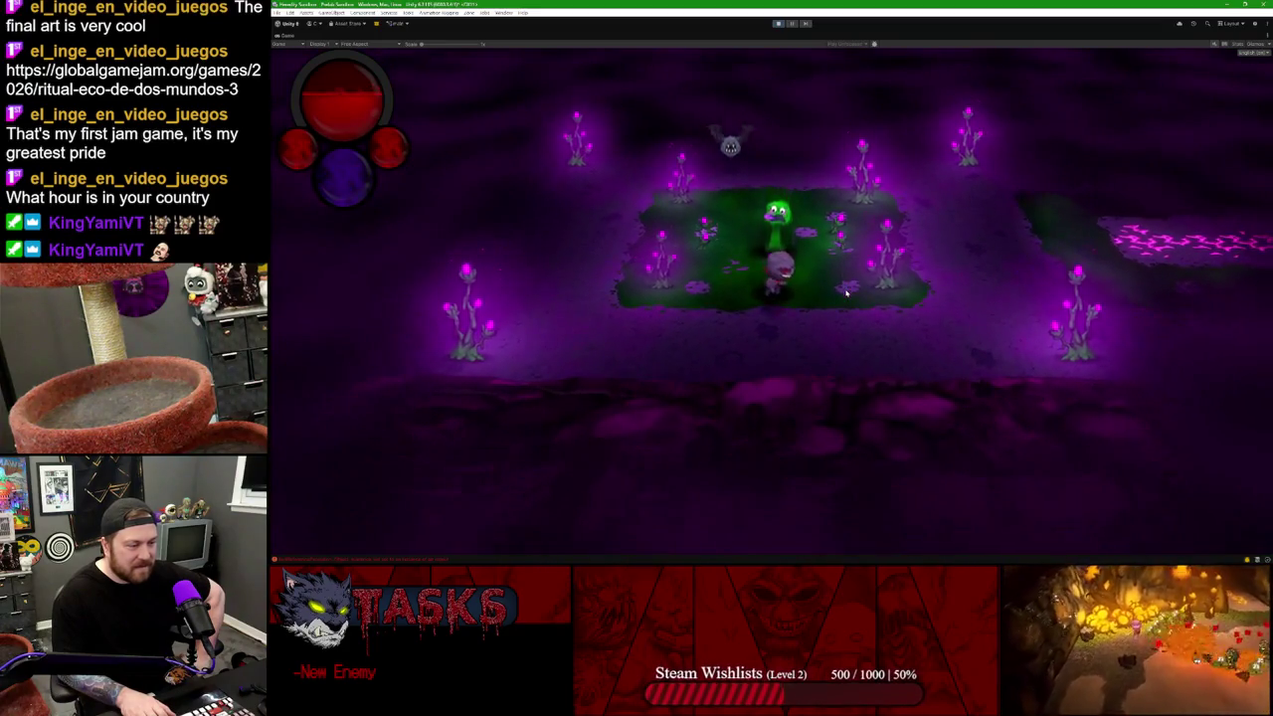
key(d)
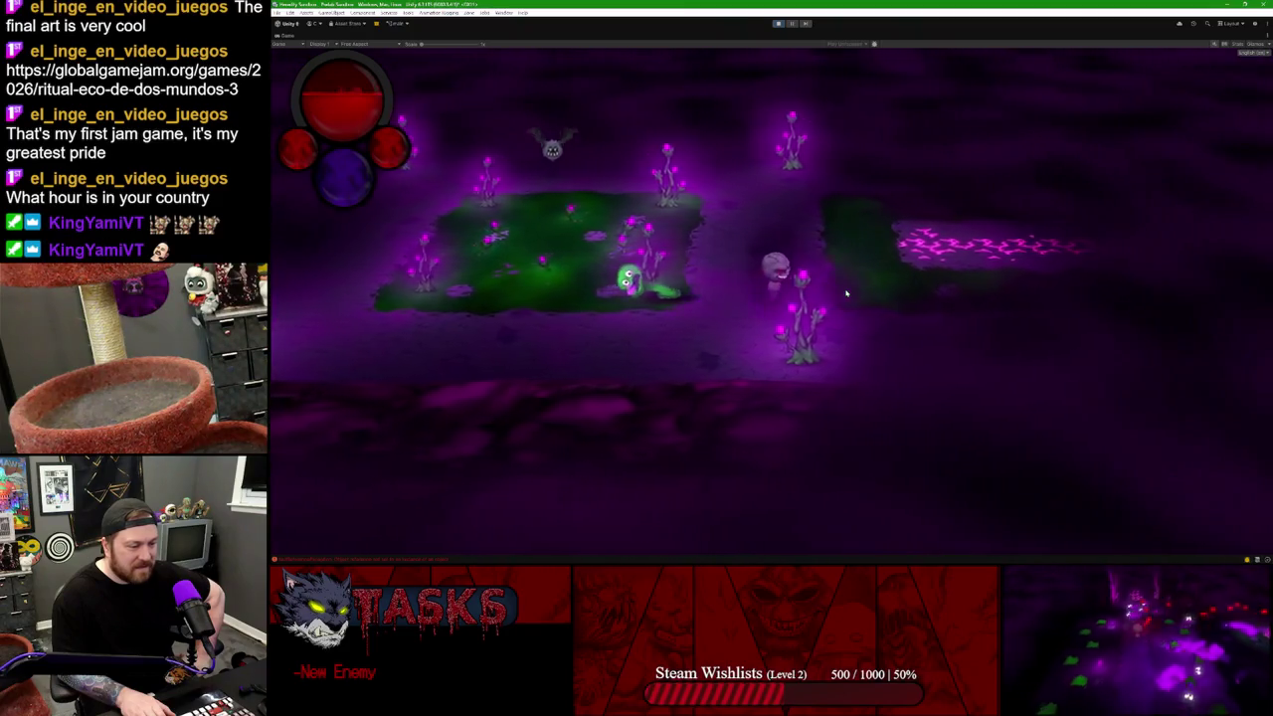
key(d)
key(a)
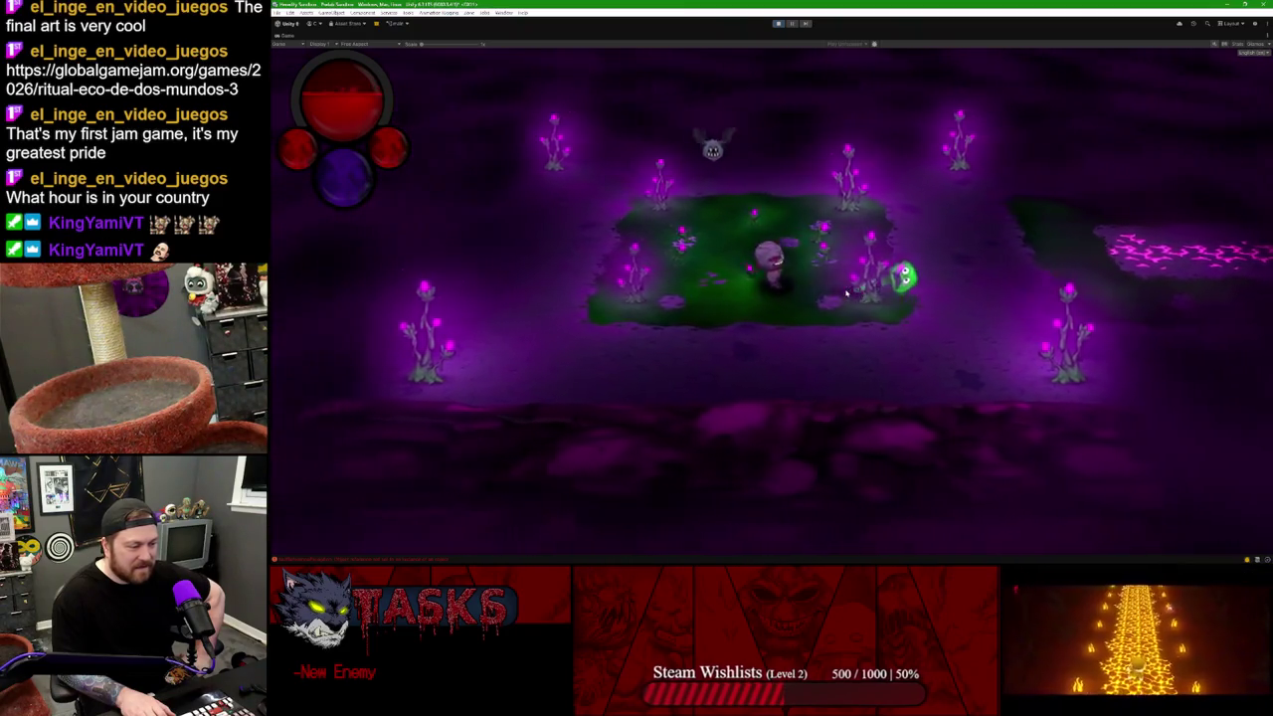
key(d)
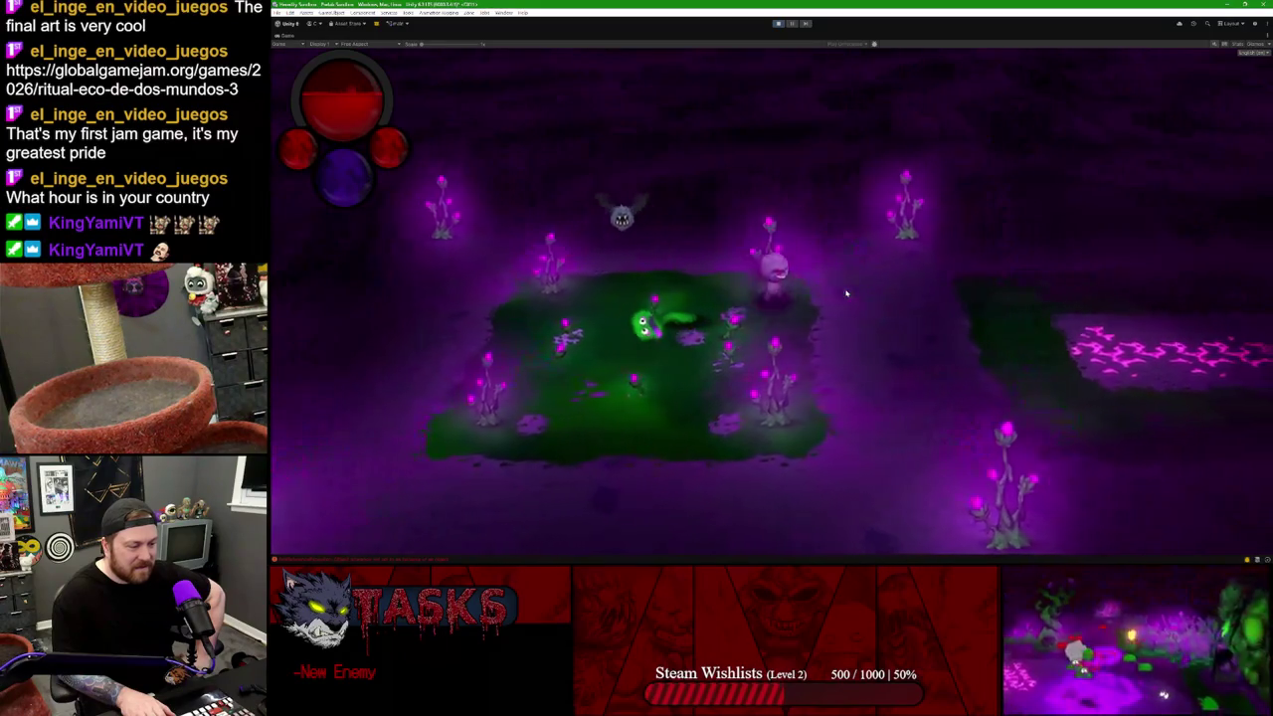
key(a)
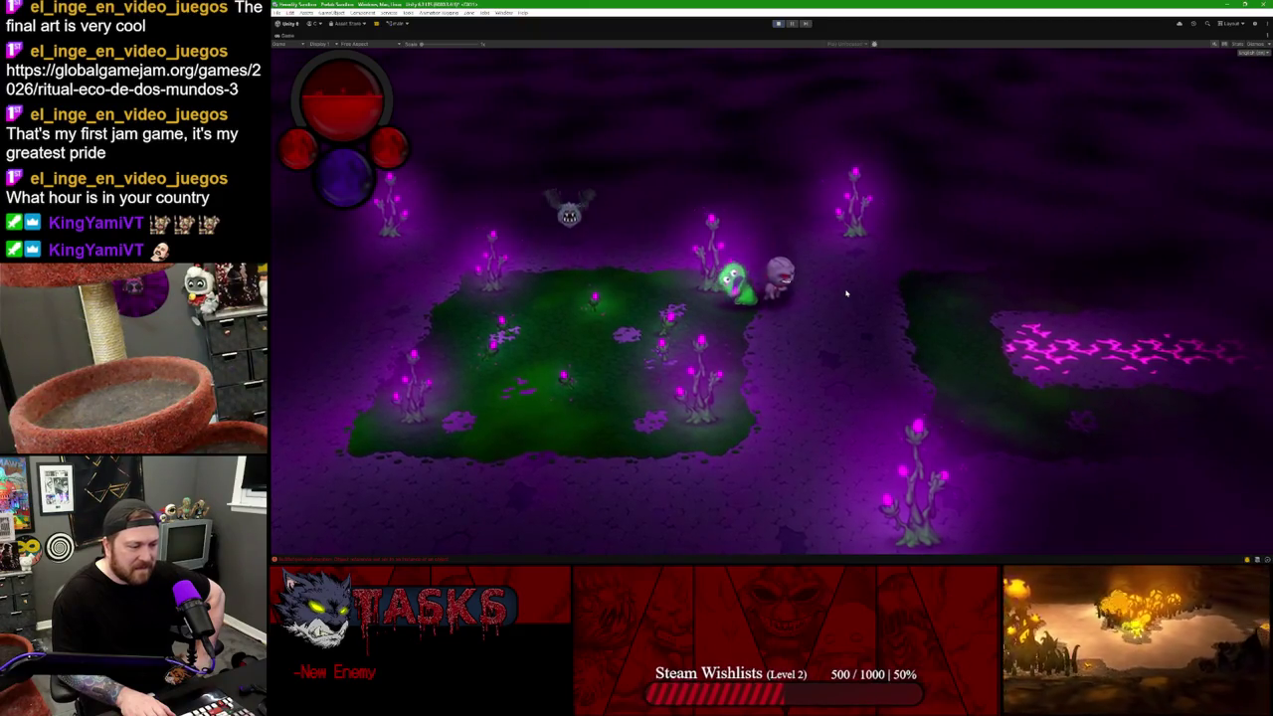
key(a)
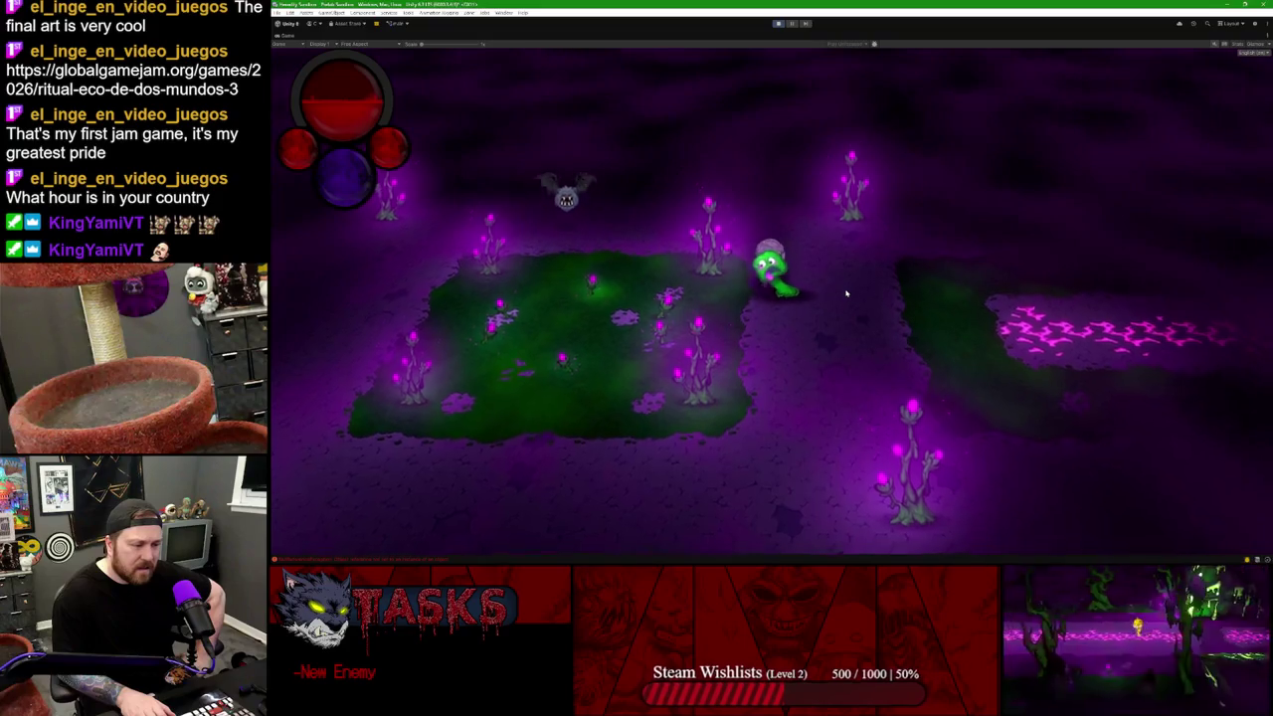
key(d)
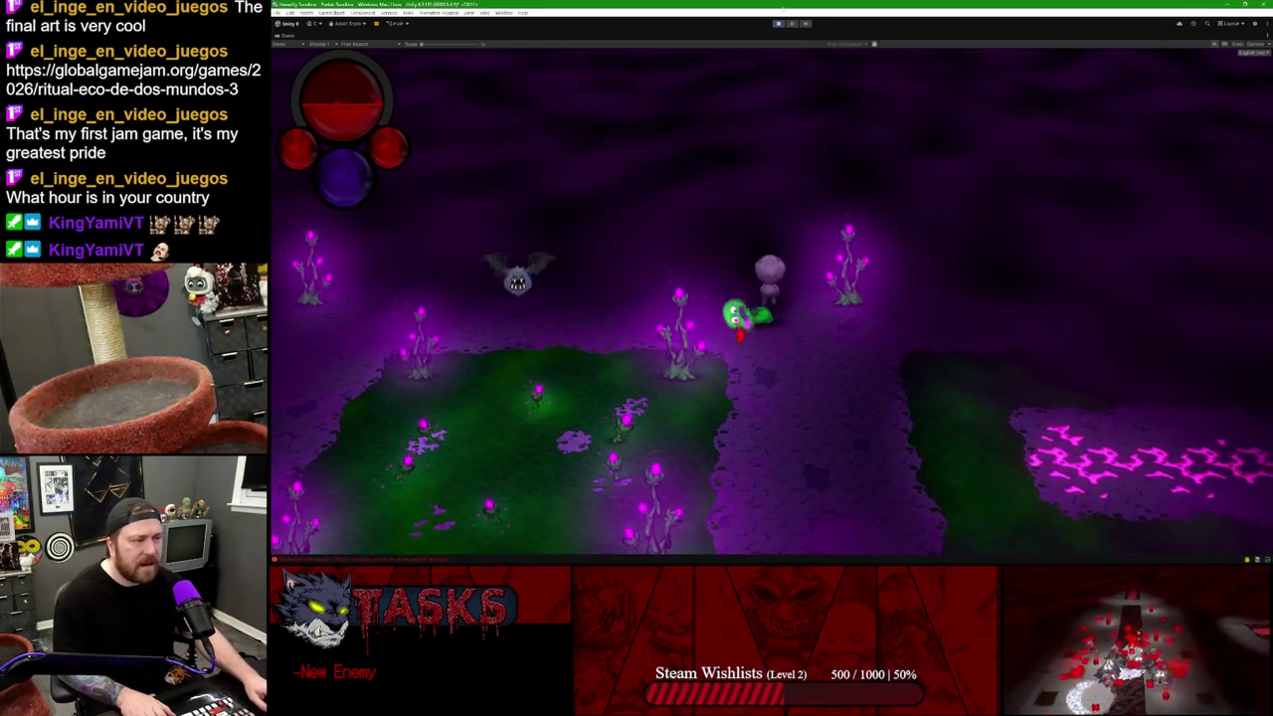
key(s)
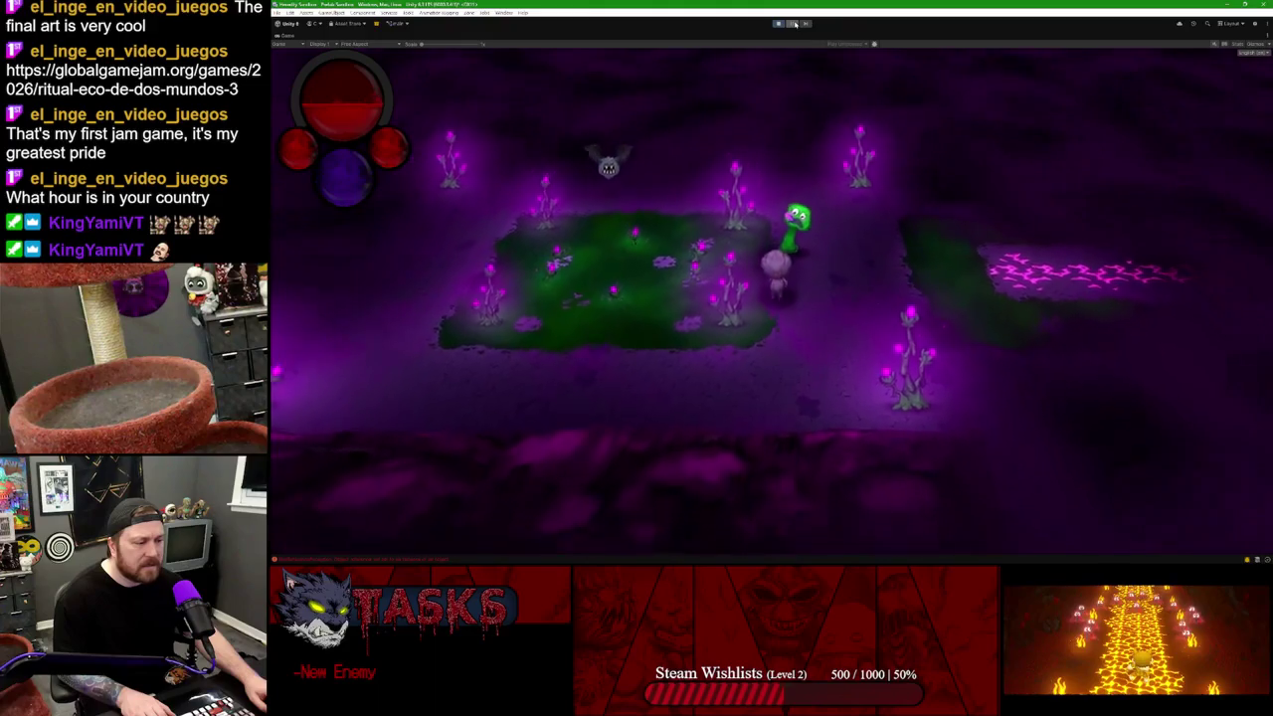
key(a)
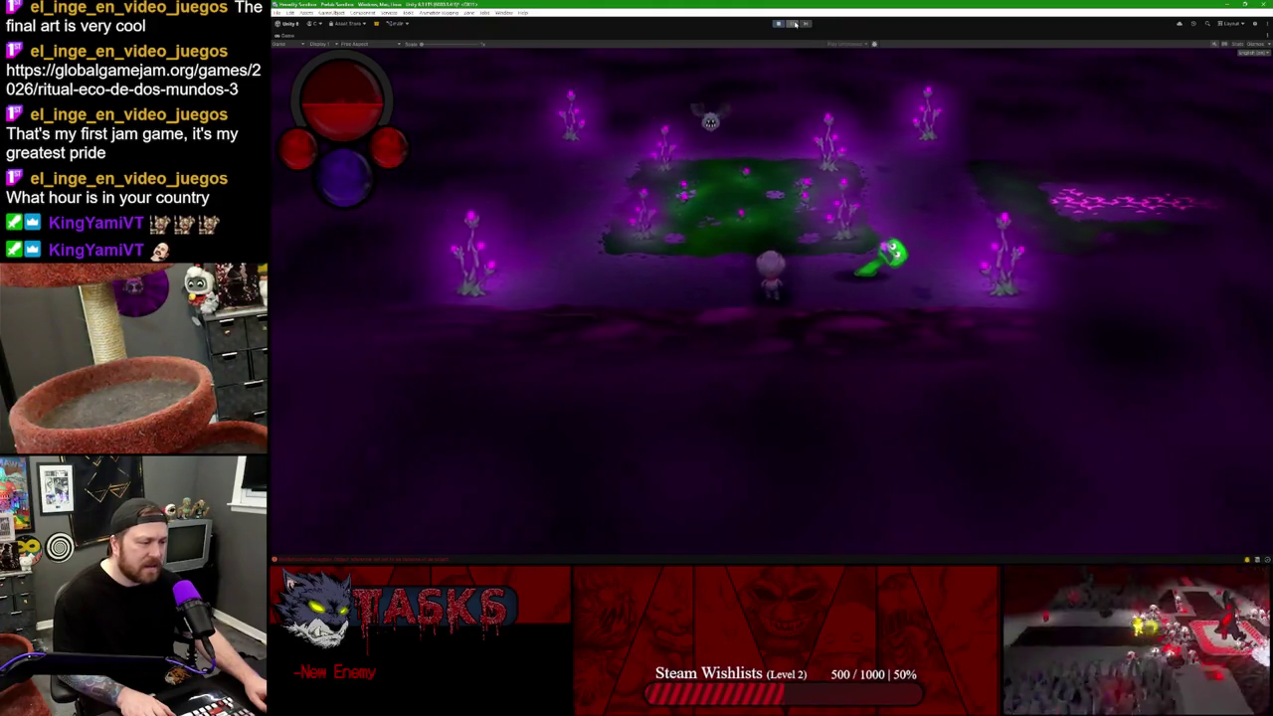
key(a)
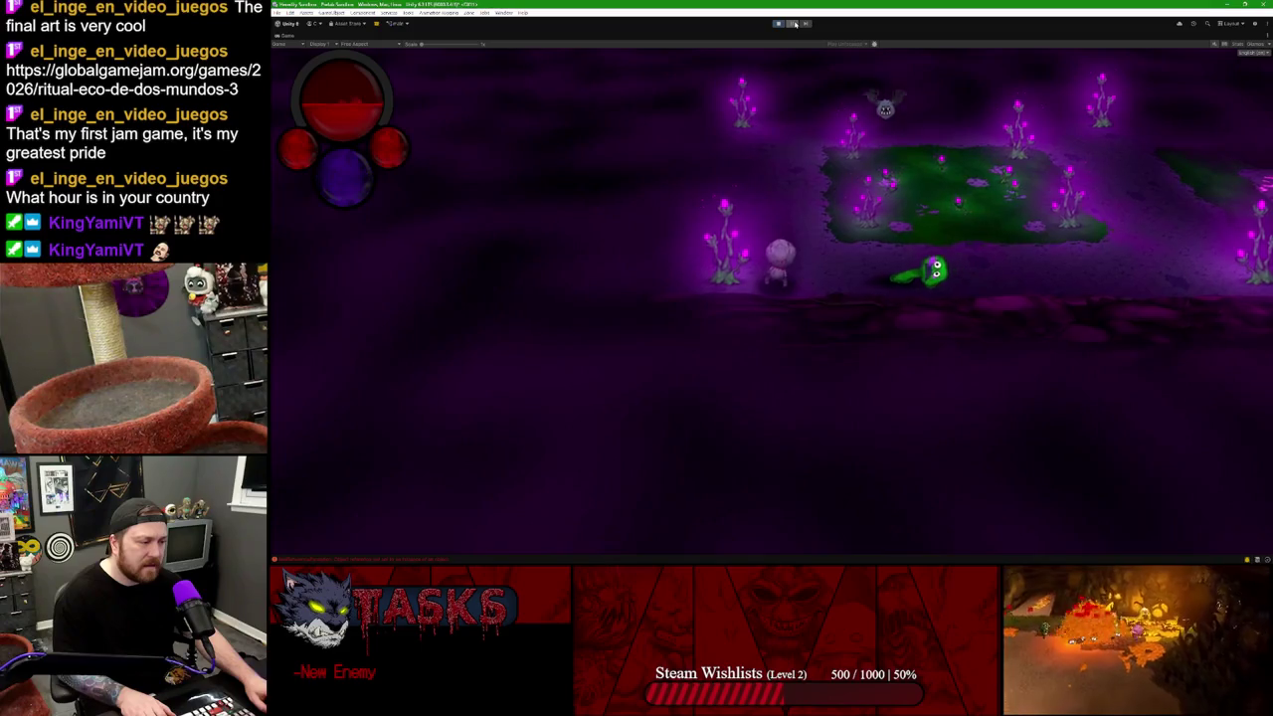
key(w)
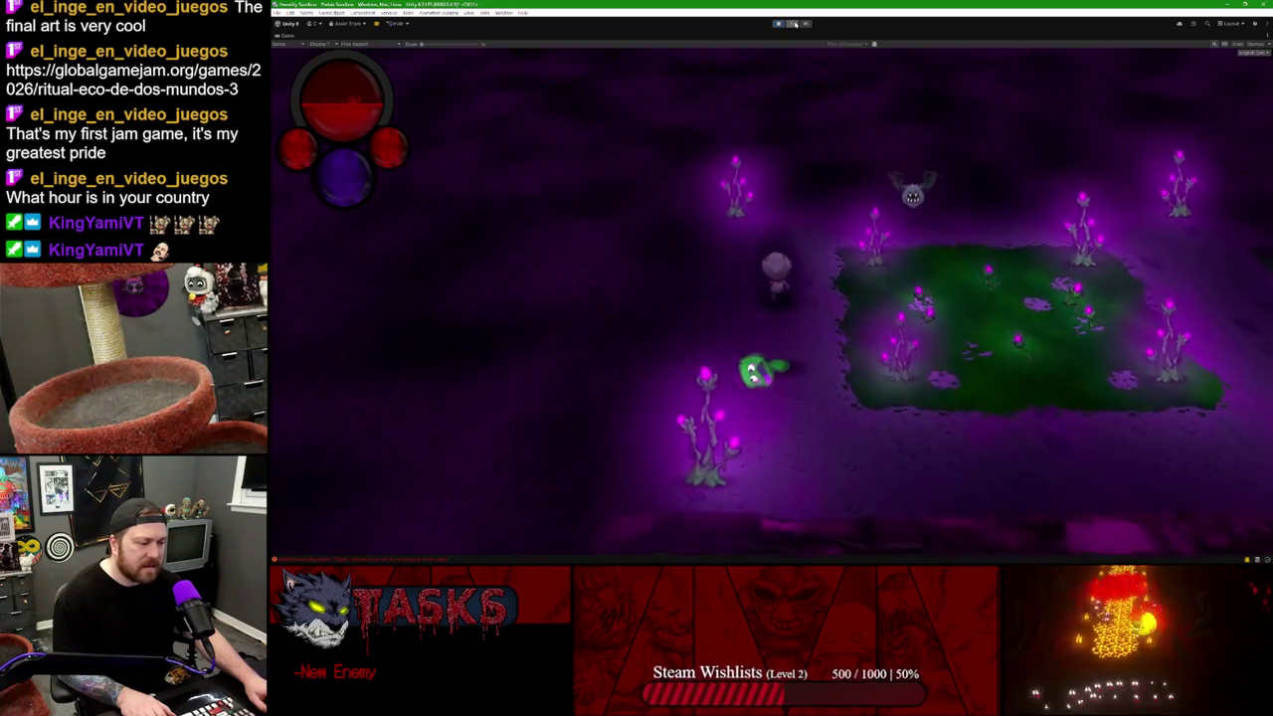
key(w)
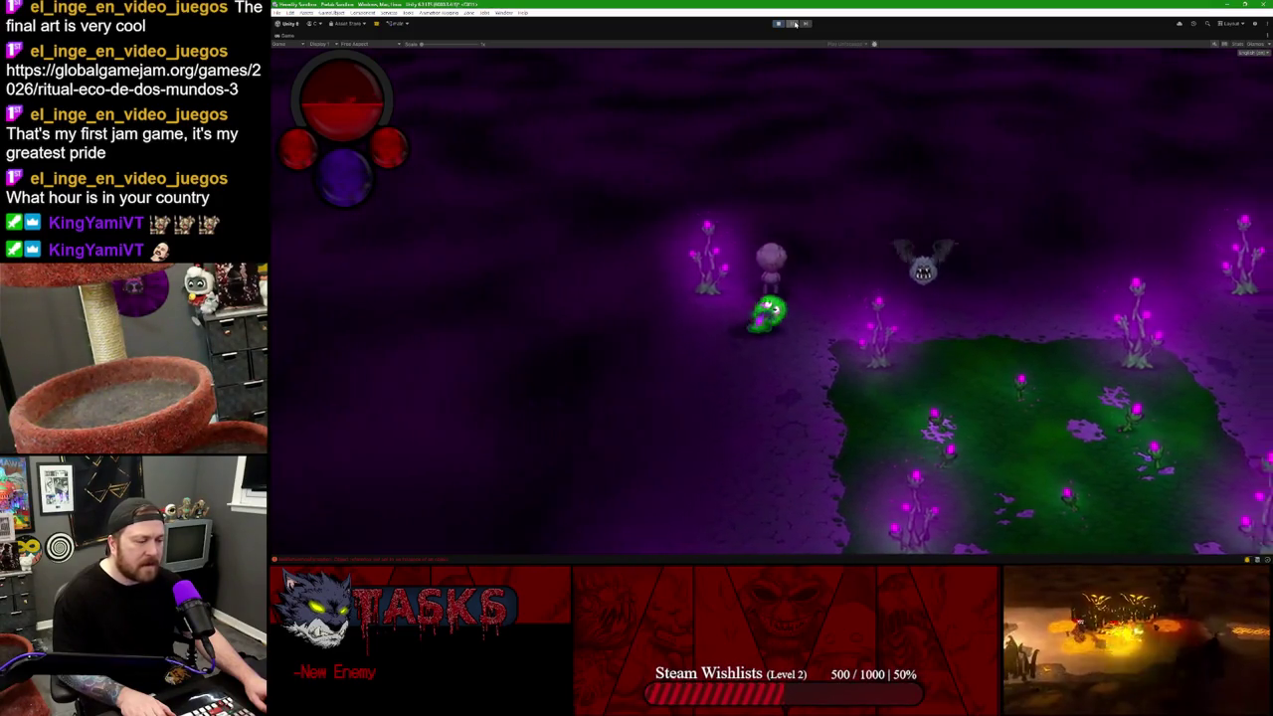
key(d)
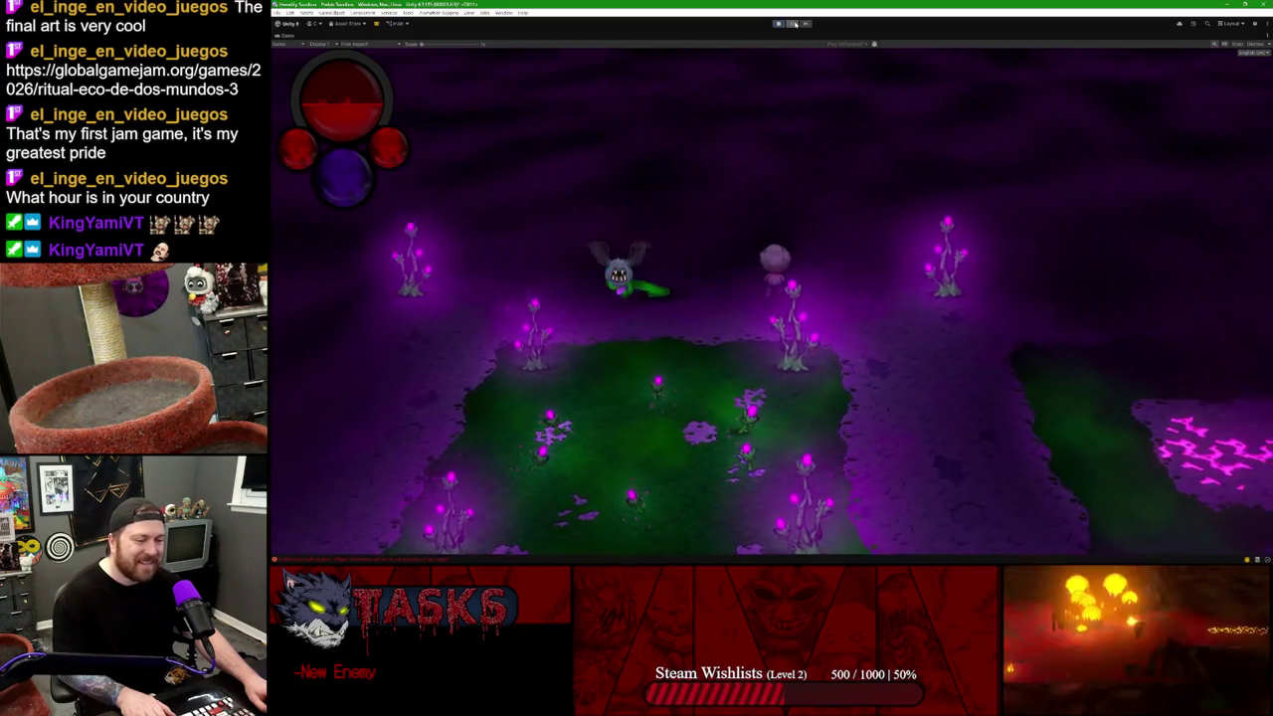
key(d)
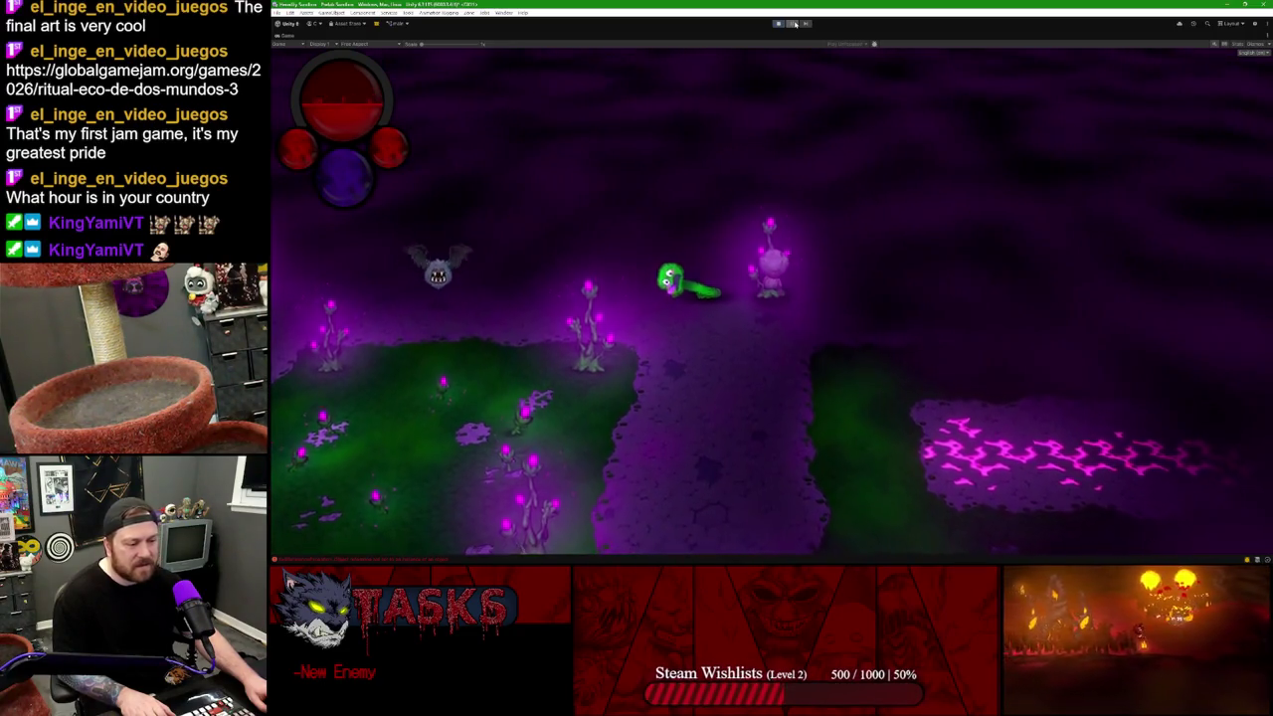
key(s)
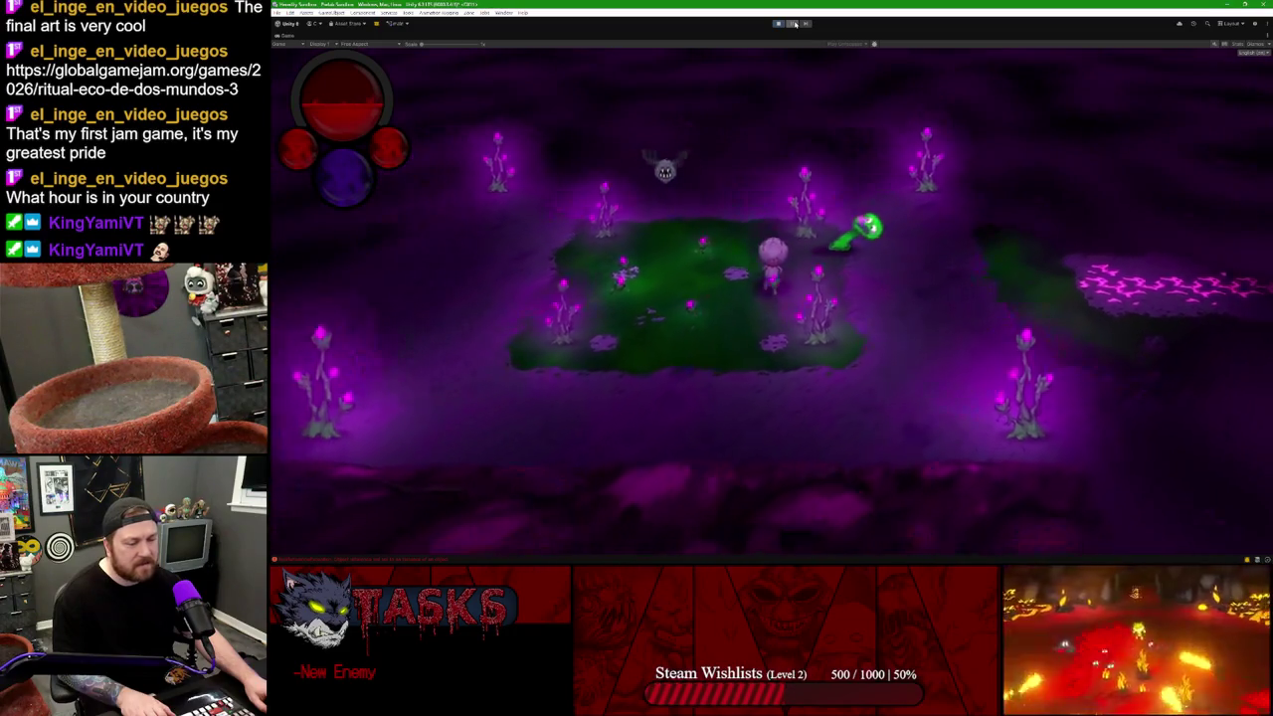
key(a)
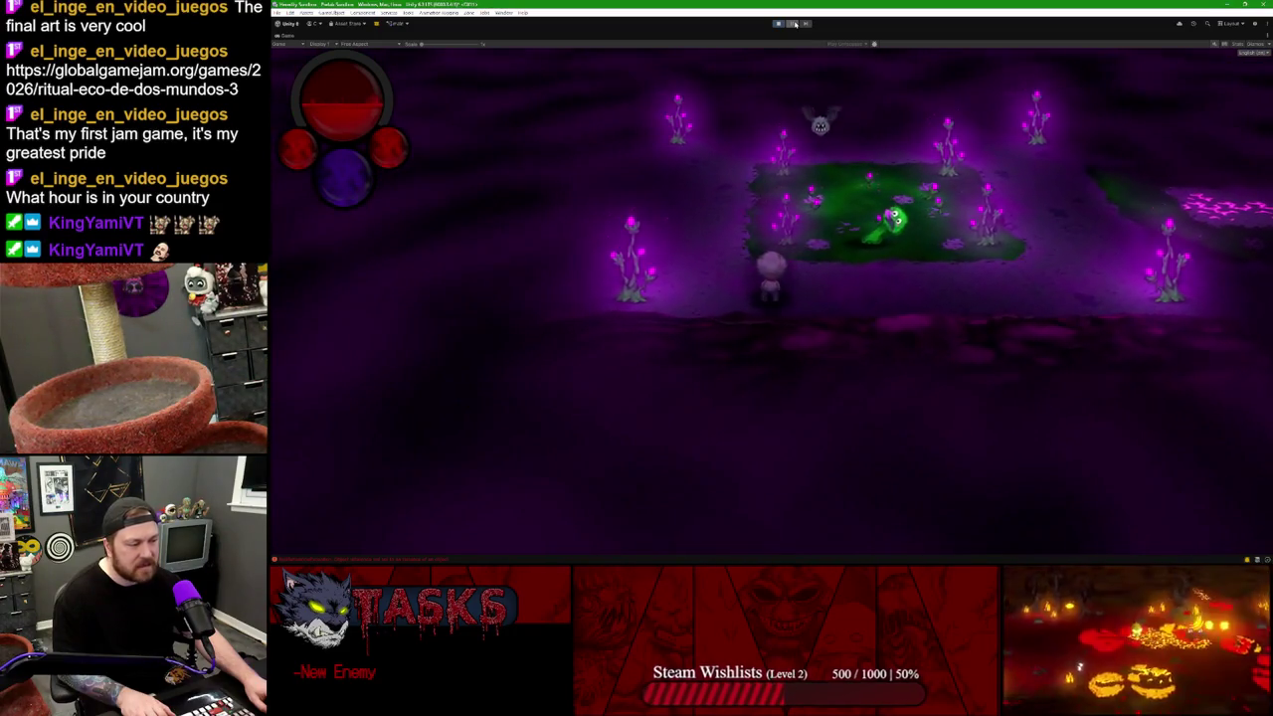
key(w)
key(a)
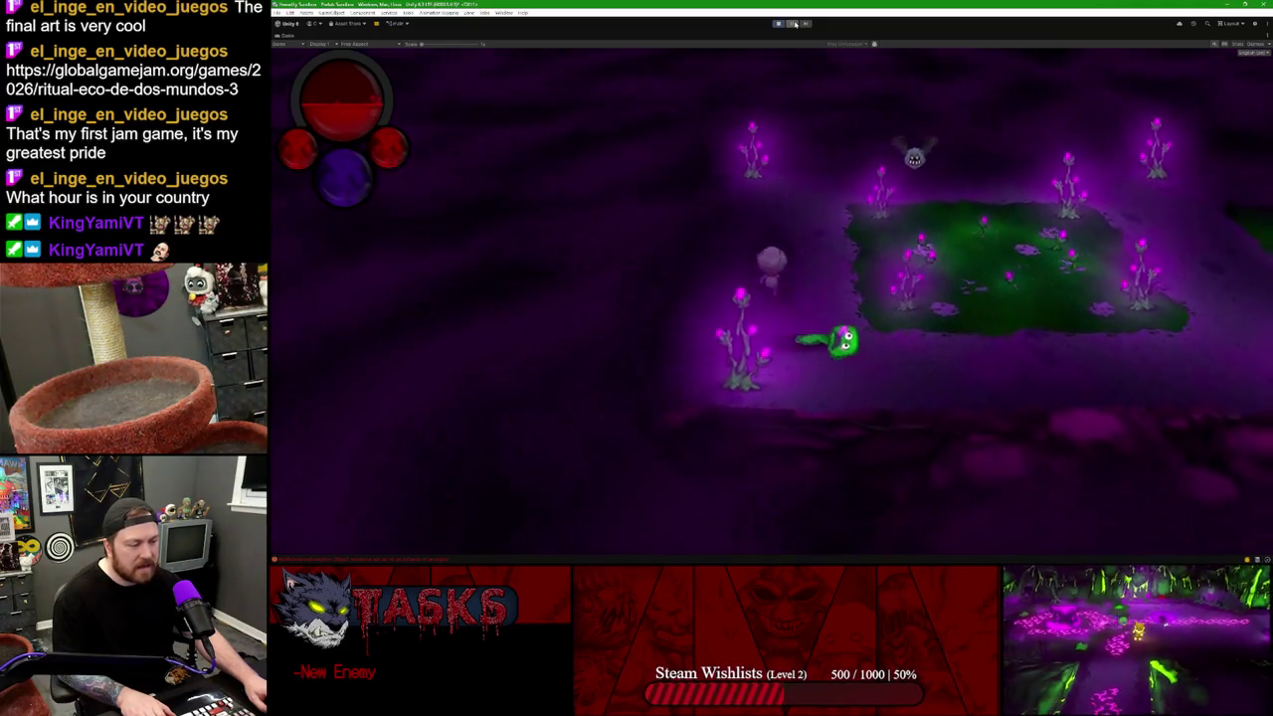
key(w)
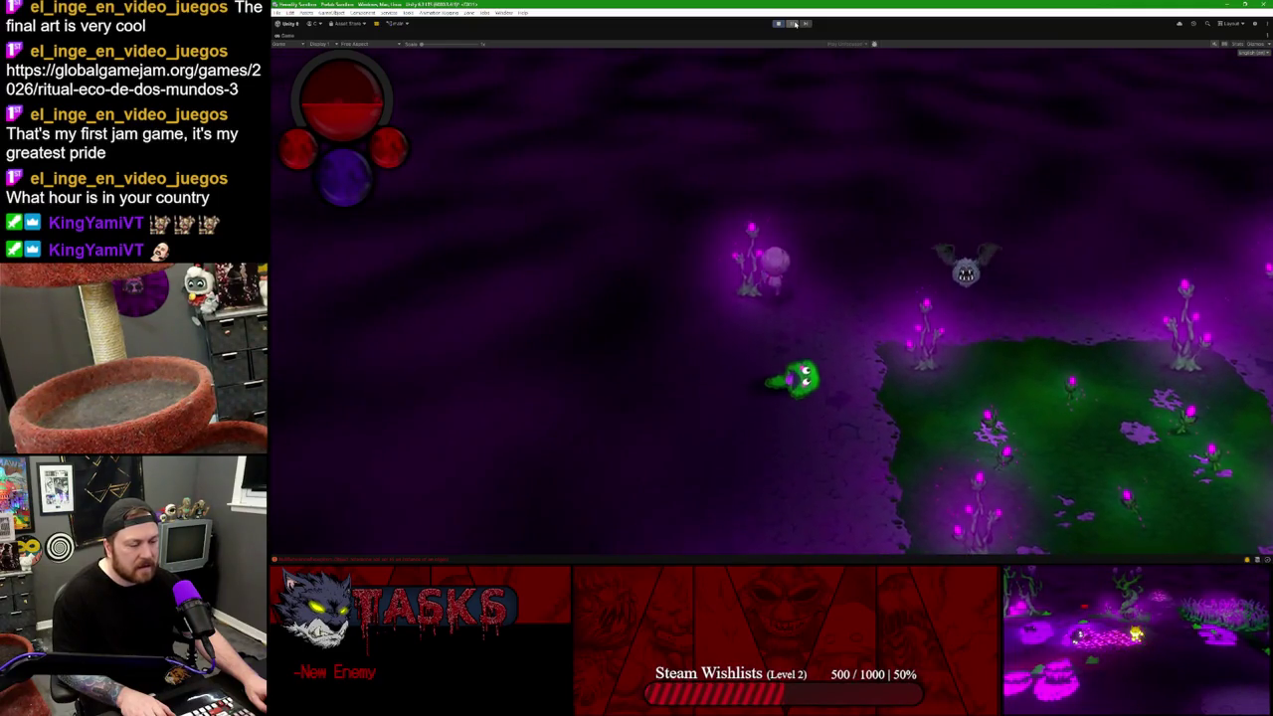
click(794, 24)
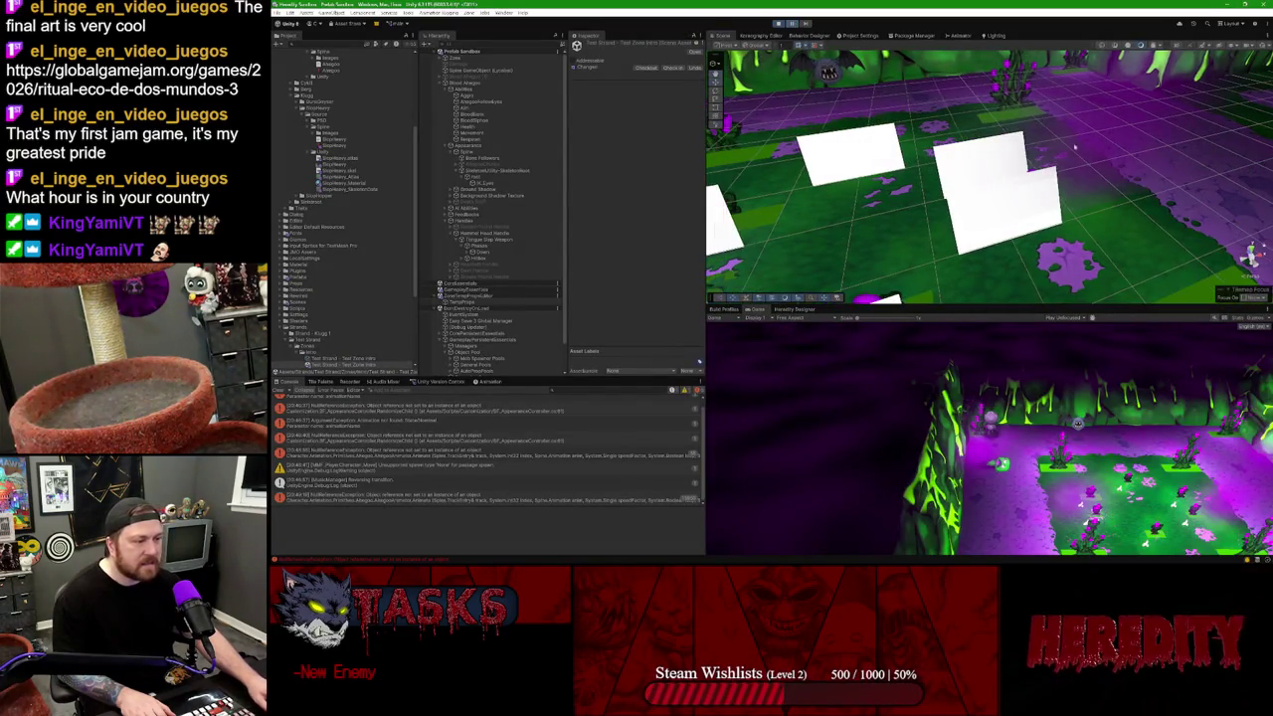
scroll(1018, 157, down, 5)
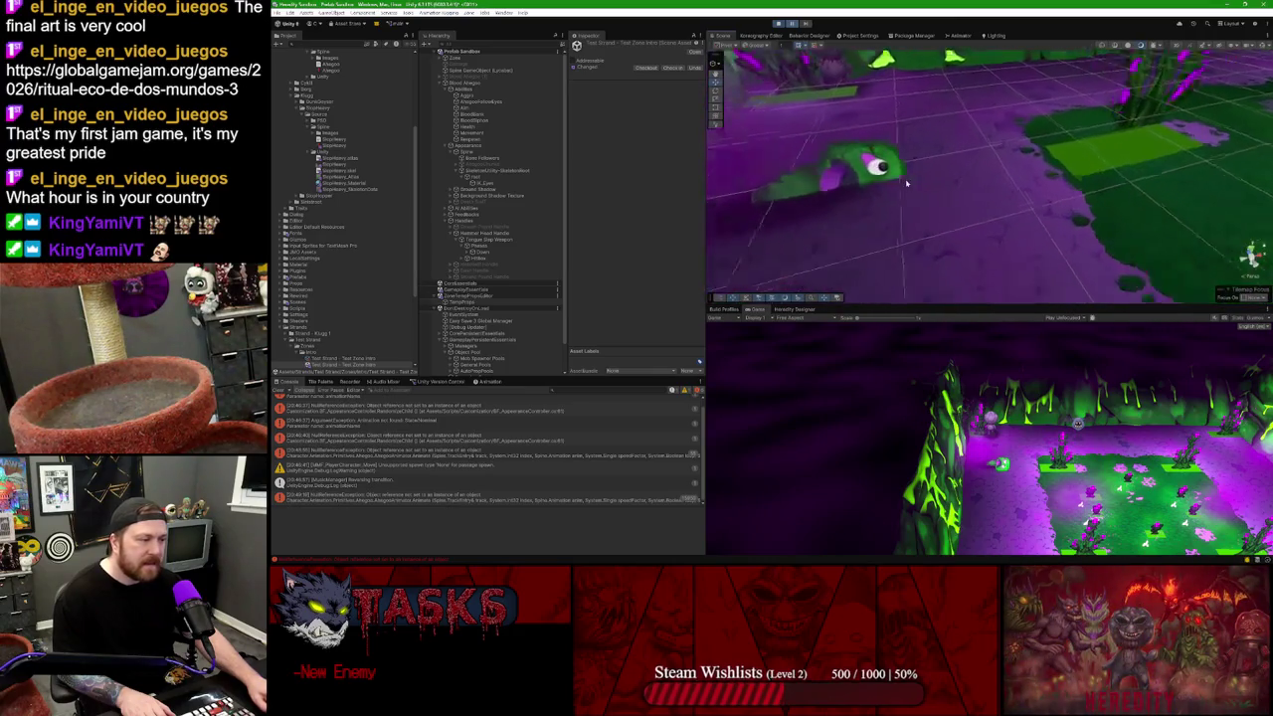
drag(888, 159, 958, 211)
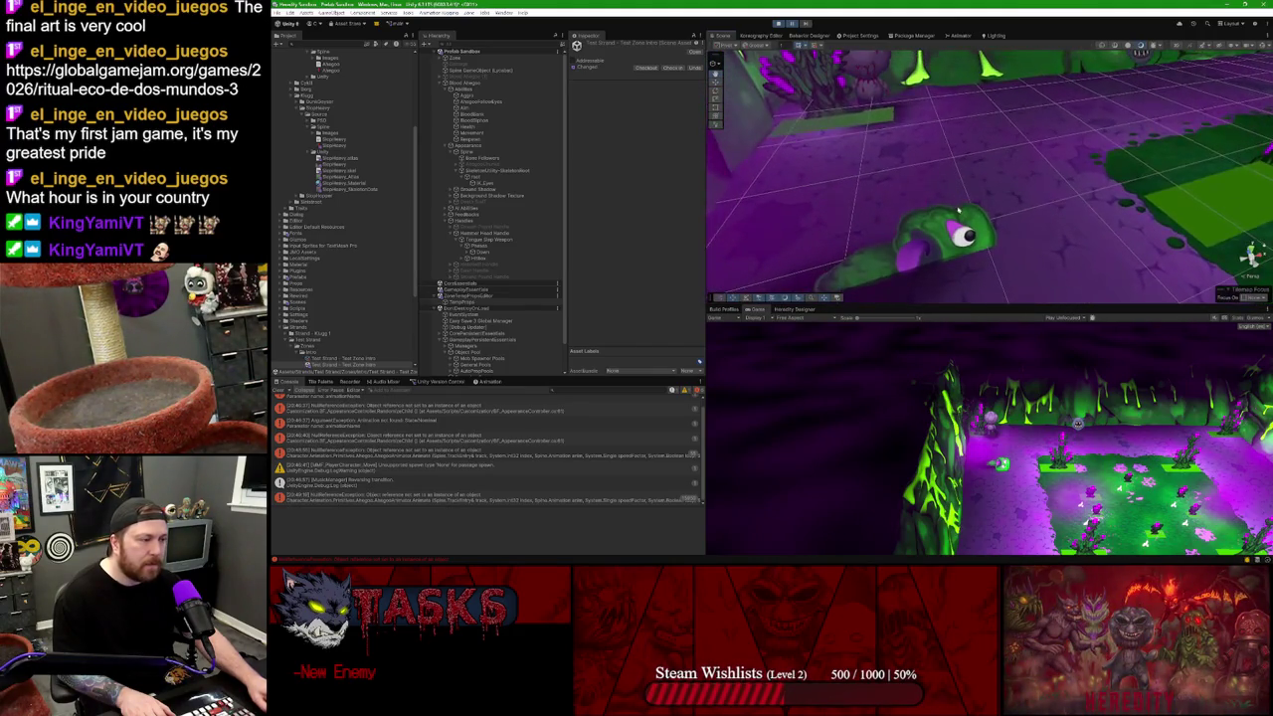
drag(940, 157, 890, 139)
scroll(960, 126, down, 5)
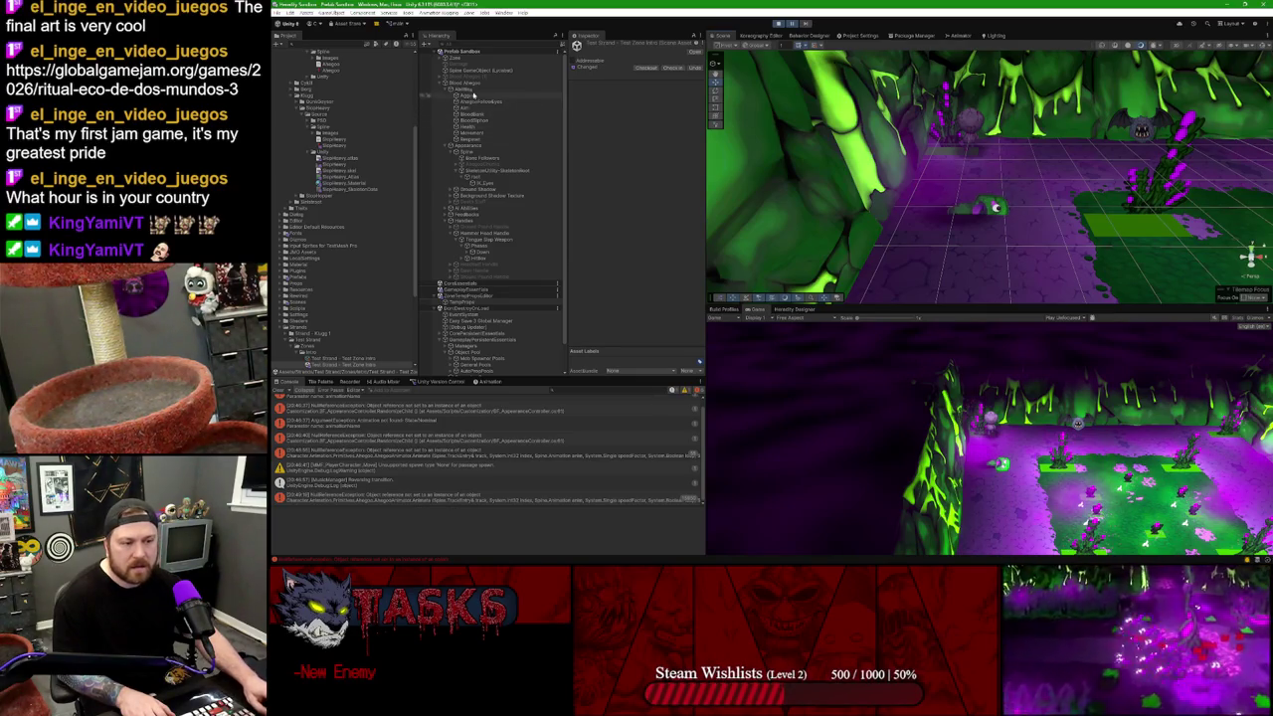
Step: Select a child bone, enter play mode, and collapse the expanded Hierarchy object
click(491, 183)
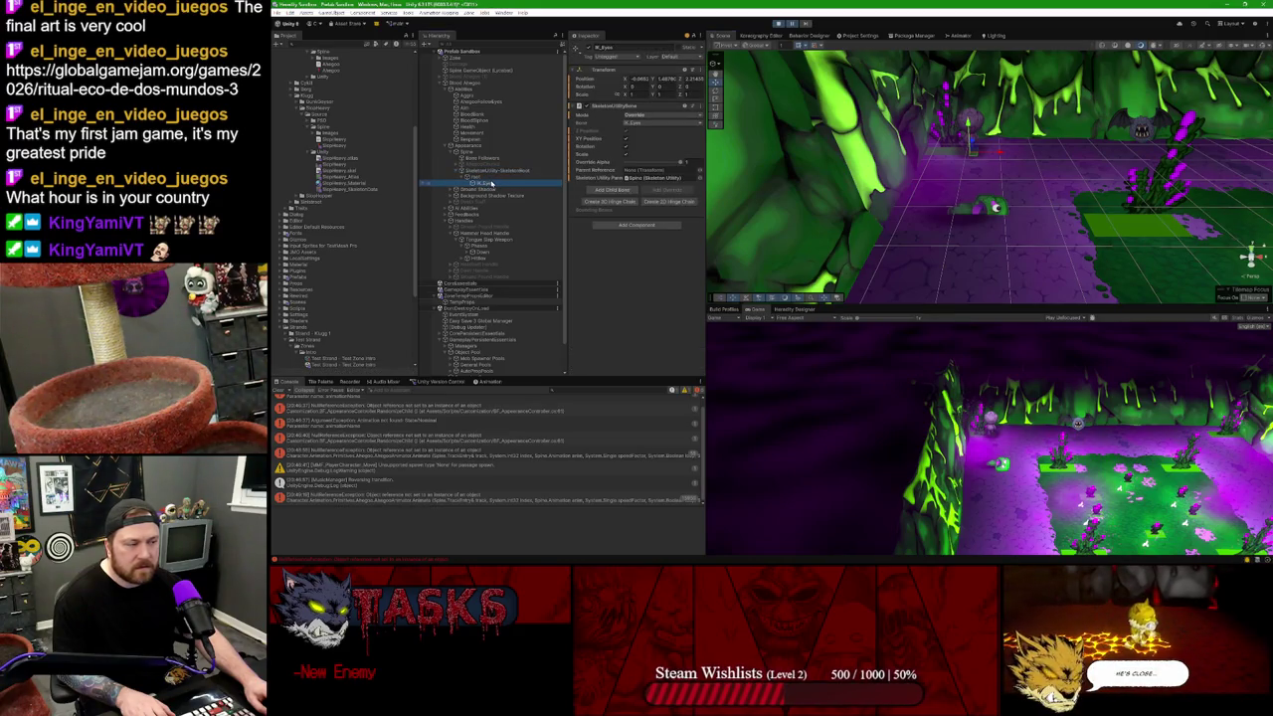
mouse_move(1009, 213)
mouse_down()
mouse_move(1072, 280)
mouse_move(906, 219)
mouse_move(850, 237)
mouse_move(935, 104)
mouse_move(958, 211)
mouse_up()
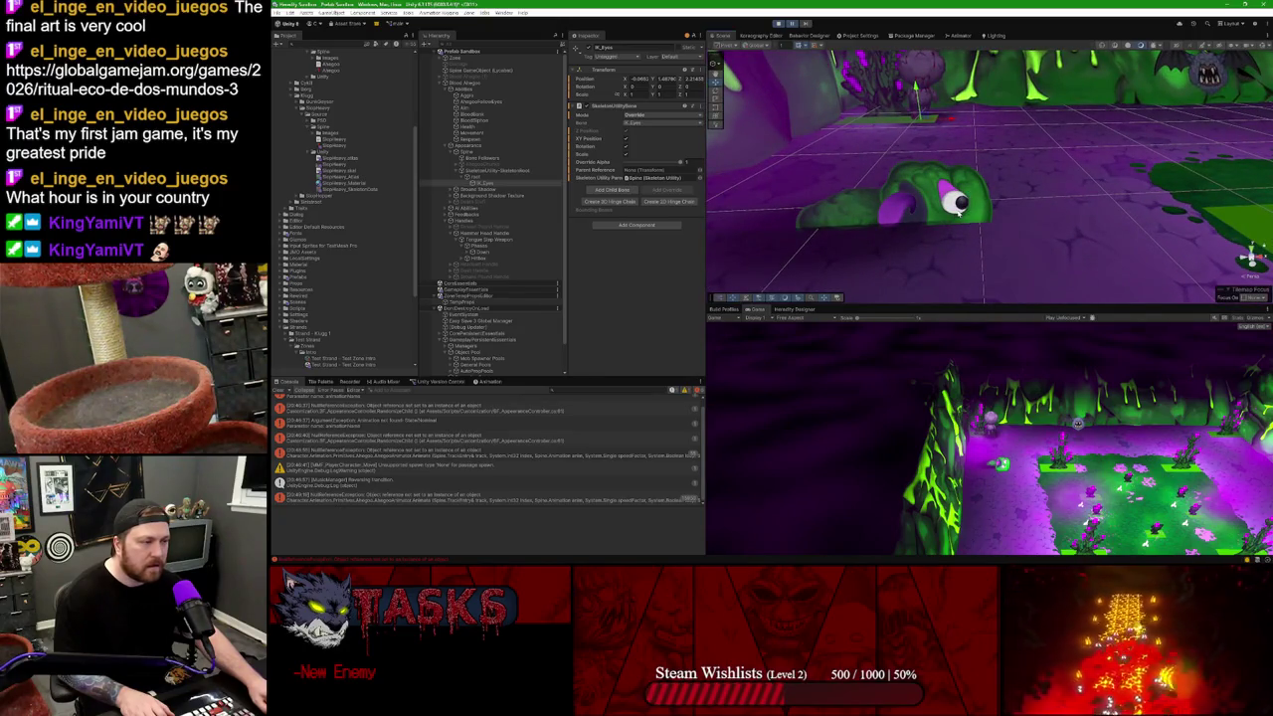
click(793, 24)
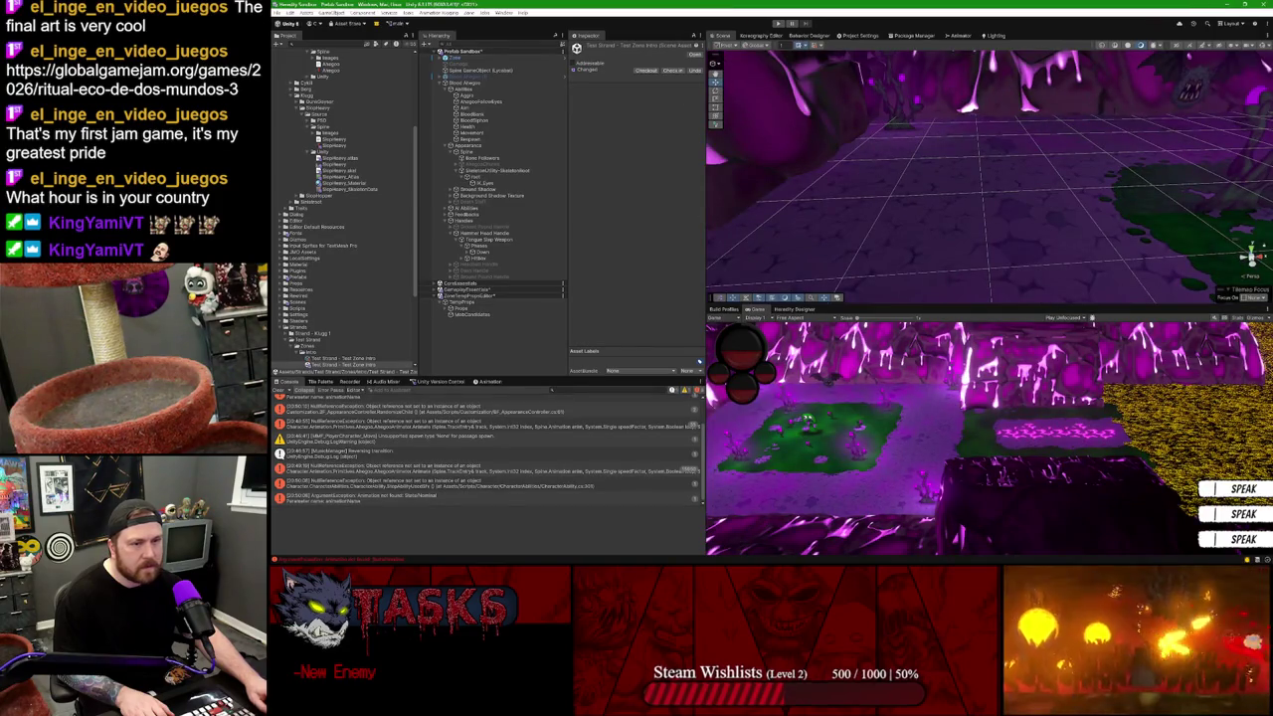
click(443, 84)
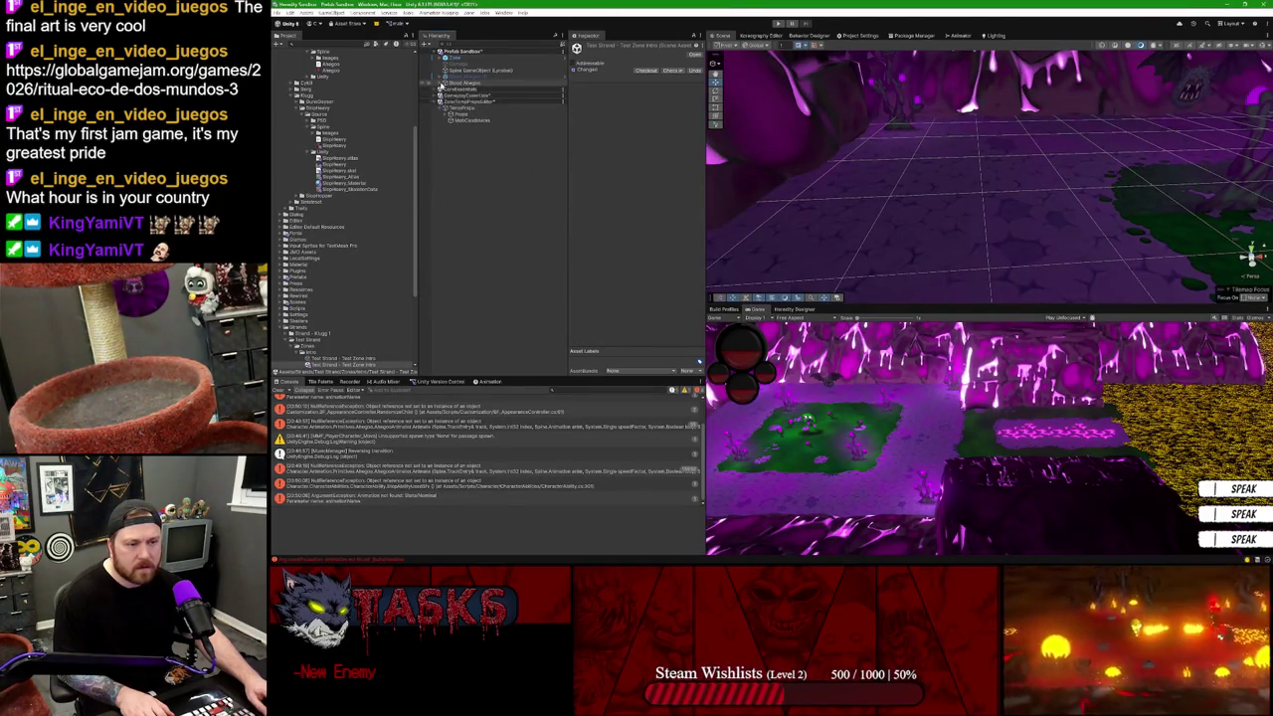
Step: Drop the SlopHeavy Skeleton Data into the scene as a SkeletonAnimation object
double_click(468, 71)
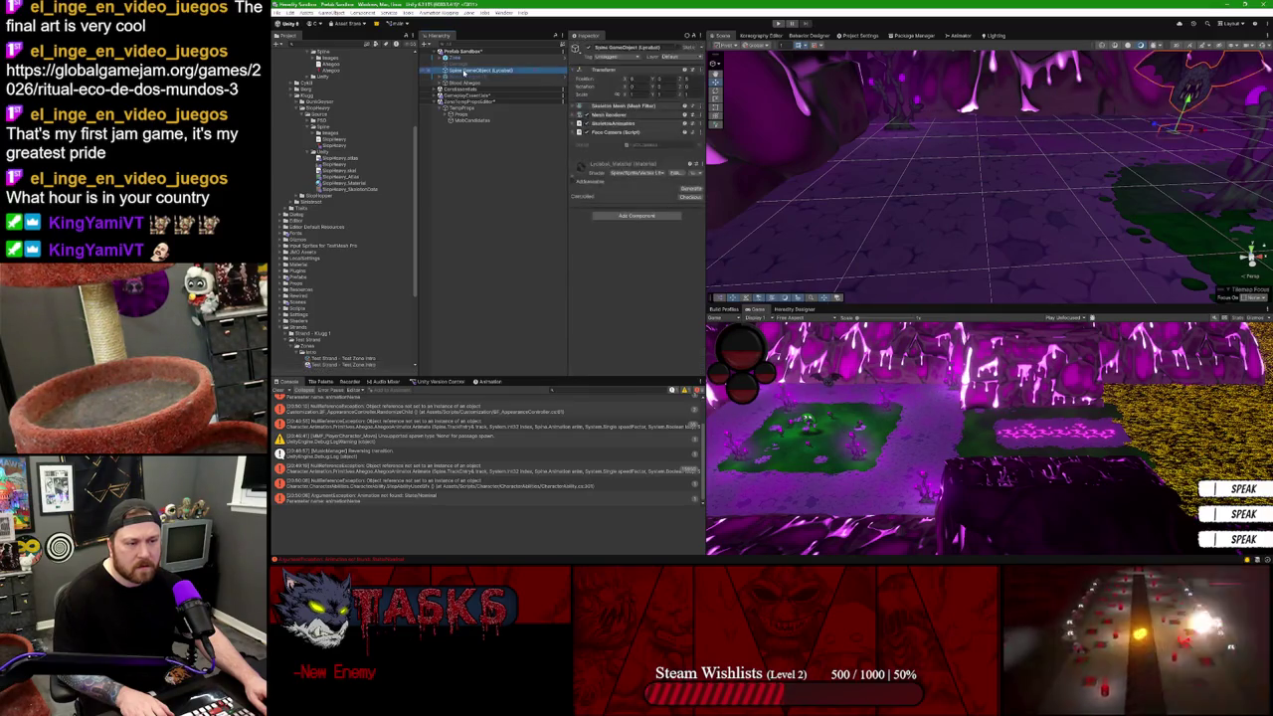
drag(1033, 180, 795, 139)
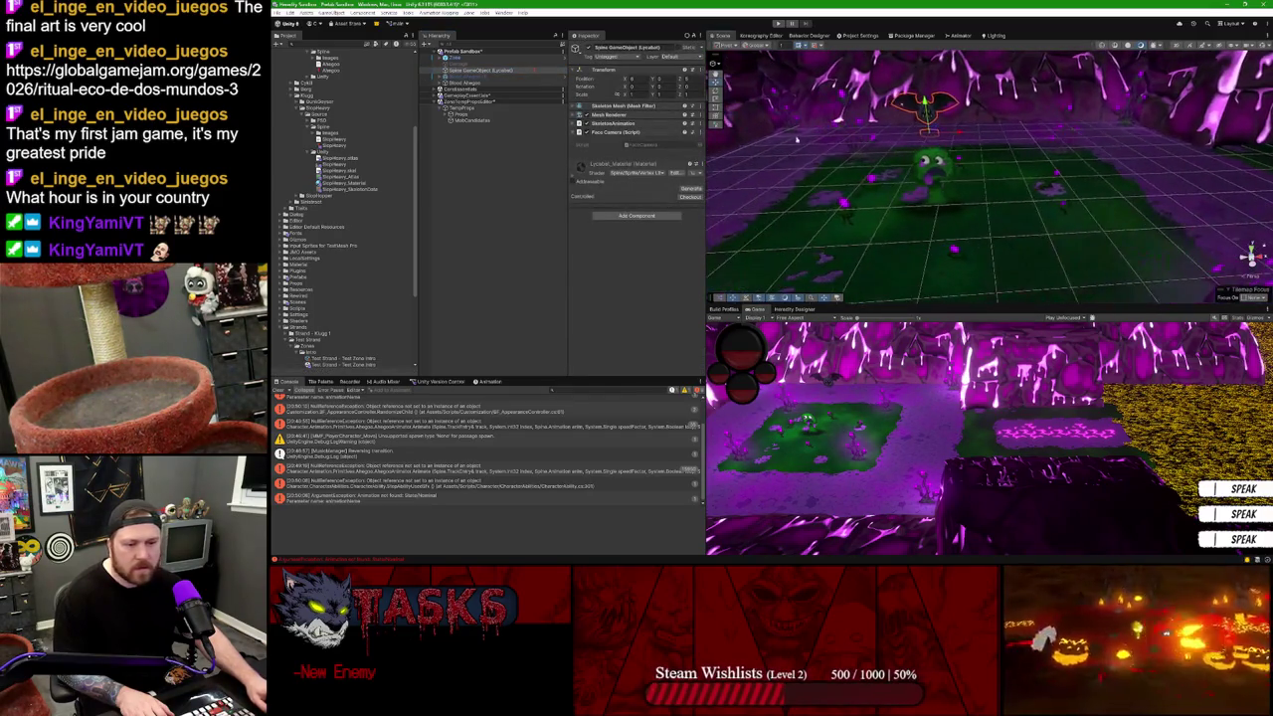
drag(347, 191, 992, 194)
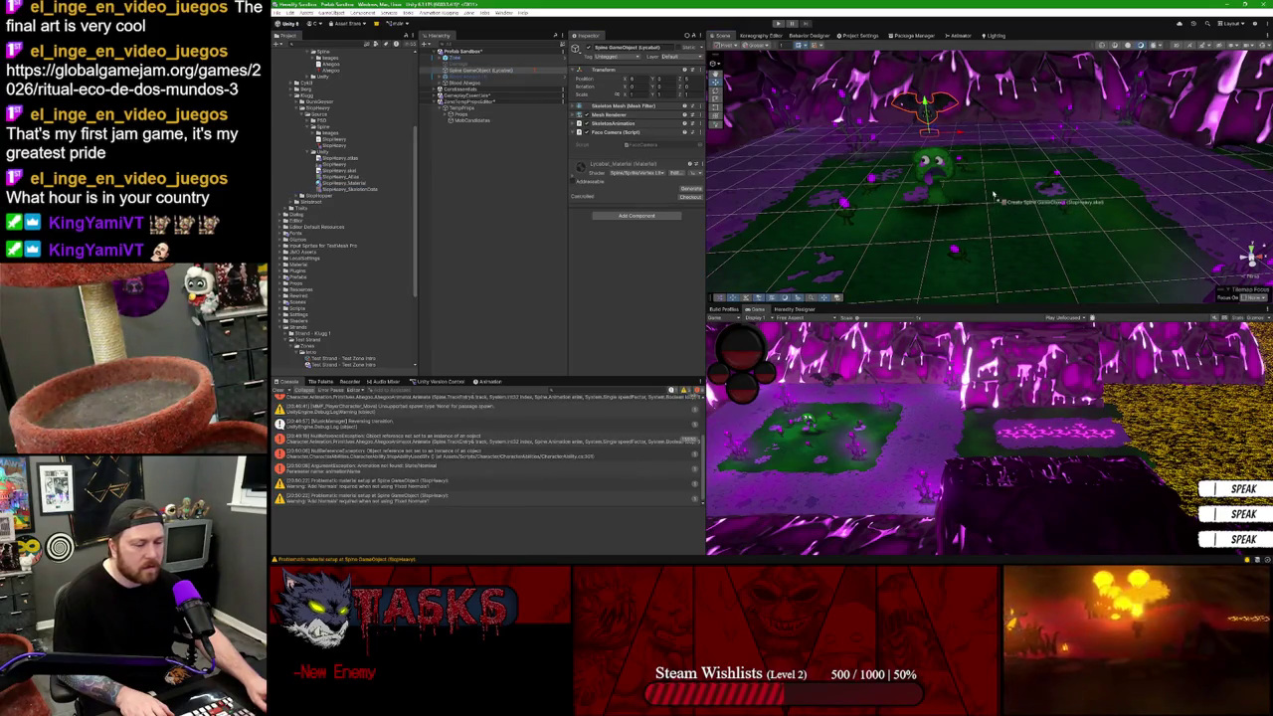
click(1025, 196)
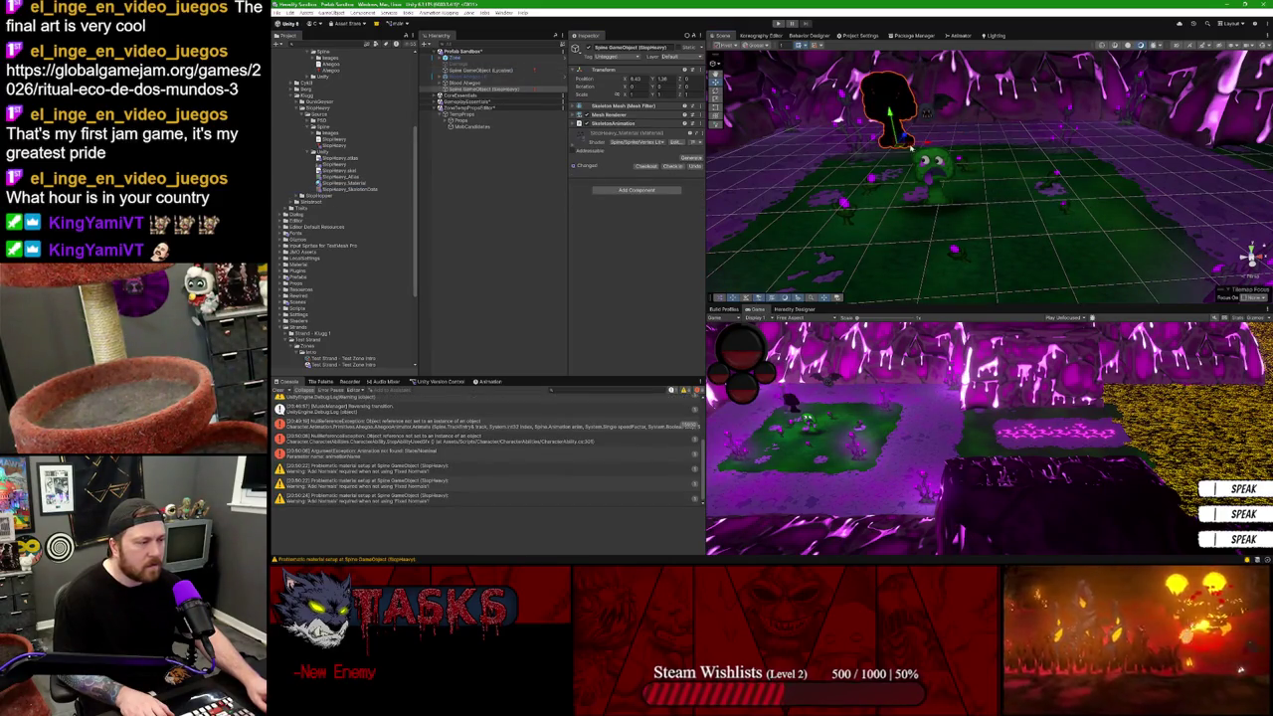
Step: Set the new object's Position Y to 0 and Rotation to 180
text(0)
key(Tab)
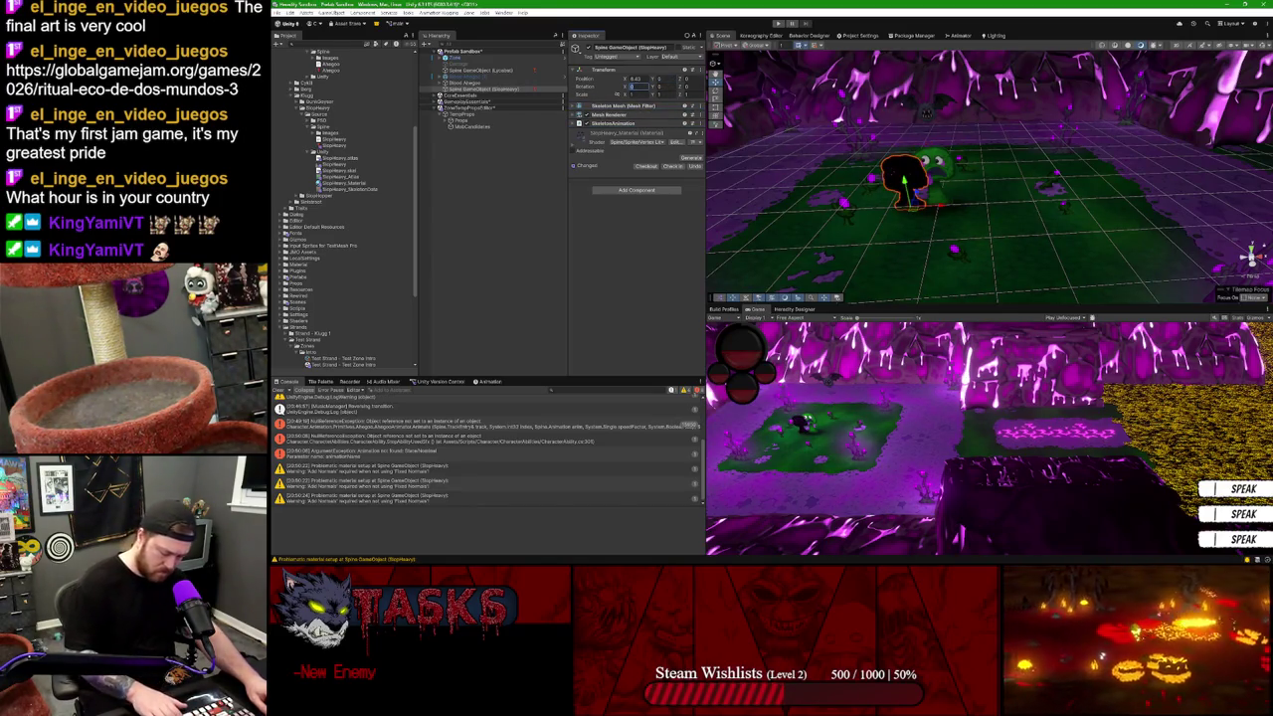
text(180)
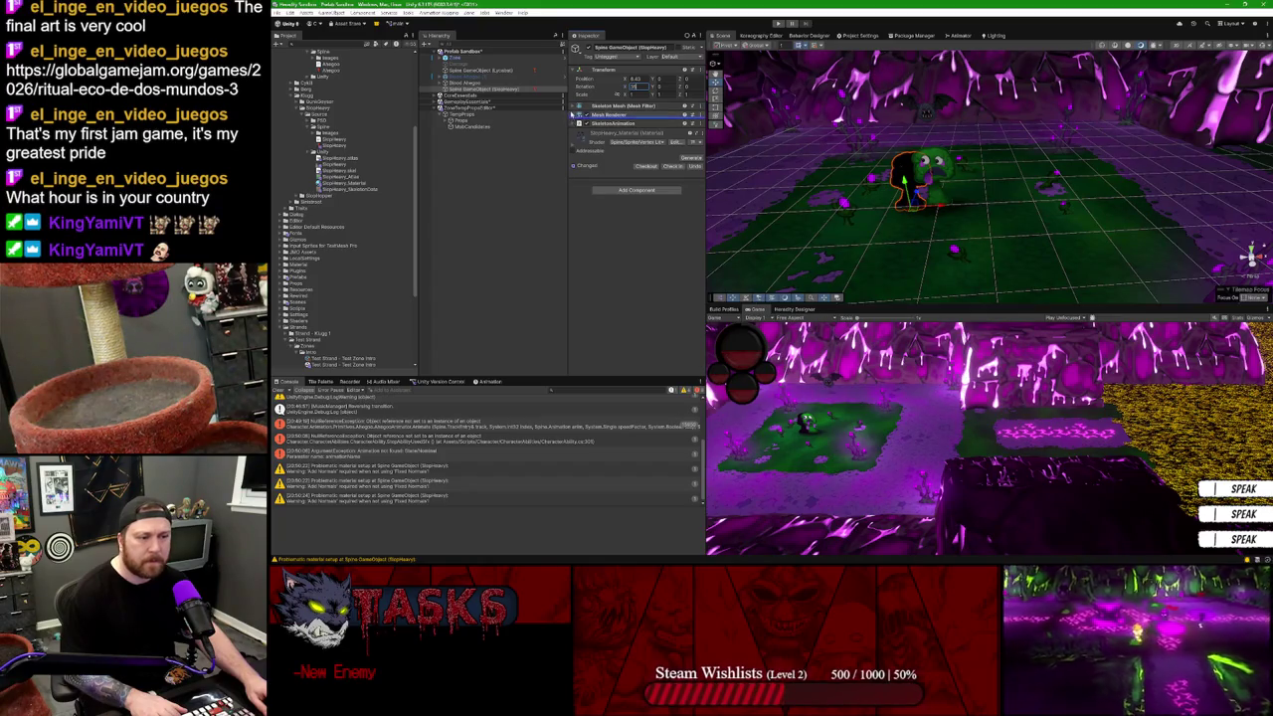
click(577, 123)
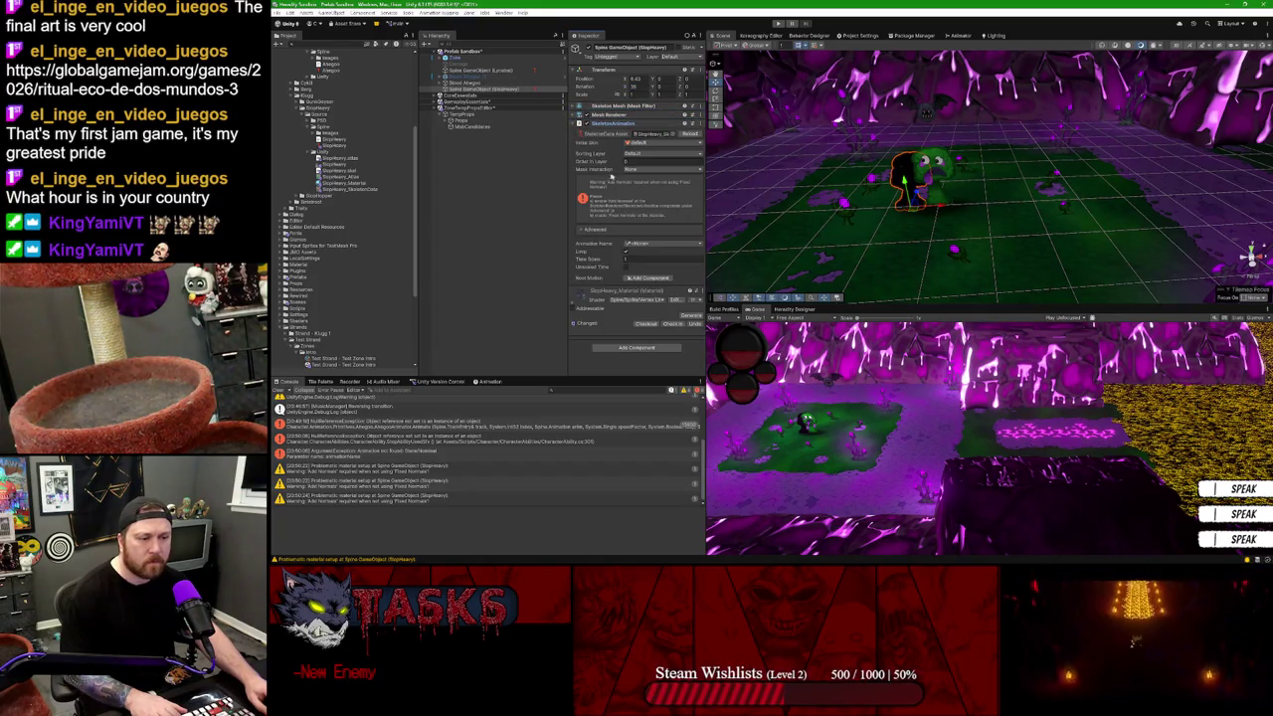
Step: Browse the Skeleton Animation component's advanced settings
click(585, 230)
scroll(637, 298, down, 10)
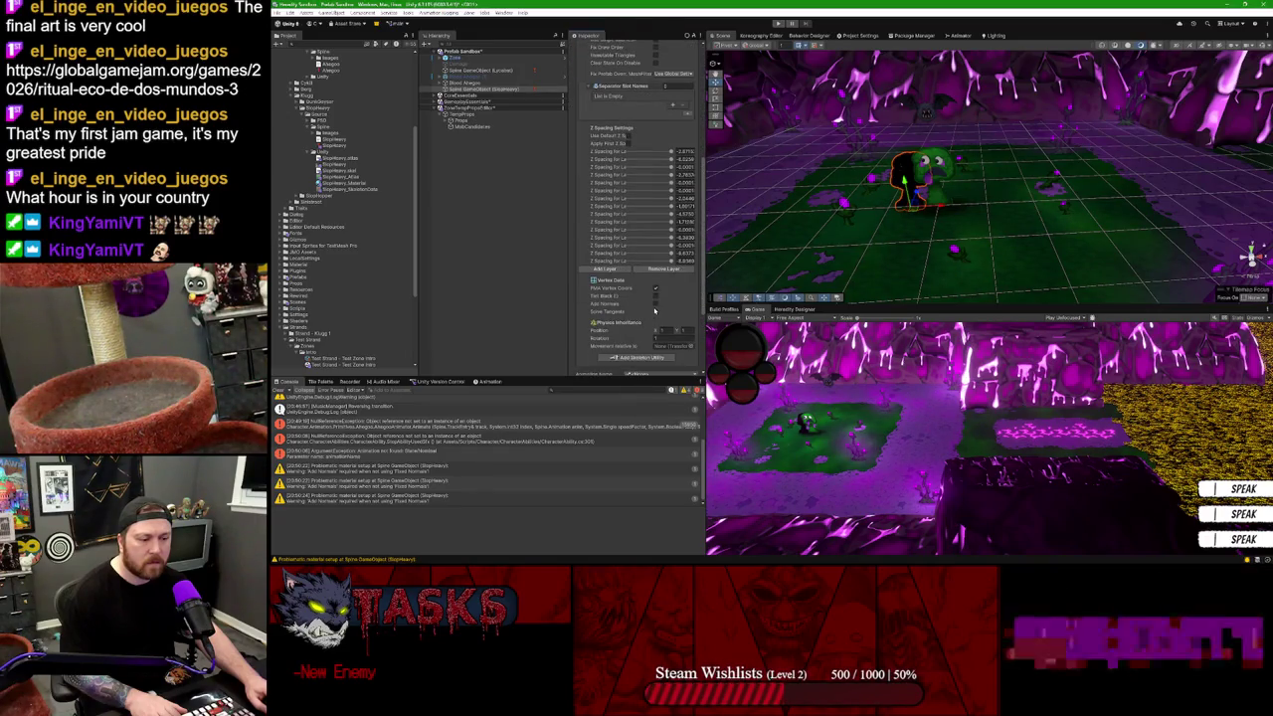
scroll(587, 130, up, 5)
scroll(582, 124, up, 3)
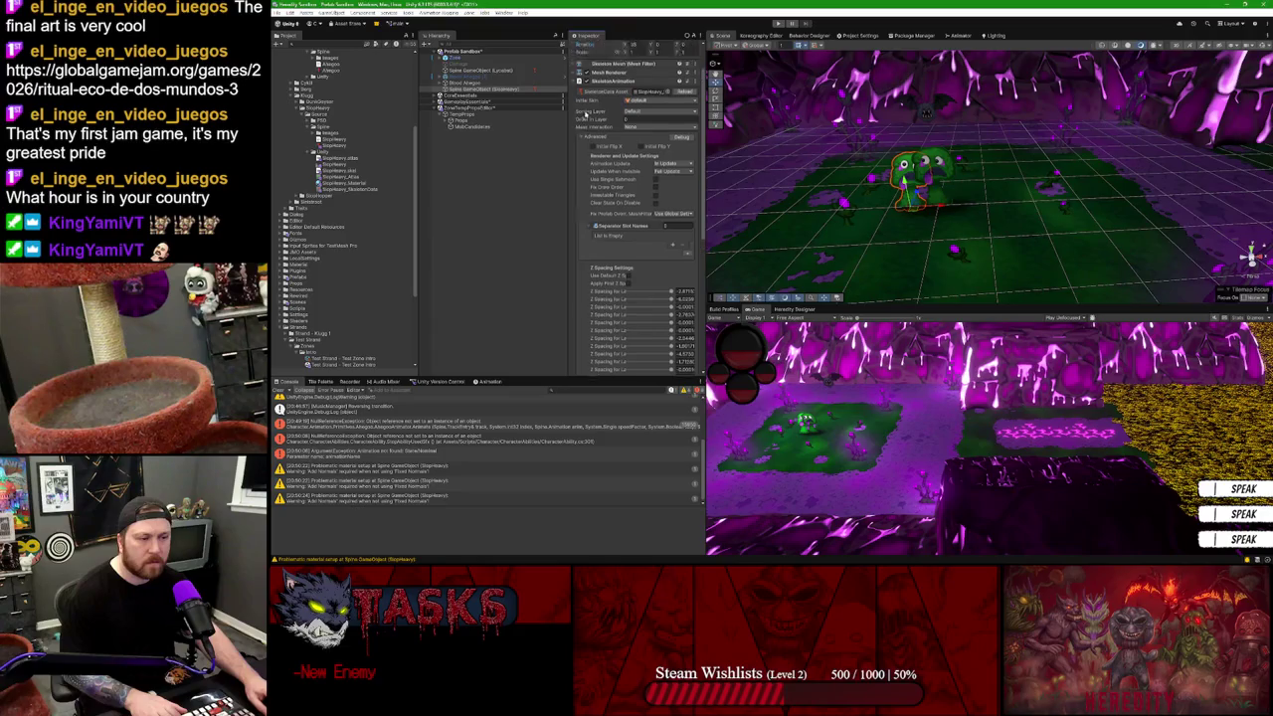
click(577, 124)
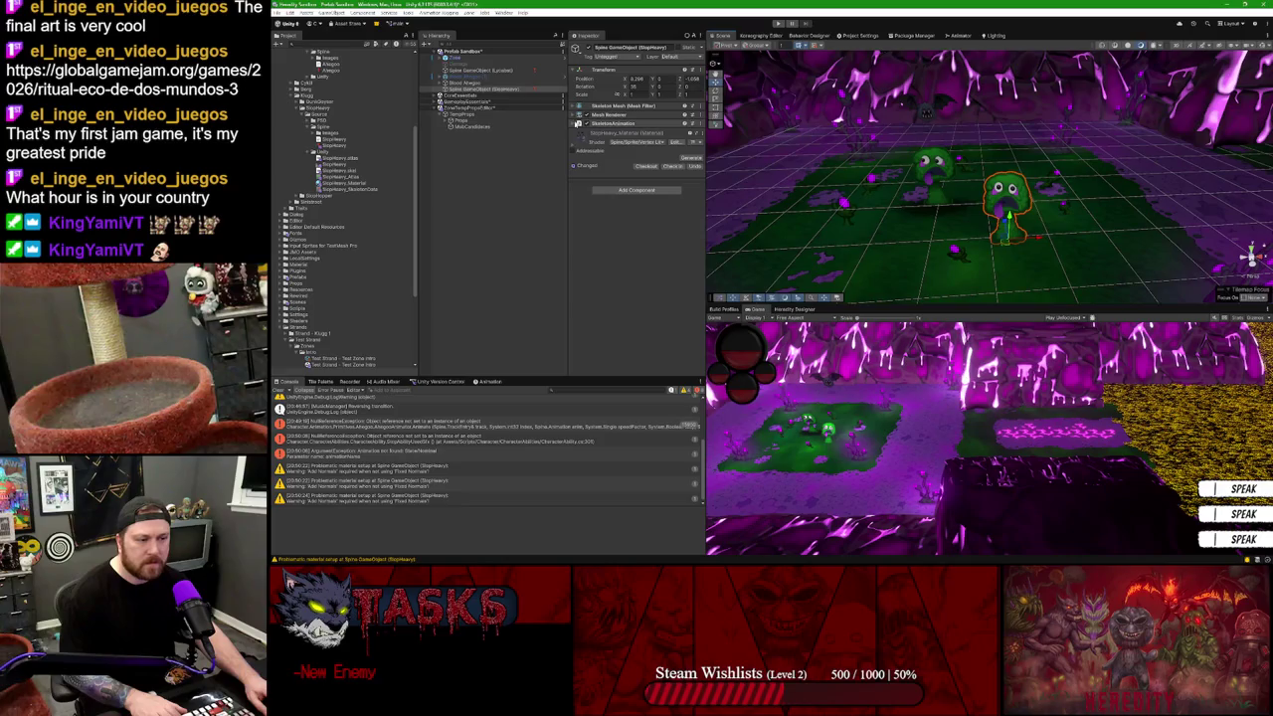
click(578, 123)
scroll(642, 221, down, 1)
scroll(642, 221, down, 5)
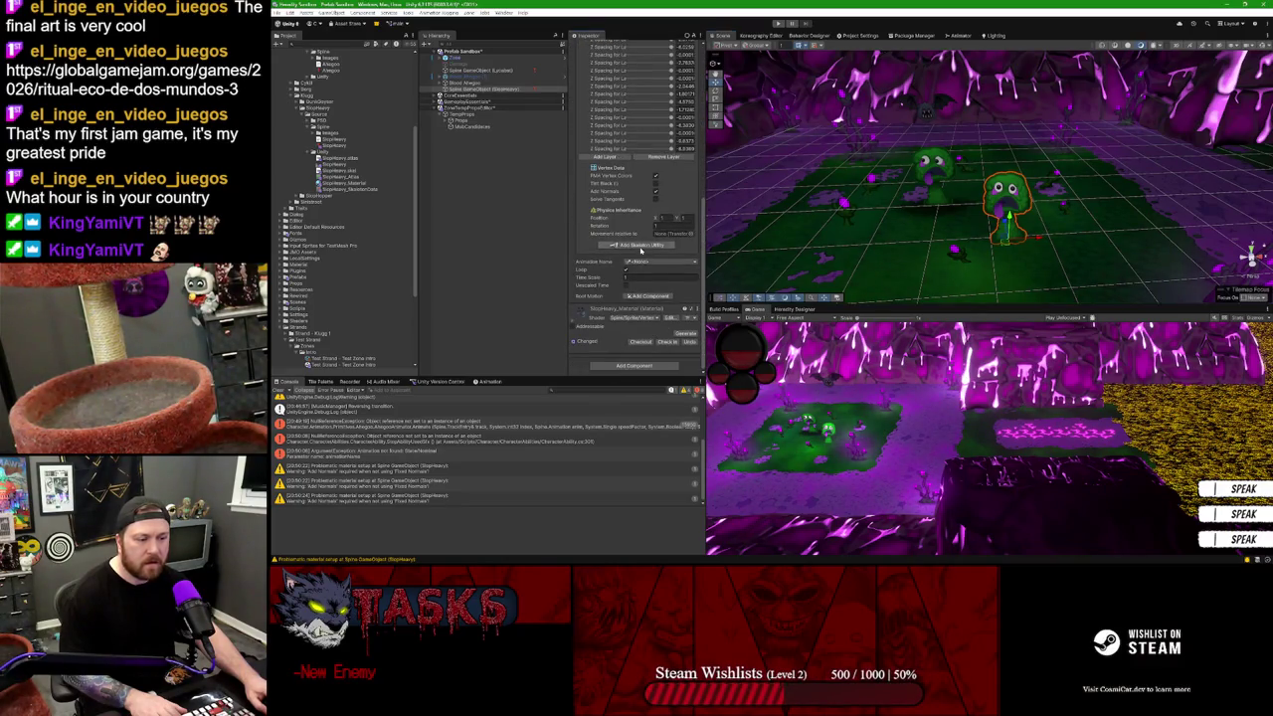
Step: Add a Skeleton Utility and spawn the bone hierarchy as child objects
click(642, 246)
scroll(641, 251, down, 1)
click(637, 291)
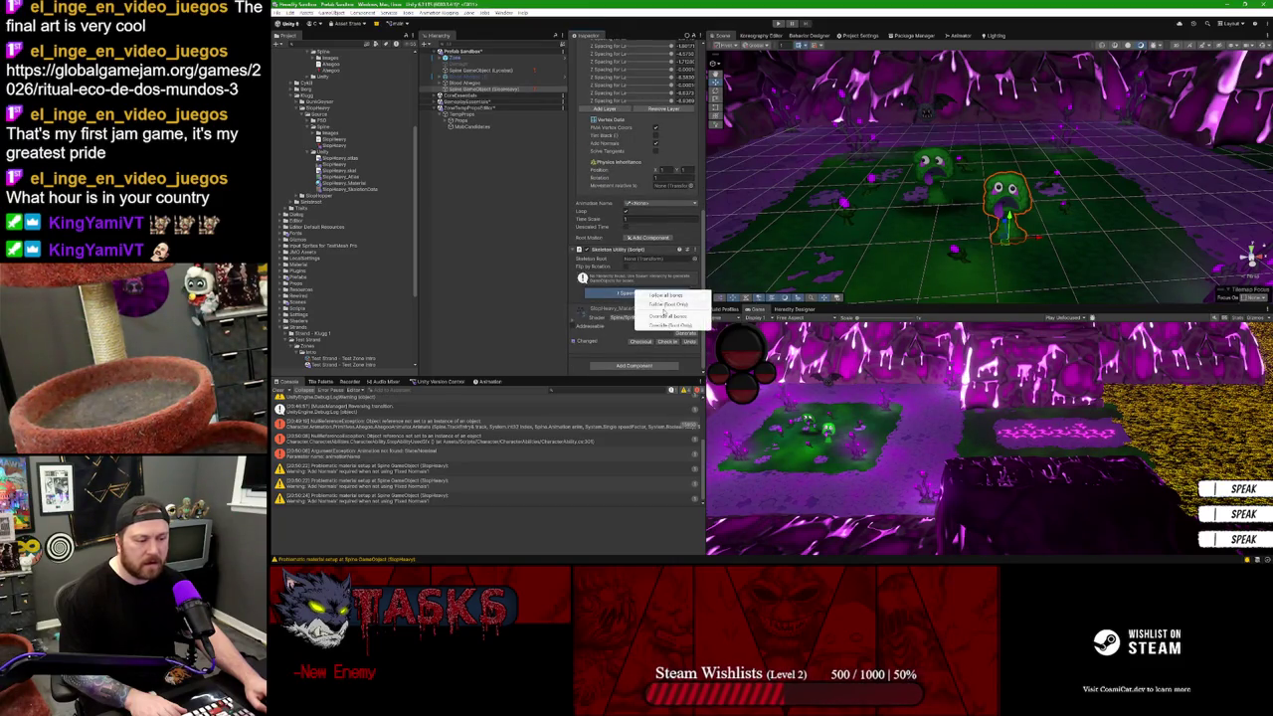
click(658, 296)
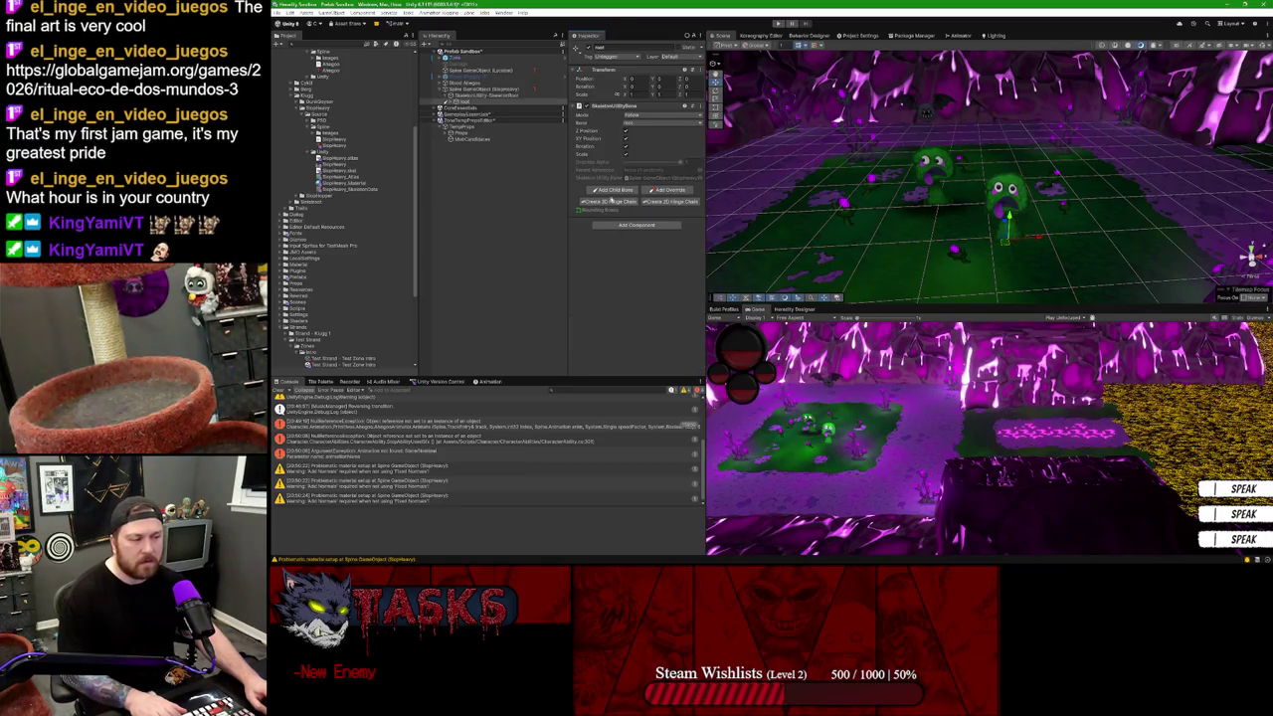
Step: Expand root and set the B_Eyes bone's mode to Override
click(445, 101)
click(475, 115)
click(633, 116)
click(636, 133)
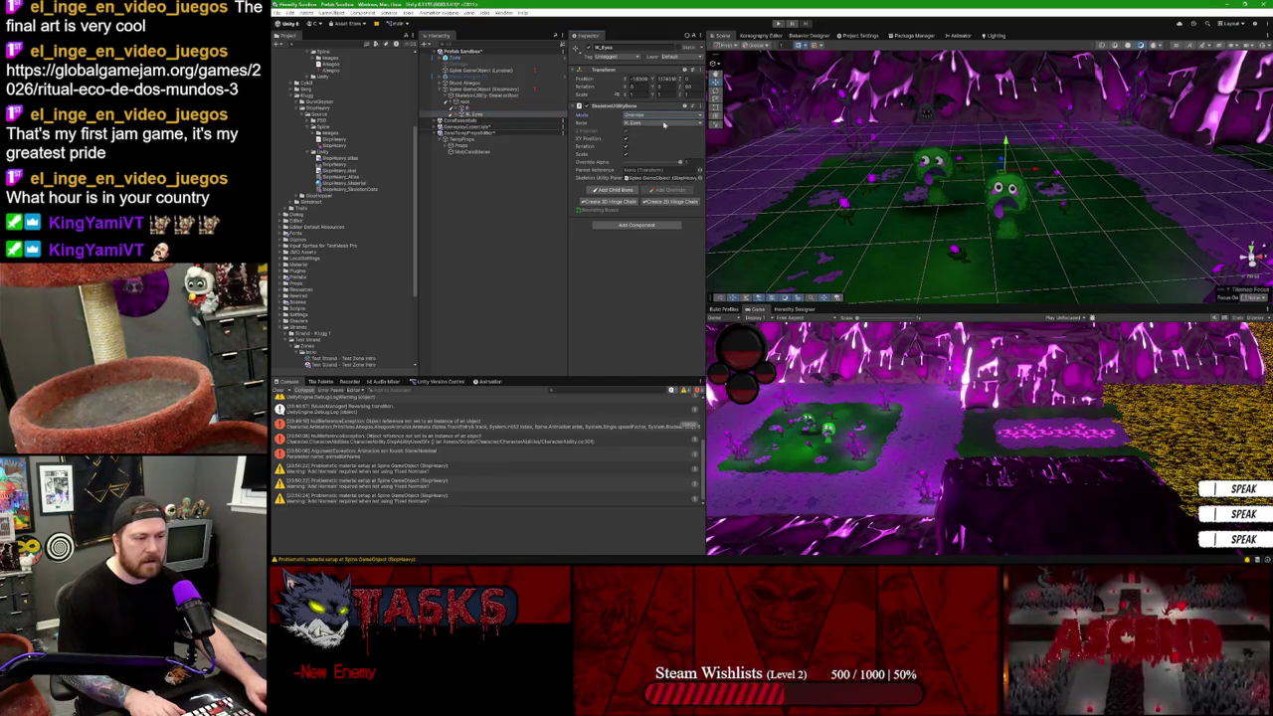
Step: Drag the B_Eyes bone to a new position and expand its children
mouse_move(1004, 149)
mouse_down()
mouse_move(970, 186)
mouse_move(1006, 159)
mouse_move(1006, 177)
mouse_move(1004, 122)
mouse_move(896, 141)
mouse_move(939, 159)
mouse_up()
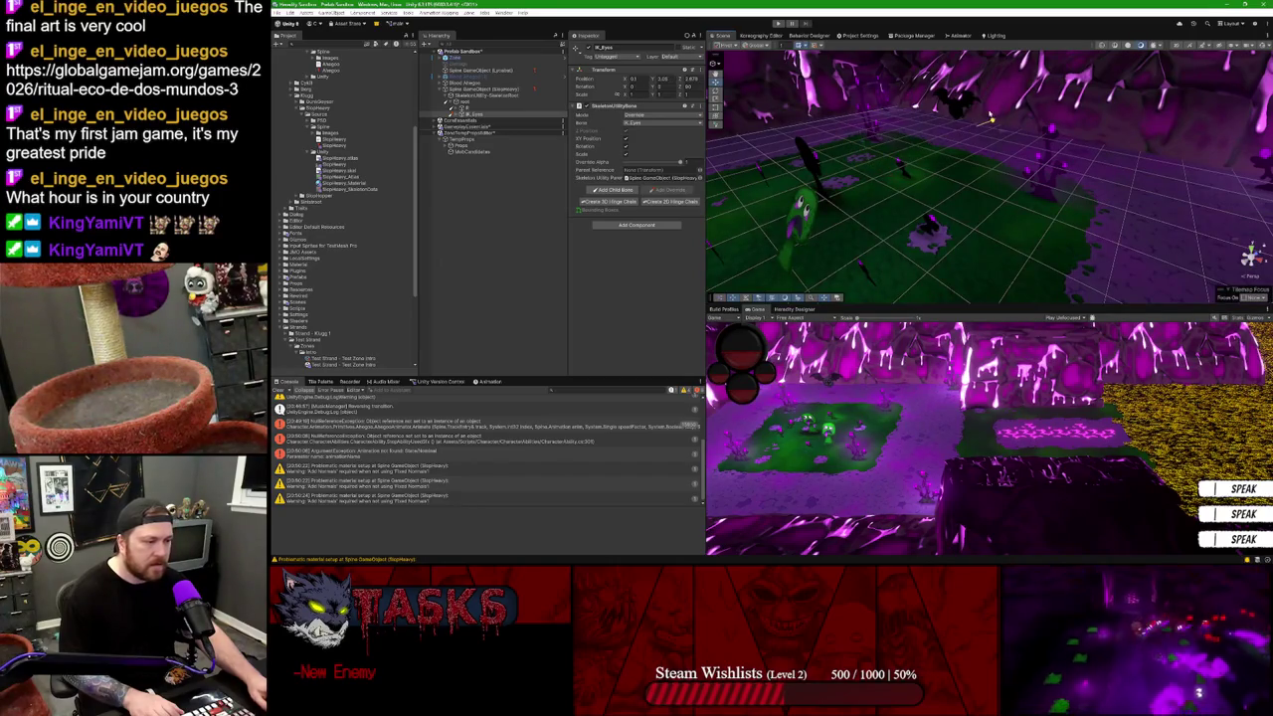
scroll(995, 118, up, 10)
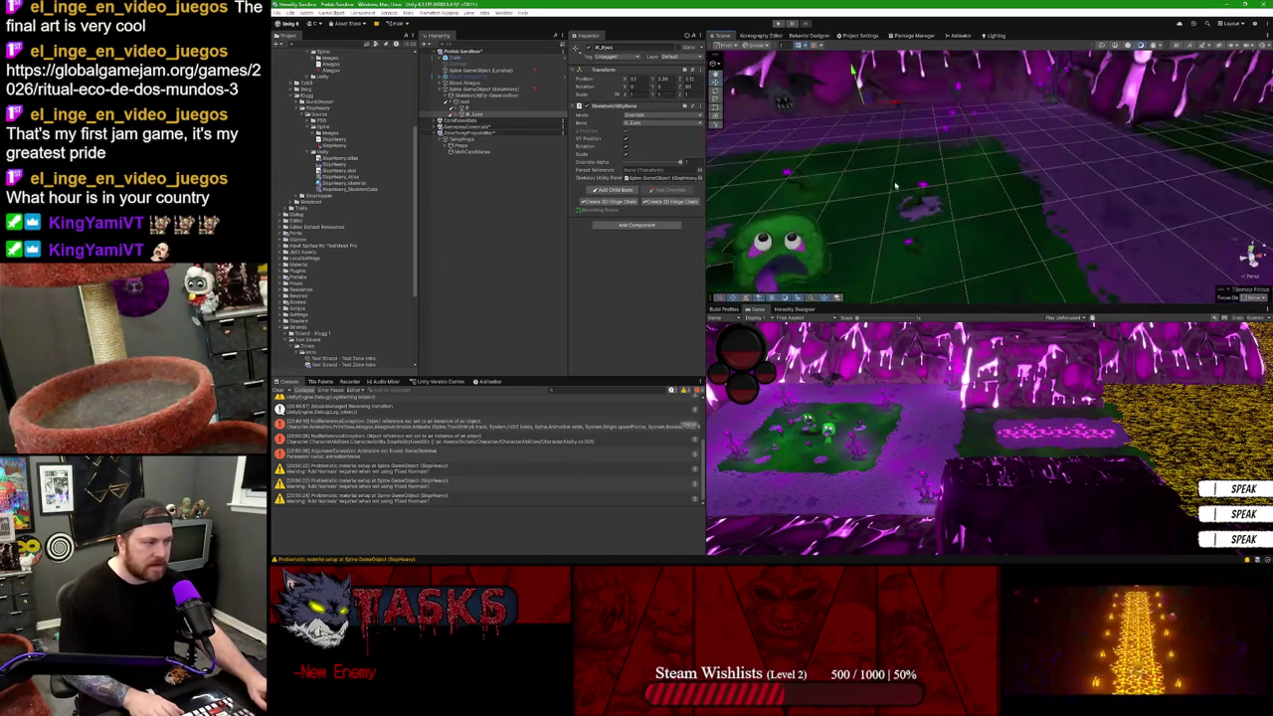
drag(935, 165, 915, 174)
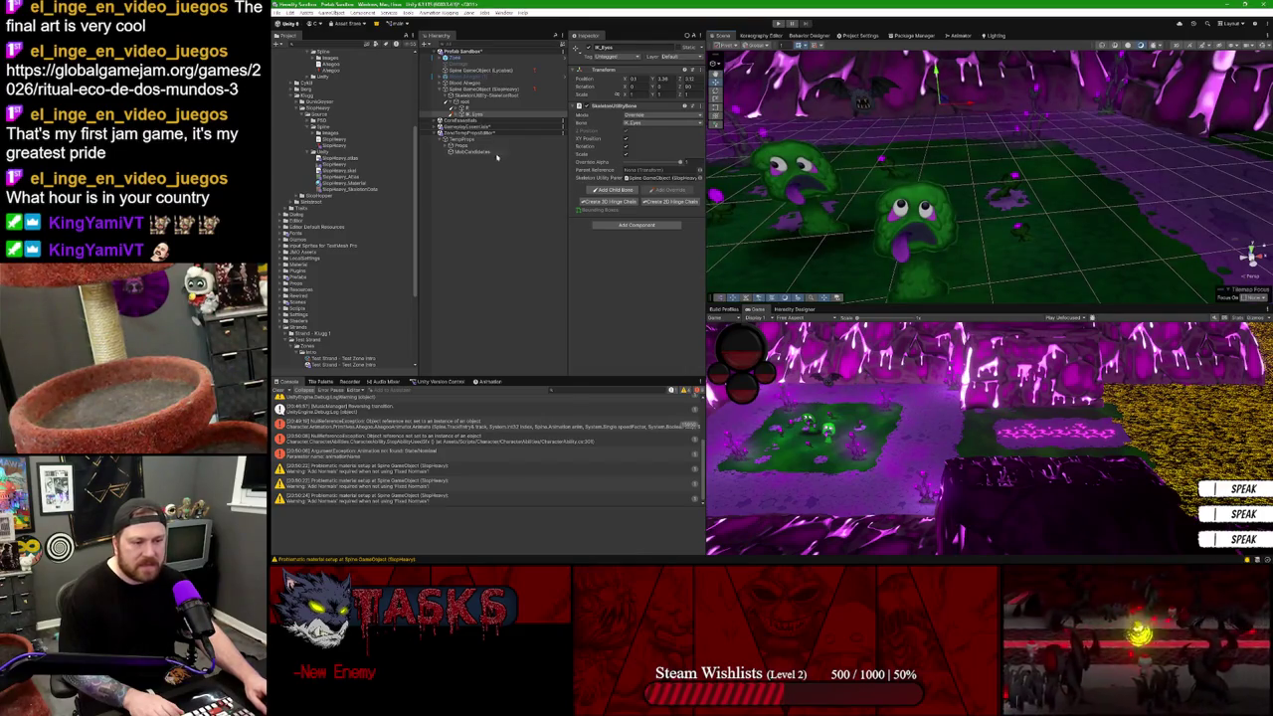
click(458, 115)
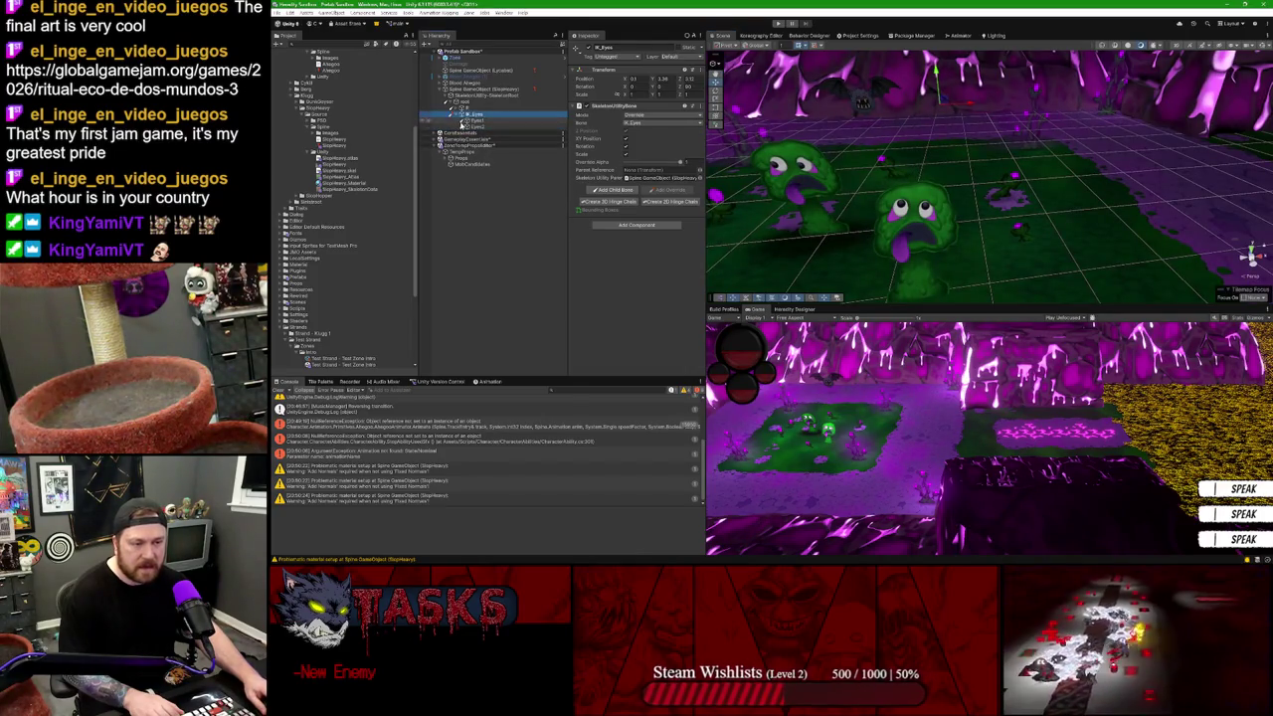
Step: Expand the SlopHeavy bone chain in the Hierarchy down to the Head bone
click(463, 121)
click(468, 123)
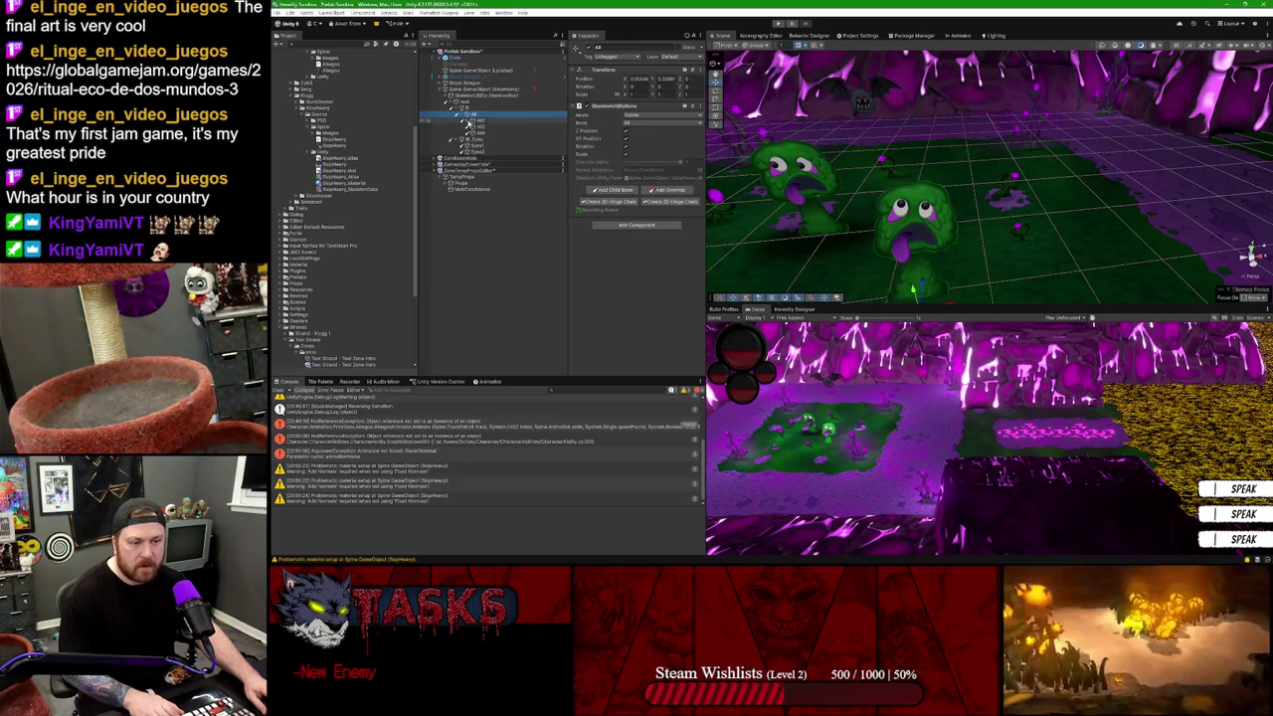
click(477, 128)
click(471, 128)
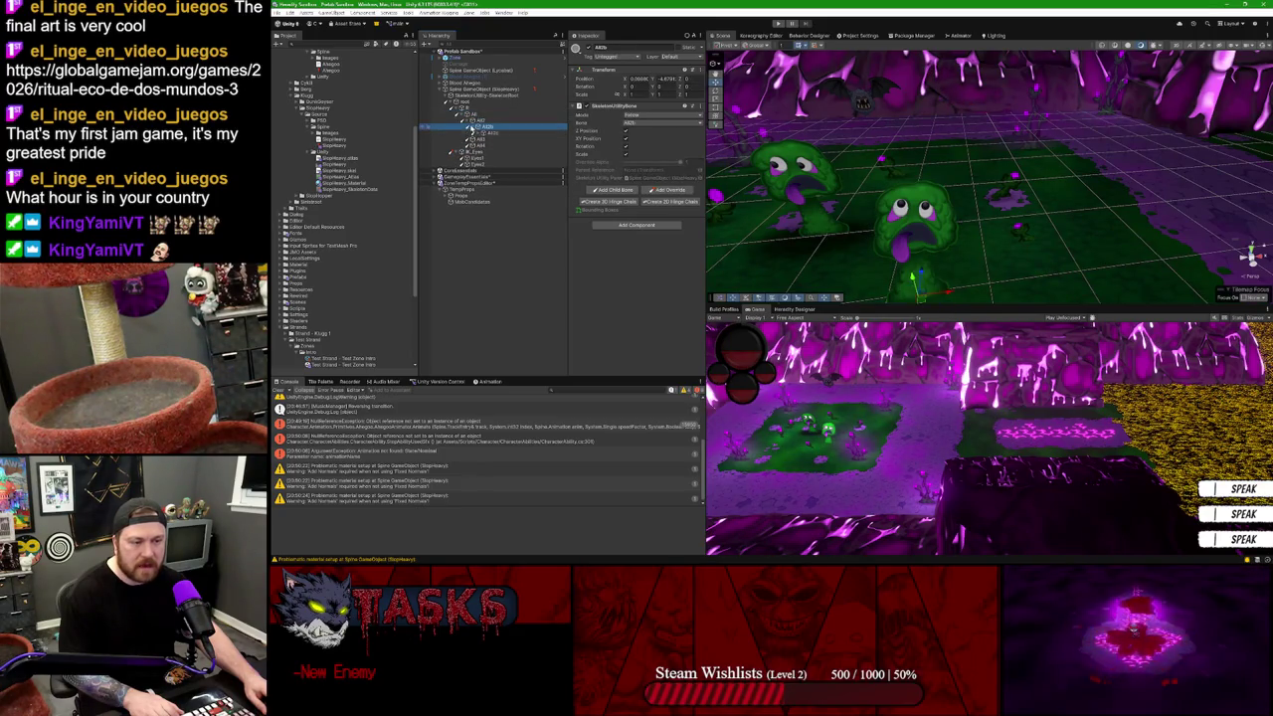
click(473, 133)
click(480, 139)
click(487, 145)
click(487, 146)
click(495, 152)
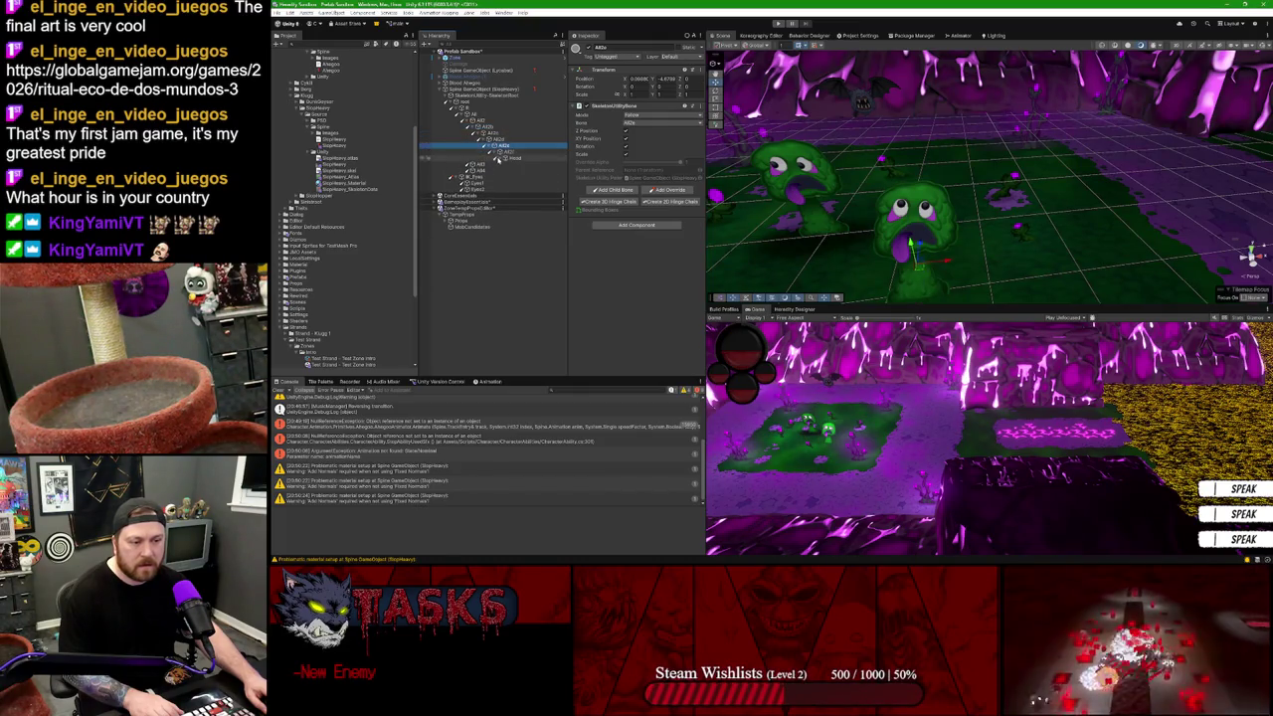
Step: Set the Head bone's mode to Override and switch to the rotate tool
click(511, 159)
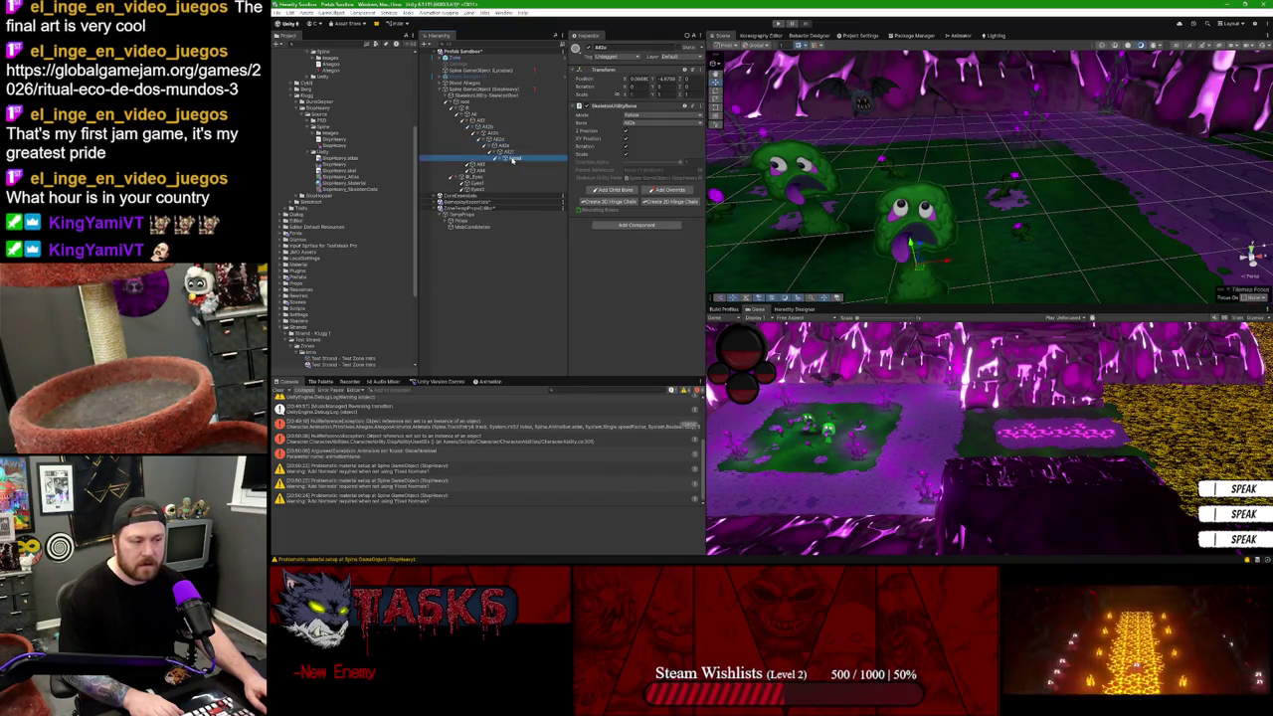
click(663, 116)
click(647, 135)
key(e)
mouse_move(923, 227)
mouse_down()
mouse_move(974, 257)
mouse_move(990, 325)
mouse_up()
scroll(959, 176, up, 5)
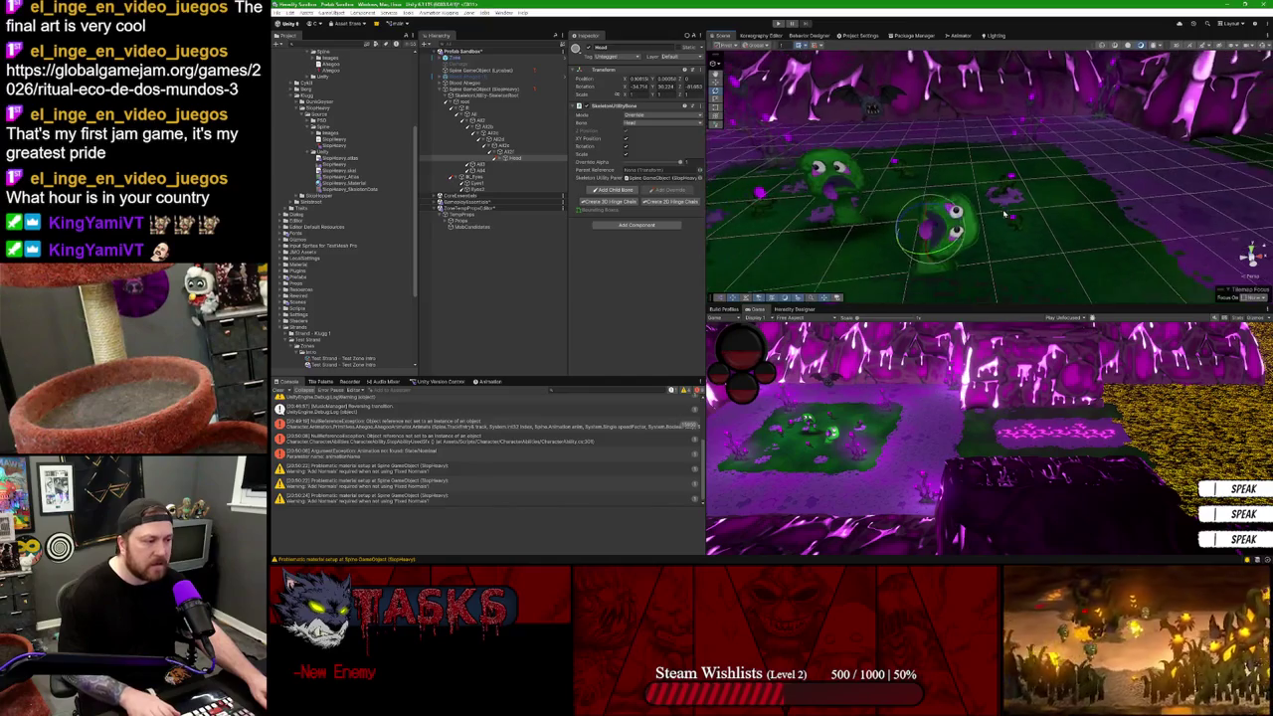
scroll(958, 176, down, 5)
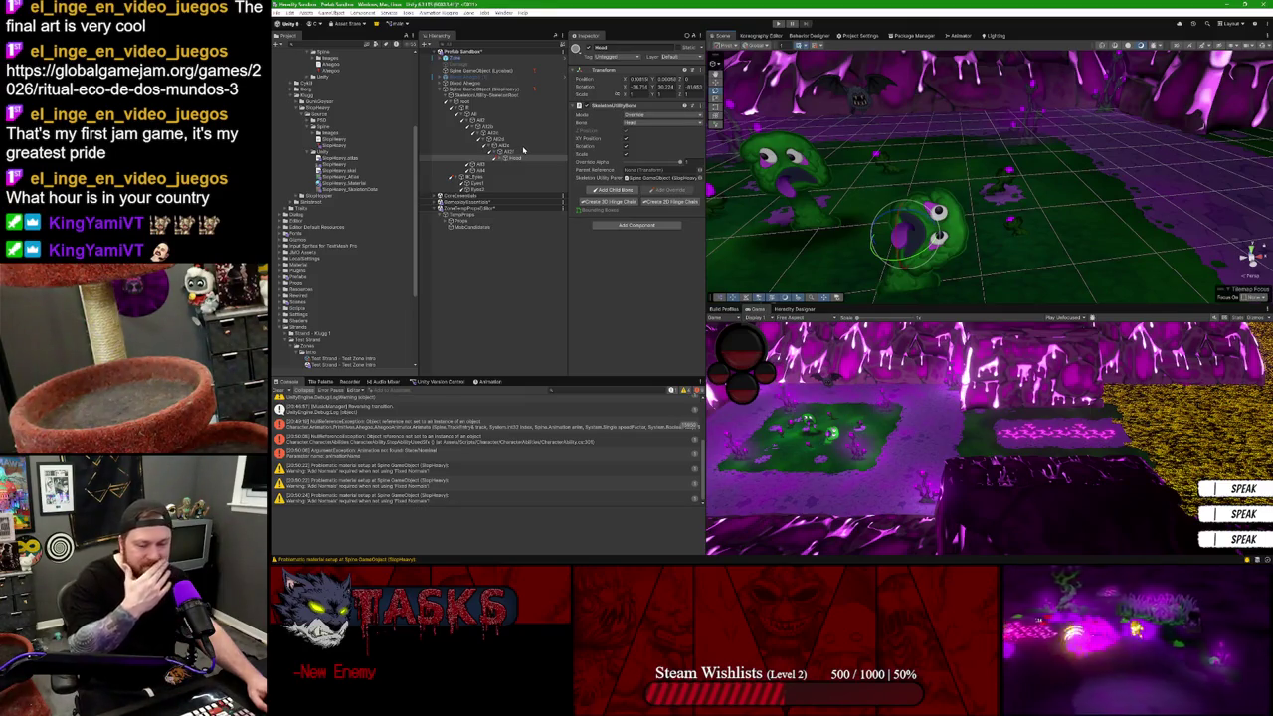
scroll(927, 167, down, 3)
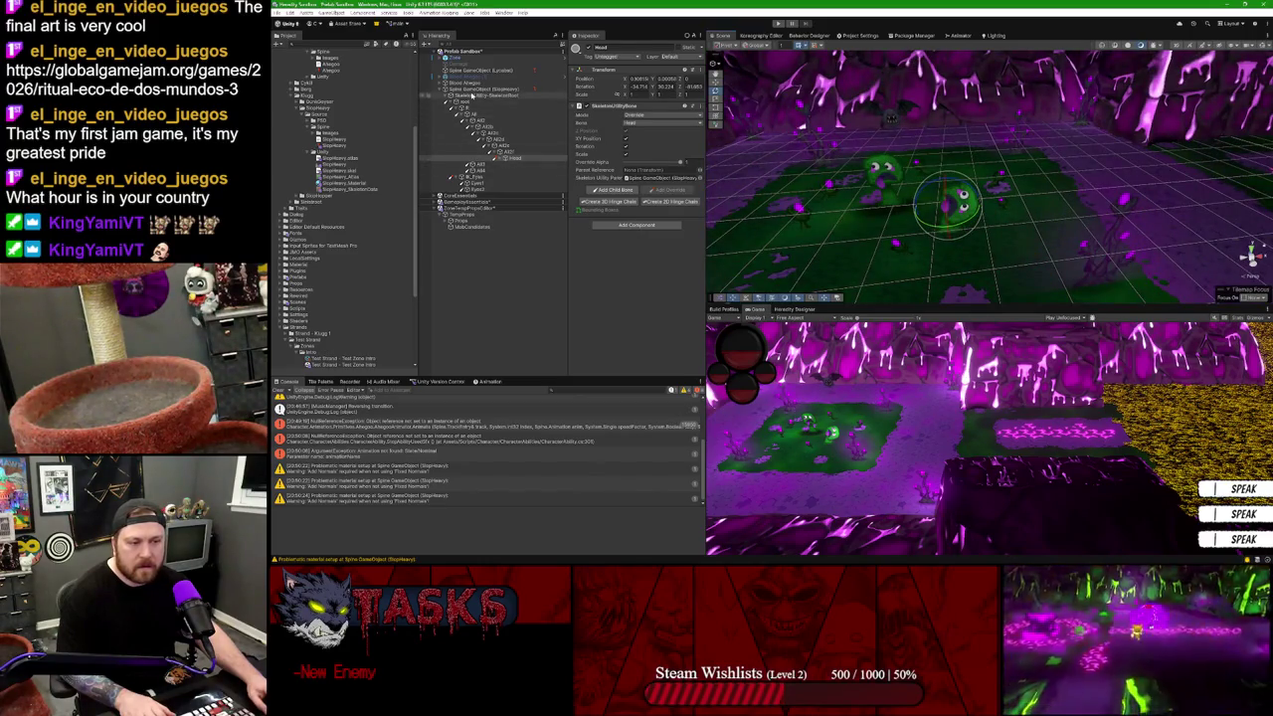
Step: Drag the R_Eyes bone up and to the left, then inspect Head and root
click(475, 177)
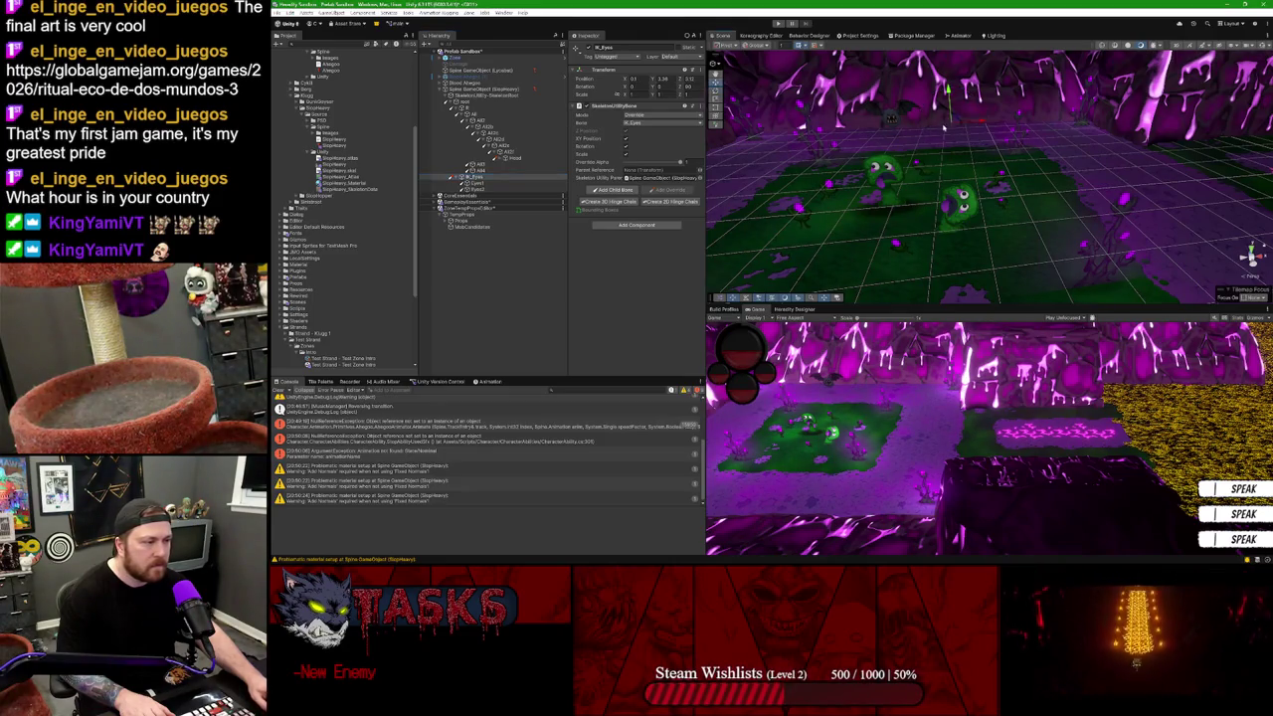
mouse_move(957, 128)
mouse_down()
mouse_move(935, 152)
mouse_move(1104, 214)
mouse_move(1086, 261)
mouse_up()
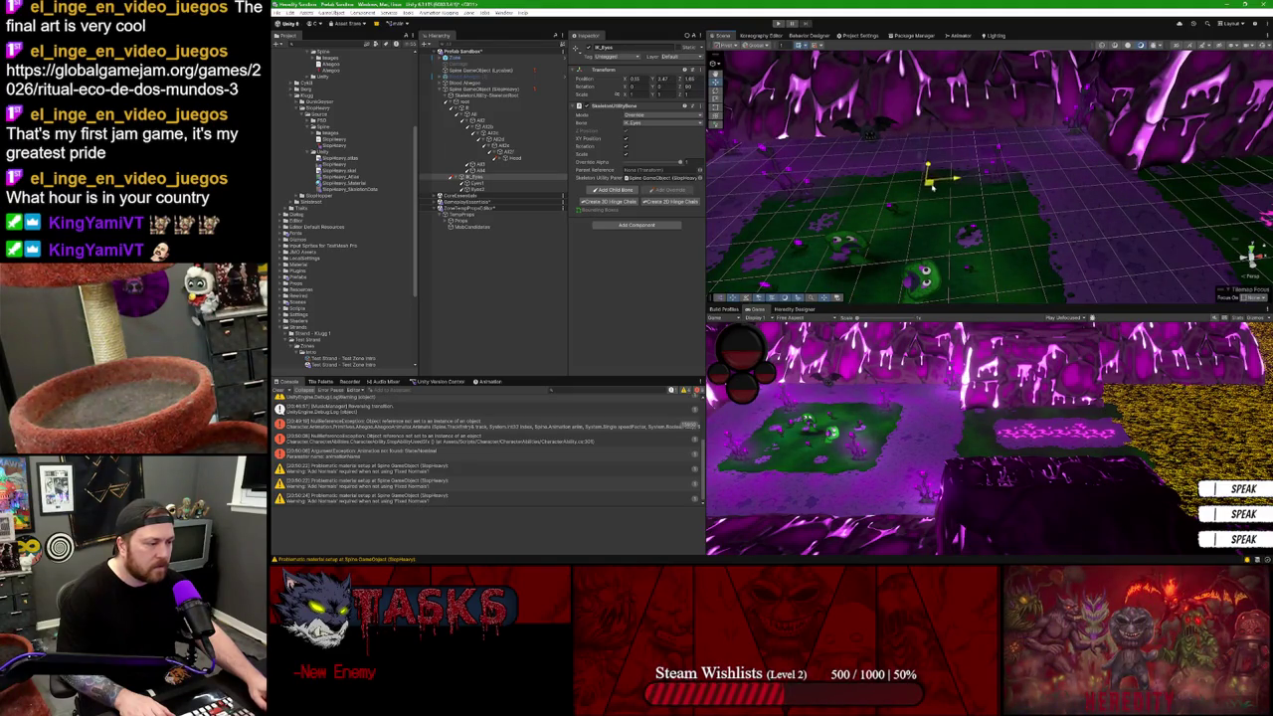
mouse_move(1039, 260)
mouse_down()
mouse_move(863, 112)
mouse_move(1029, 186)
mouse_up()
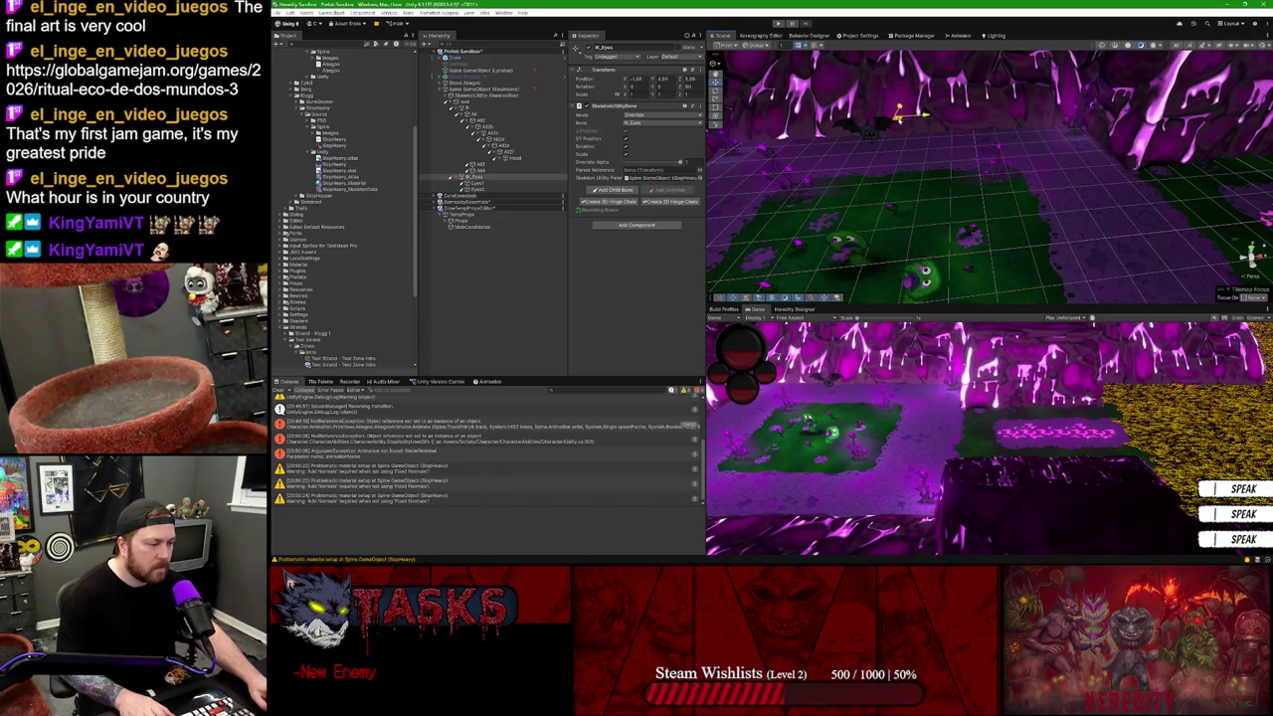
drag(908, 150, 900, 165)
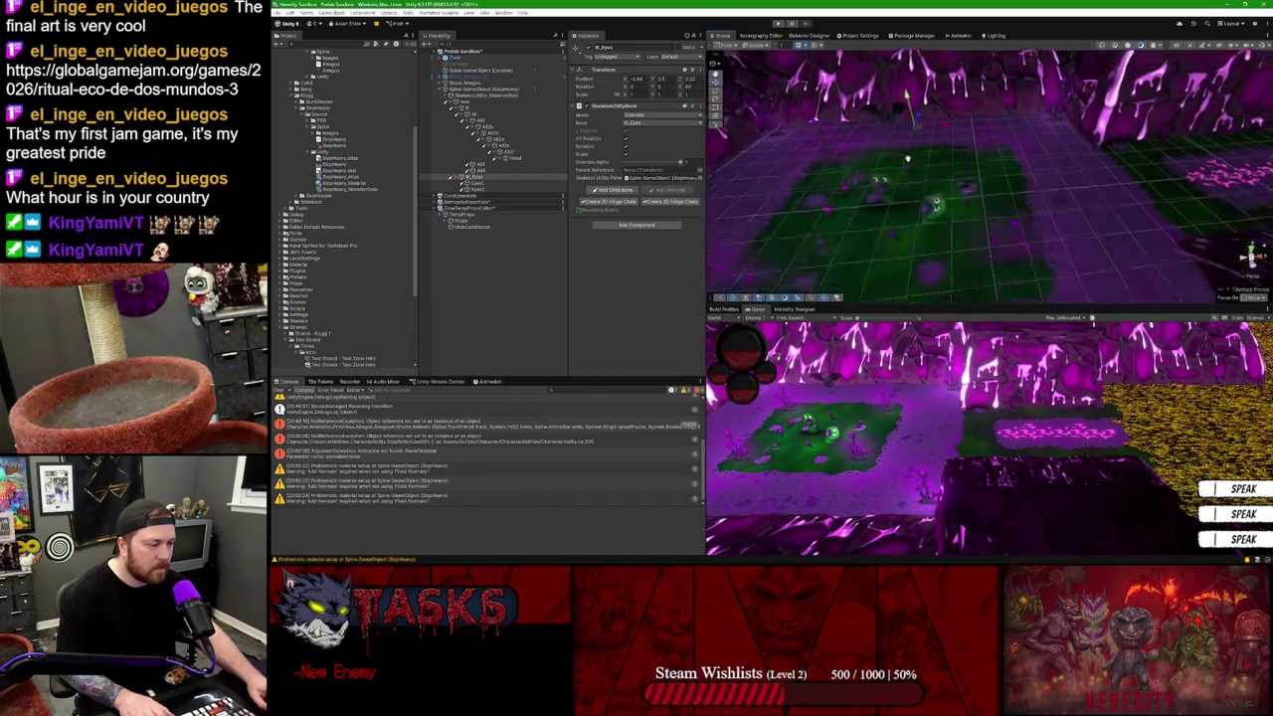
click(514, 158)
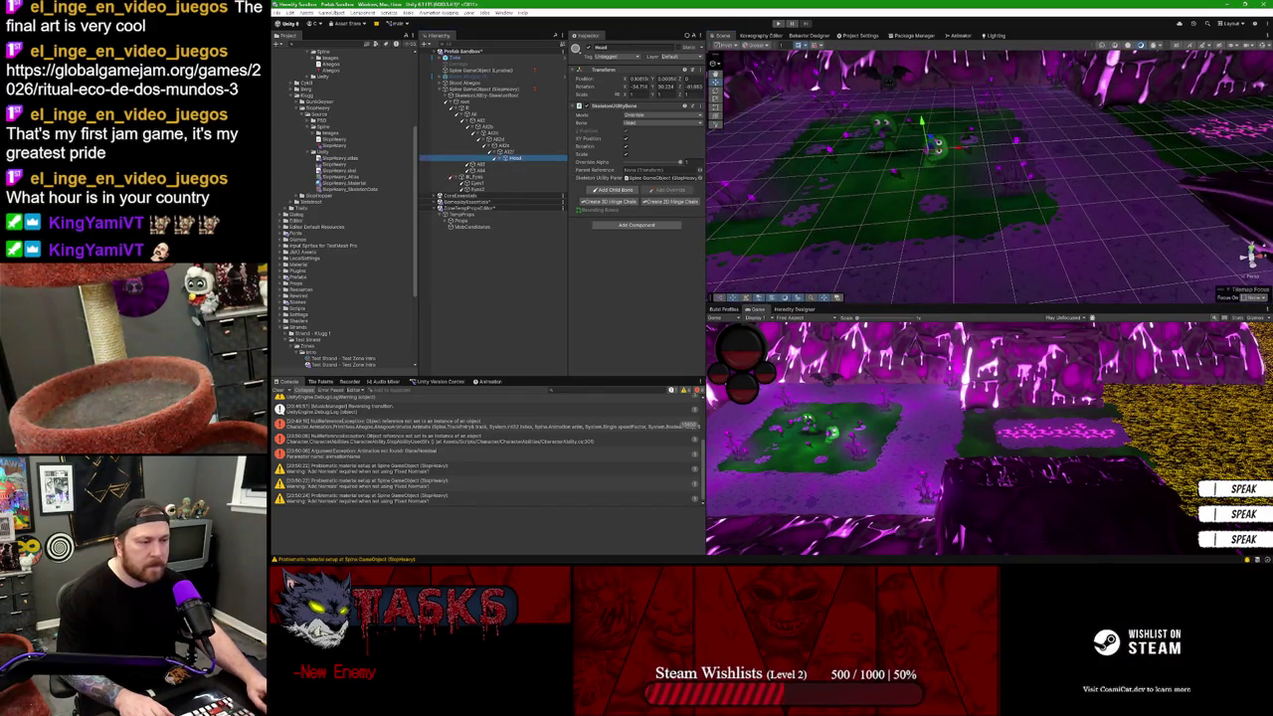
click(467, 101)
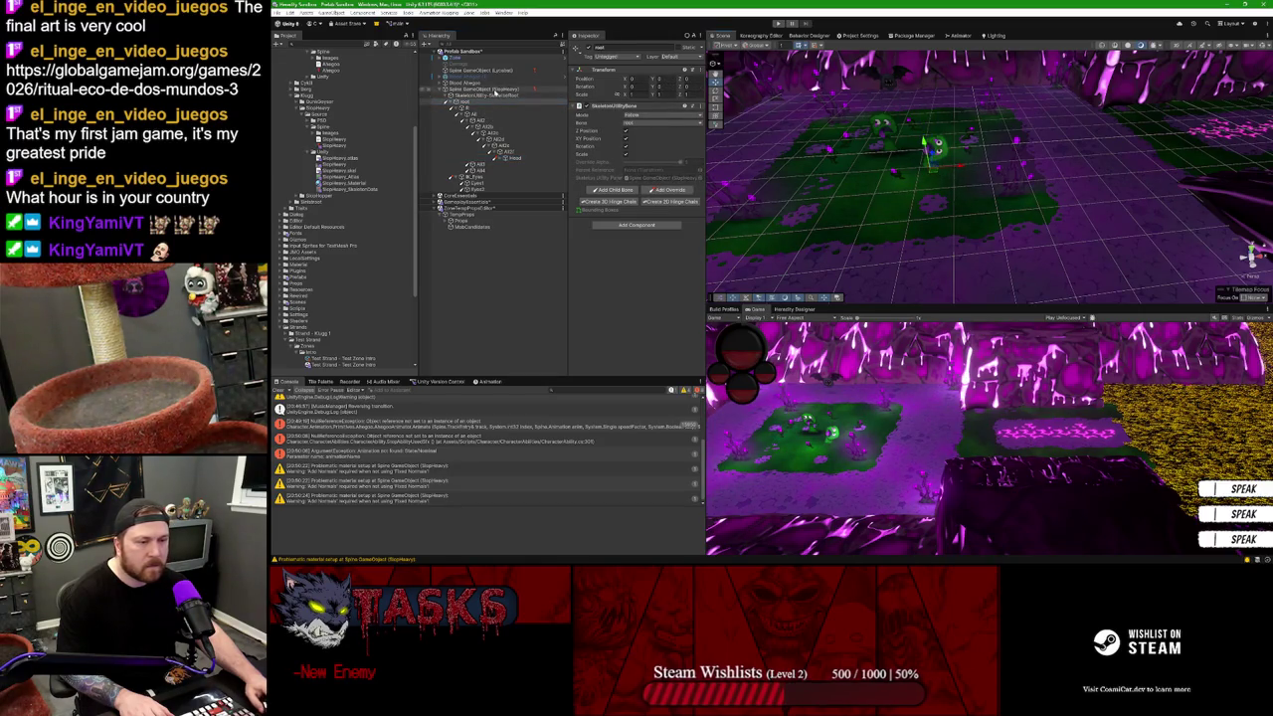
Step: Select the SlopHeavy Spine object and enter play mode to test it
click(484, 89)
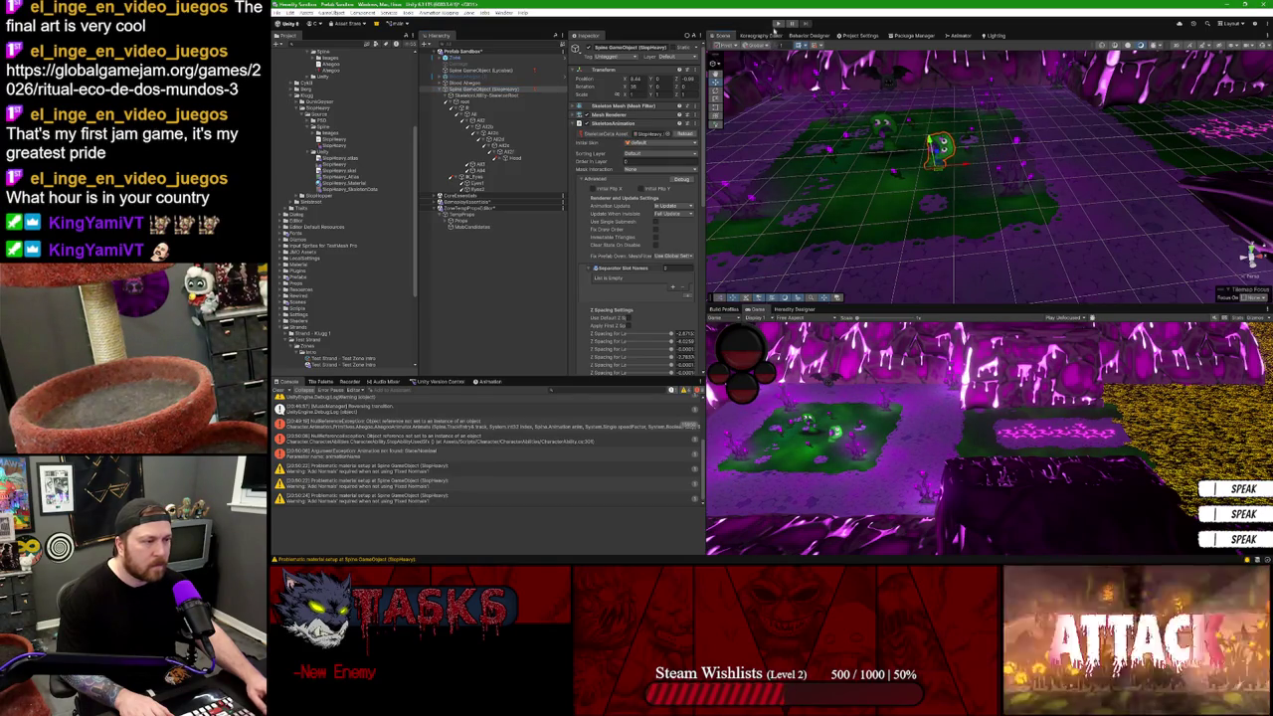
click(778, 22)
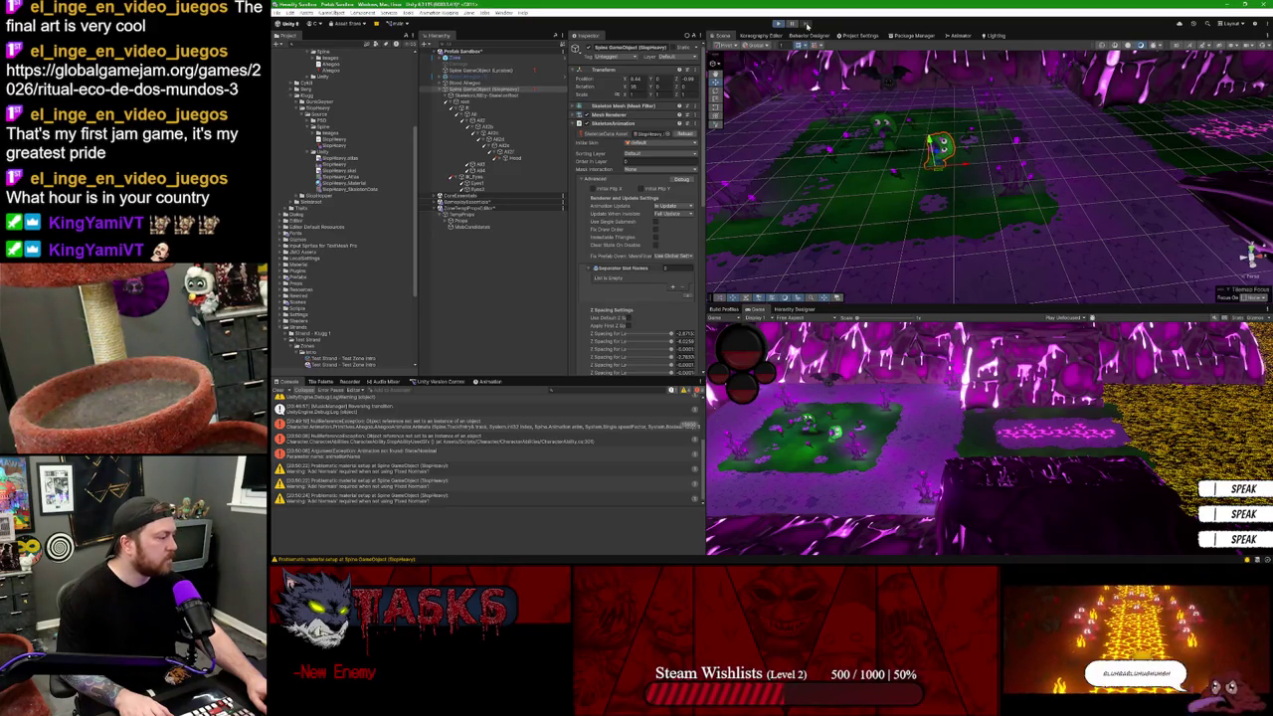
click(805, 26)
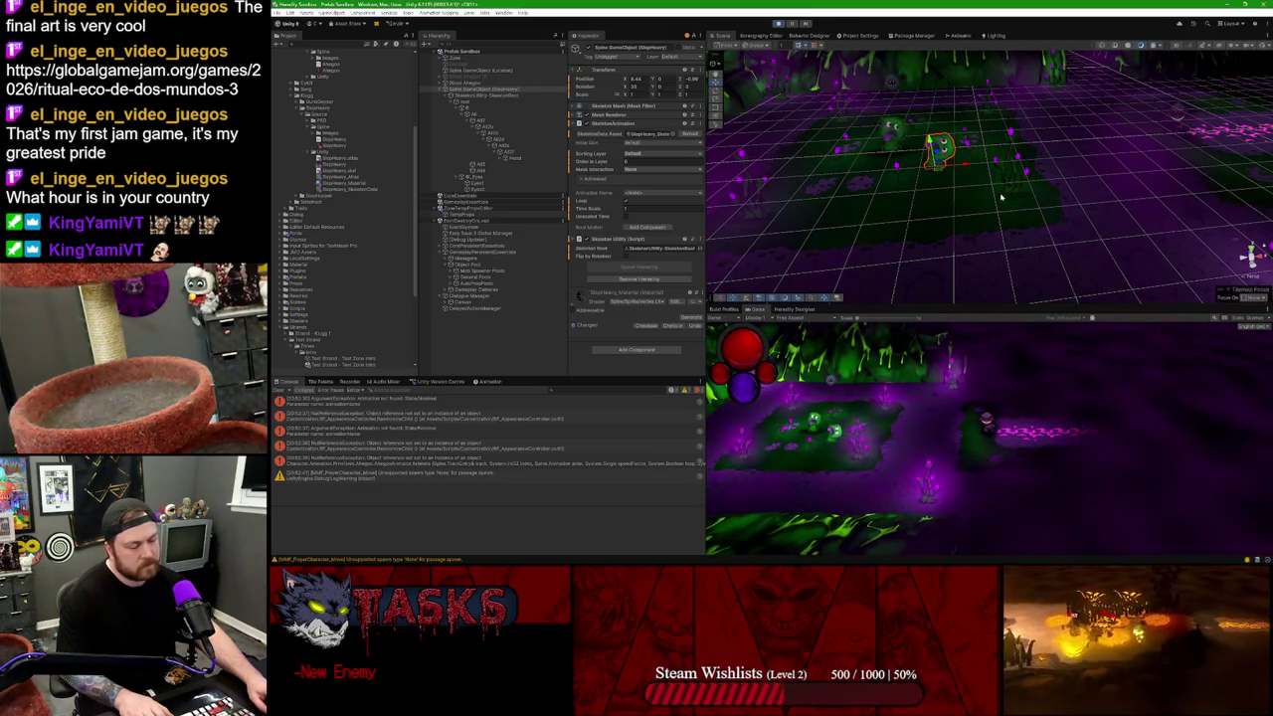
Step: Zoom in on the Scene view and make the Game view taller to watch the enemies
scroll(1031, 210, up, 4)
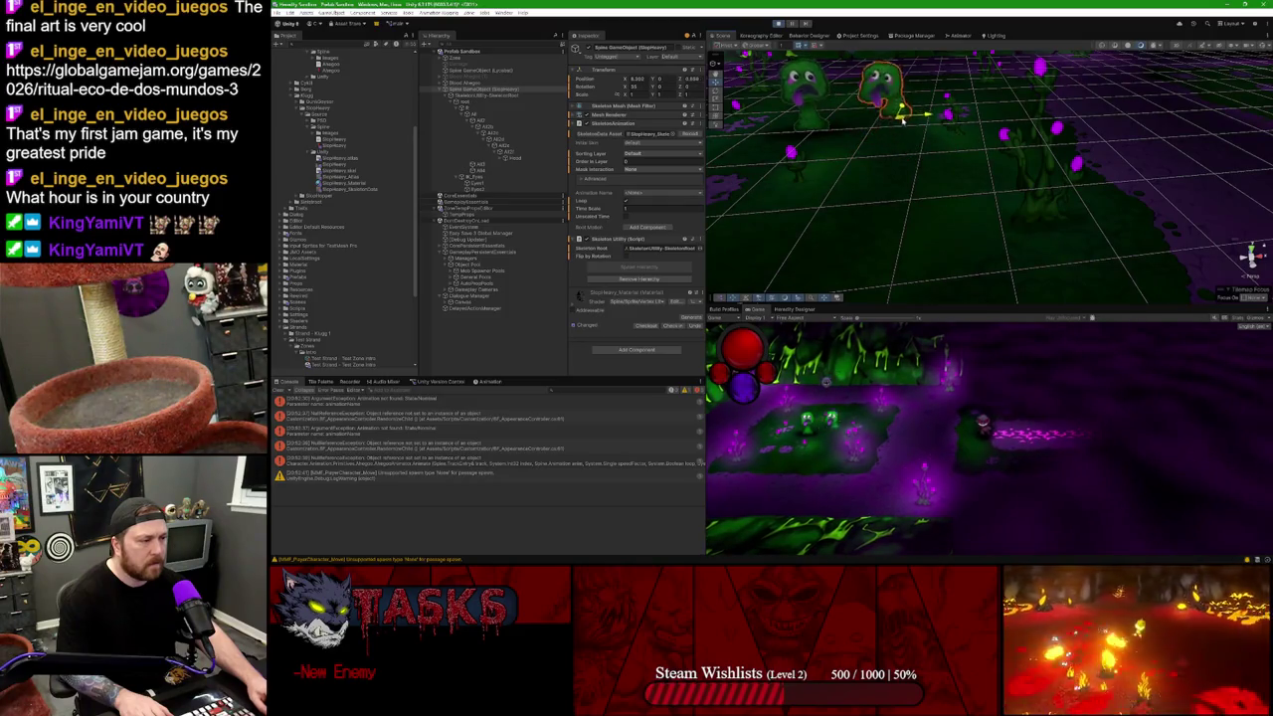
scroll(905, 148, up, 4)
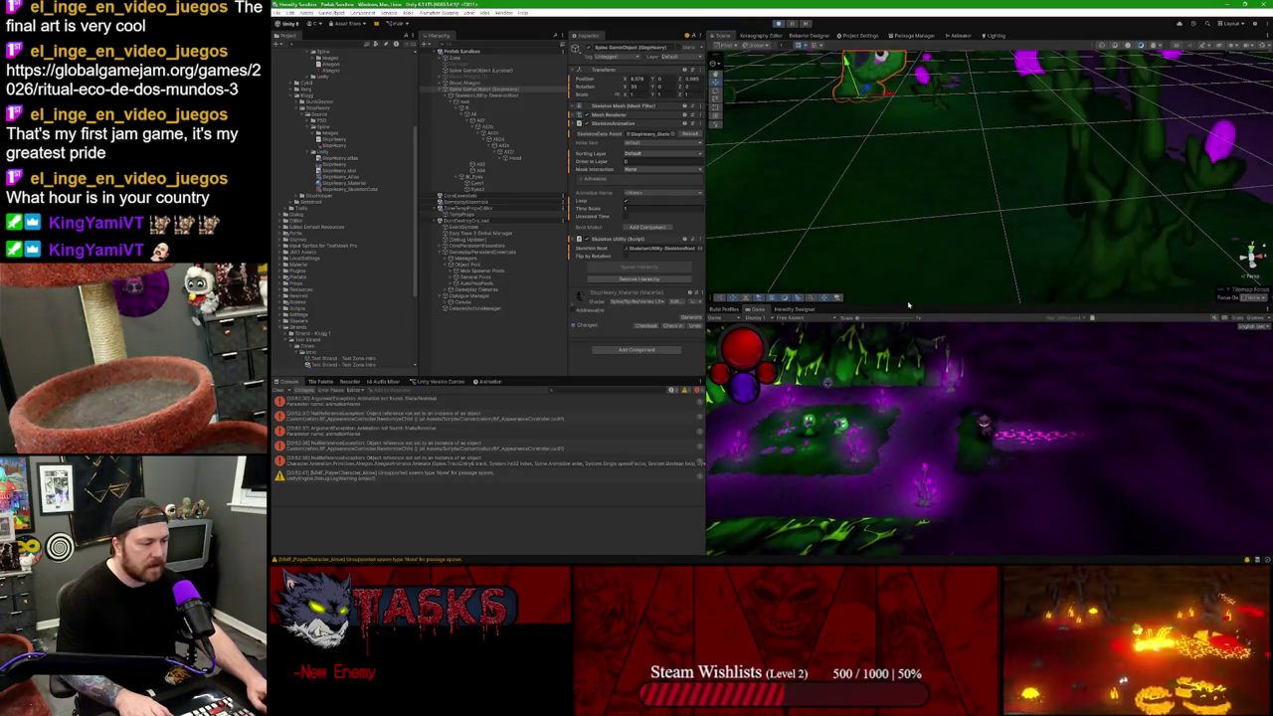
drag(908, 305, 908, 204)
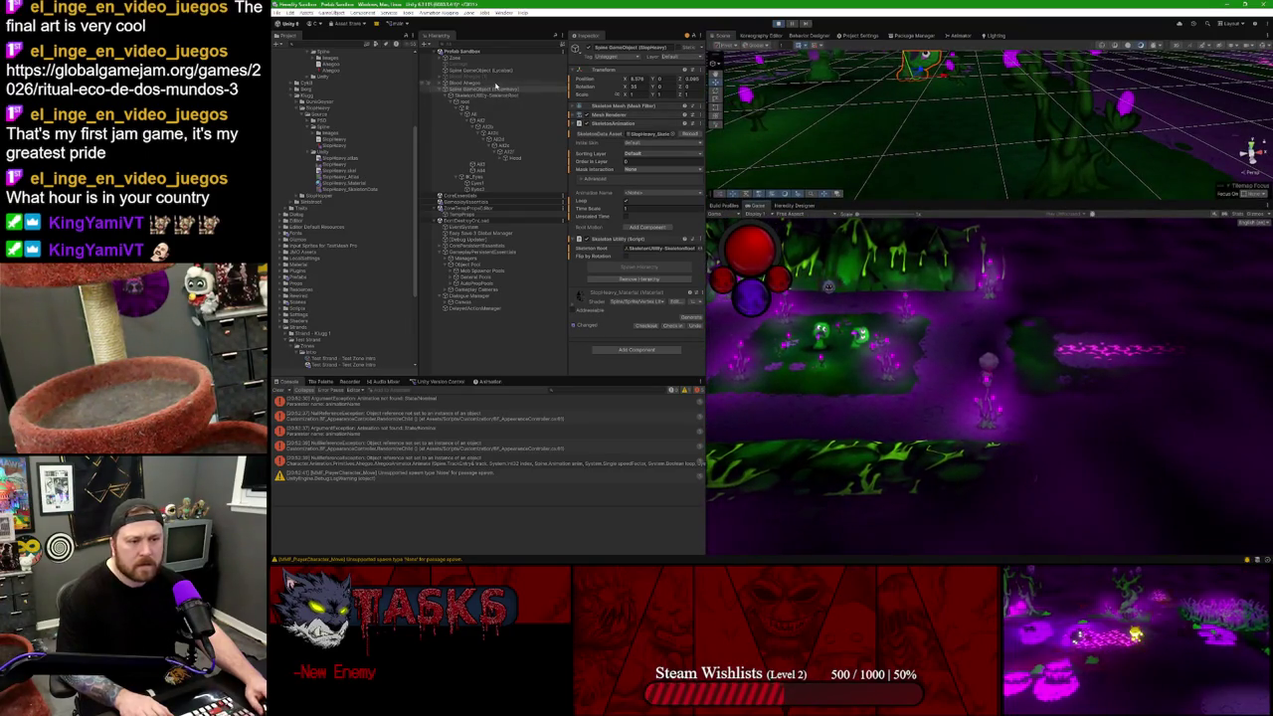
Step: Walk the green worm player into the next cave room
click(466, 82)
click(921, 339)
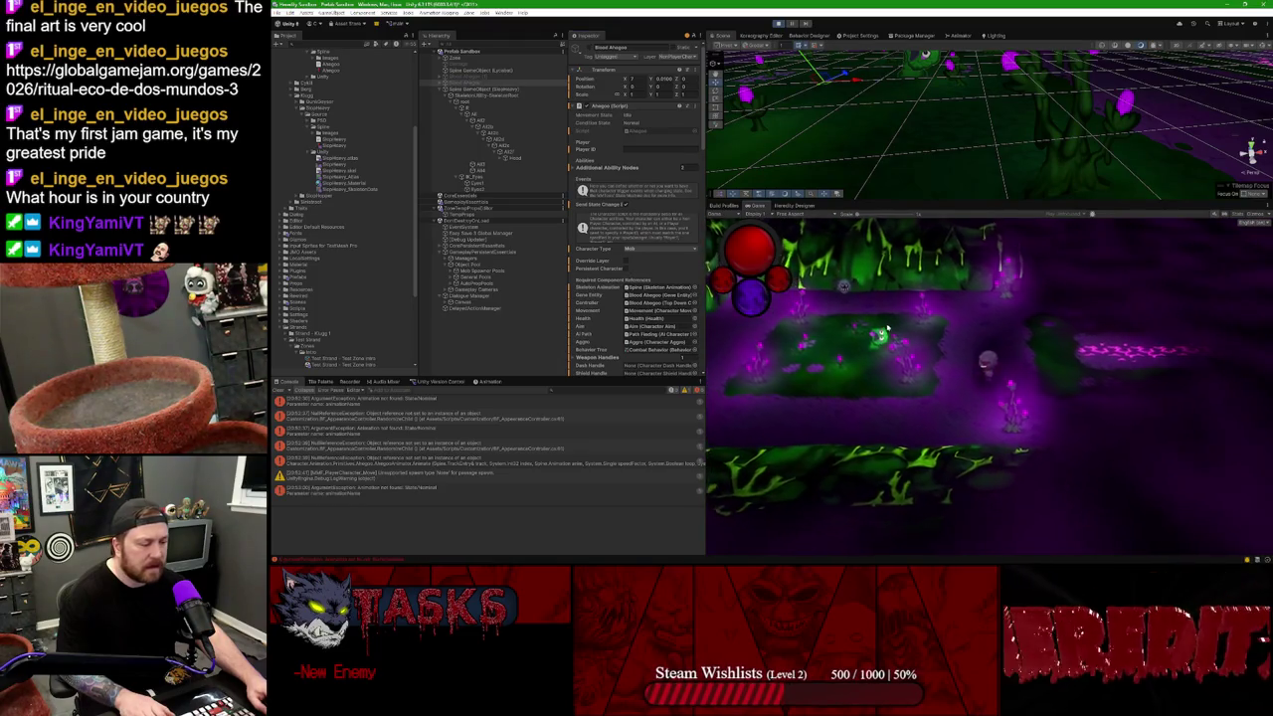
key(d)
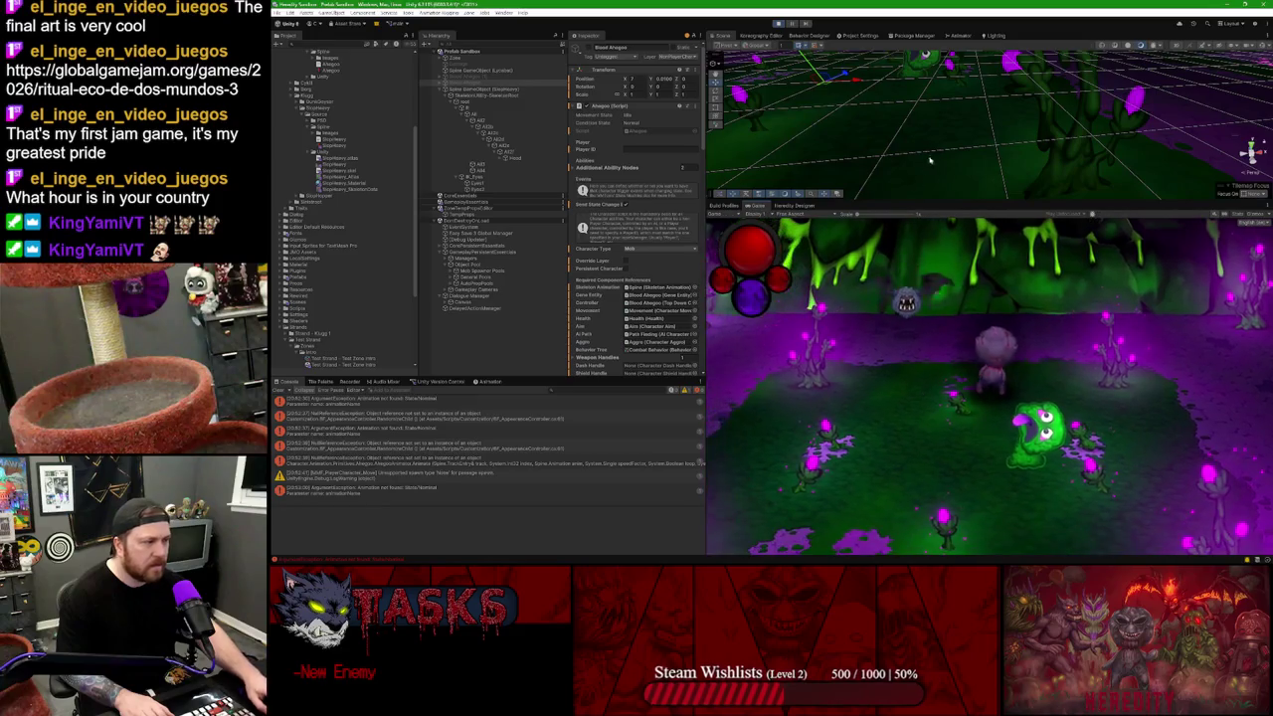
Step: Frame the Slop Heavy and drag it right toward the room's centre
click(893, 122)
key(f)
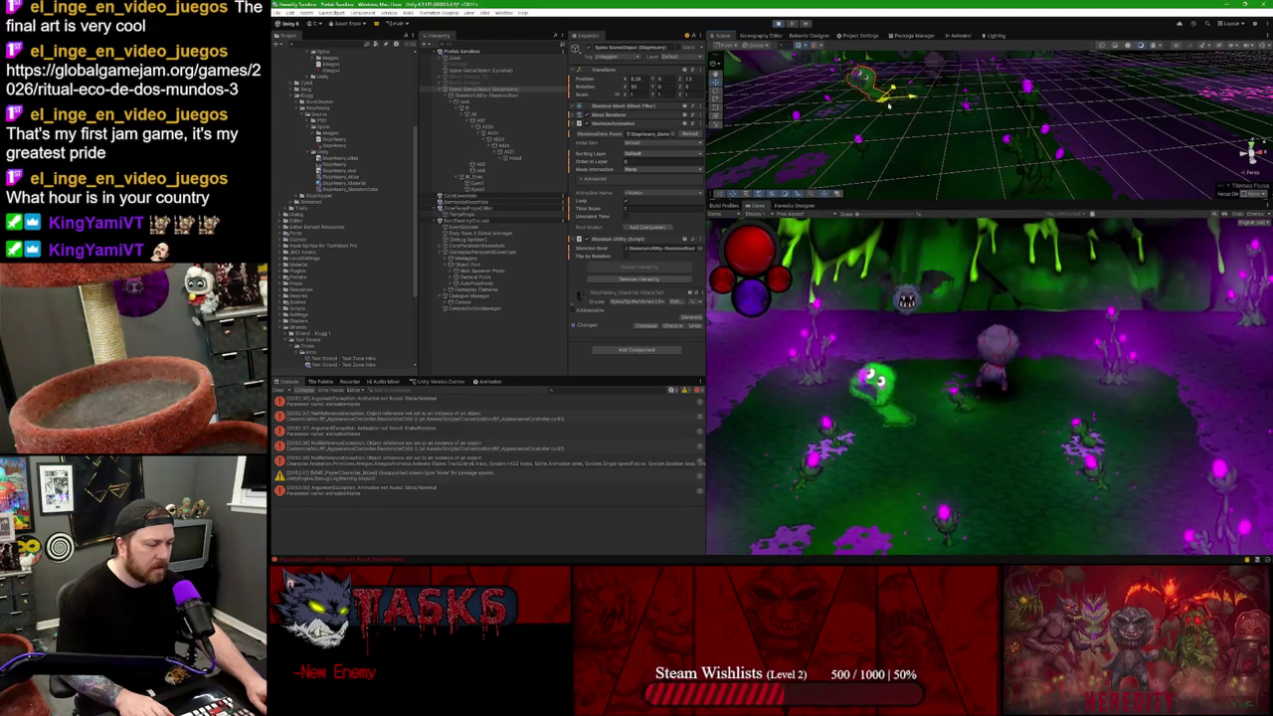
mouse_move(875, 97)
mouse_down()
mouse_move(871, 87)
mouse_move(1009, 80)
mouse_move(896, 139)
mouse_move(1024, 61)
mouse_move(853, 58)
mouse_move(910, 95)
mouse_move(867, 65)
mouse_move(893, 111)
mouse_move(980, 132)
mouse_up()
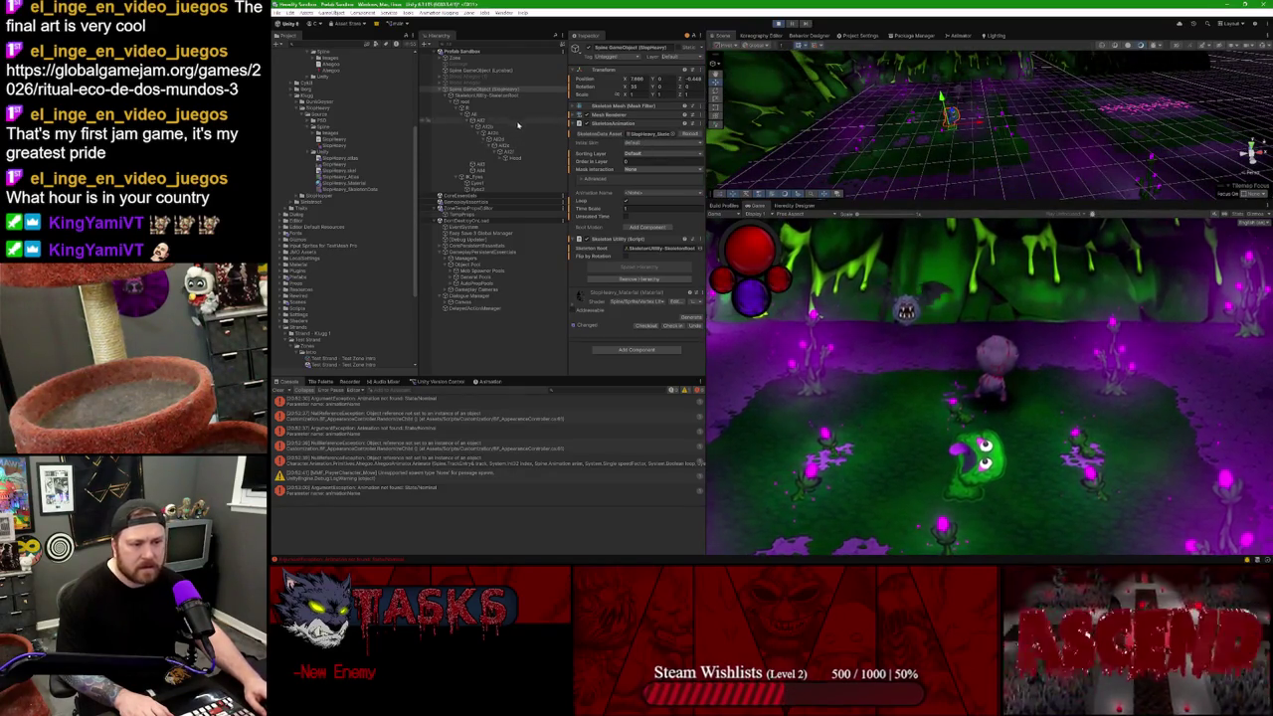
click(477, 179)
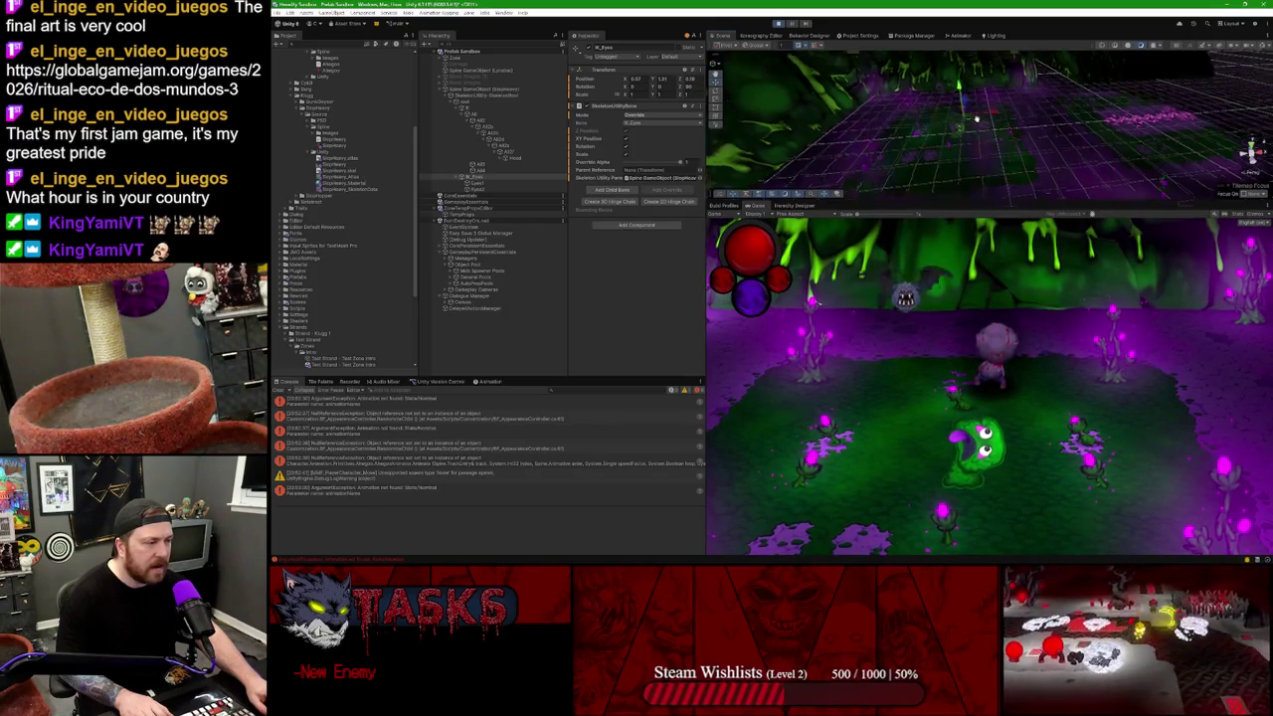
Step: Reselect the R_Eyes bone and raise it with the Y gizmo arrow
scroll(959, 100, down, 5)
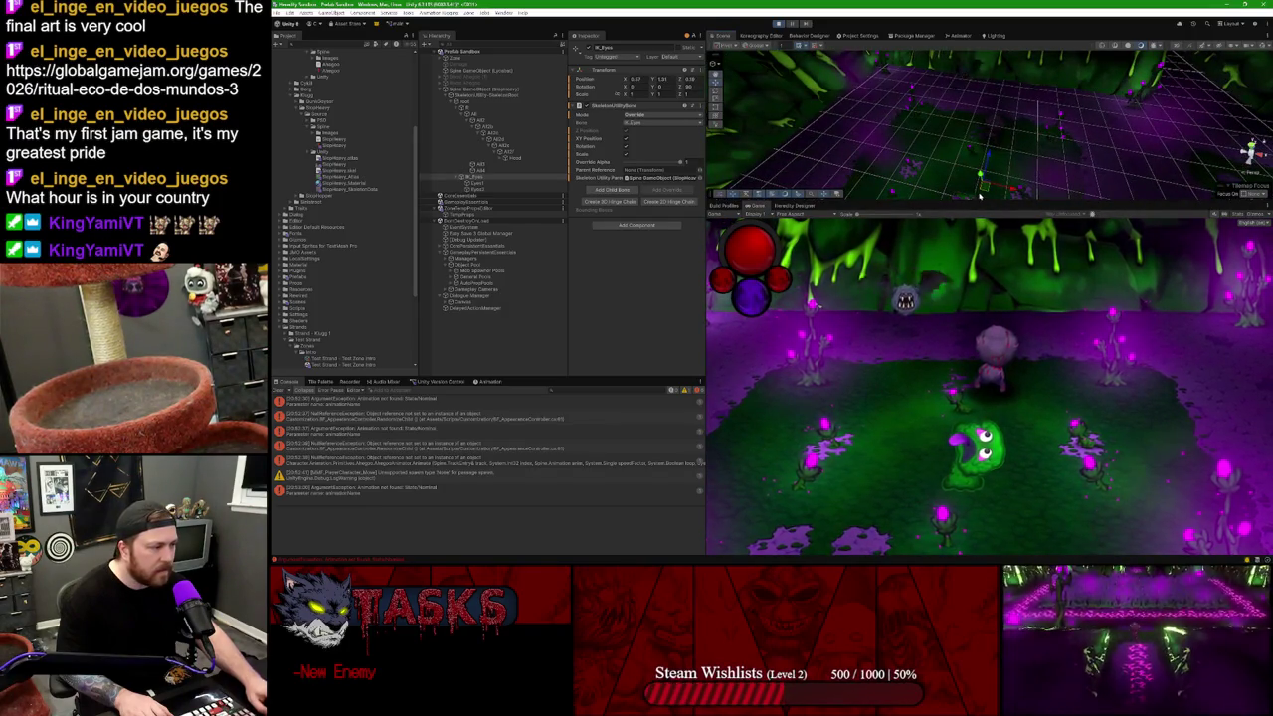
click(988, 177)
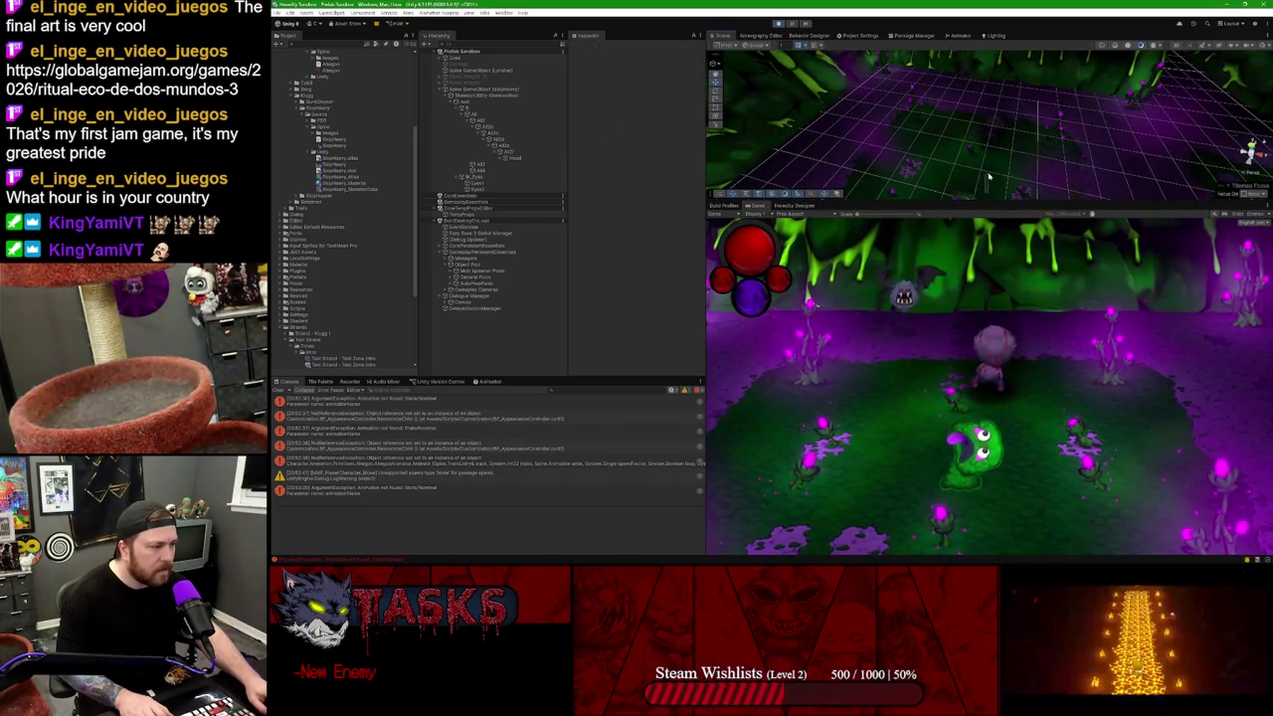
click(513, 182)
mouse_move(985, 179)
mouse_down()
mouse_move(990, 154)
mouse_move(984, 202)
mouse_move(984, 124)
mouse_up()
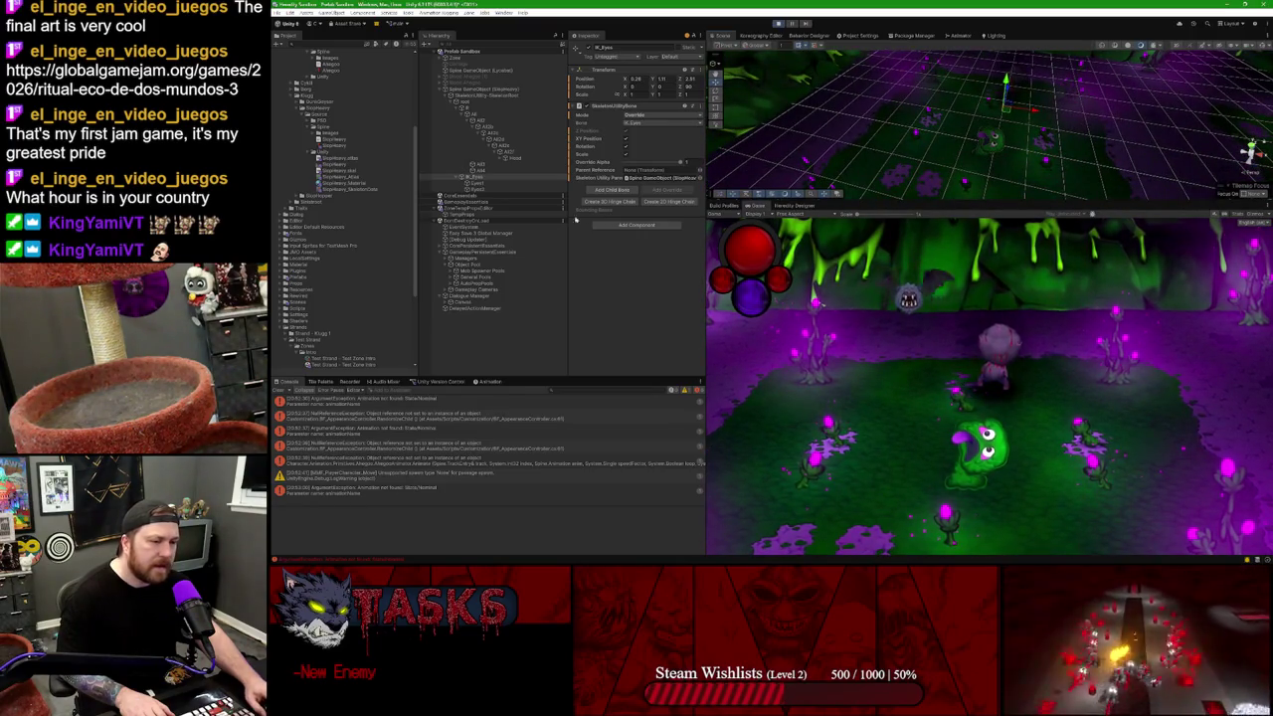
Step: Reselect R_Eyes and shift it slightly to the right
click(516, 198)
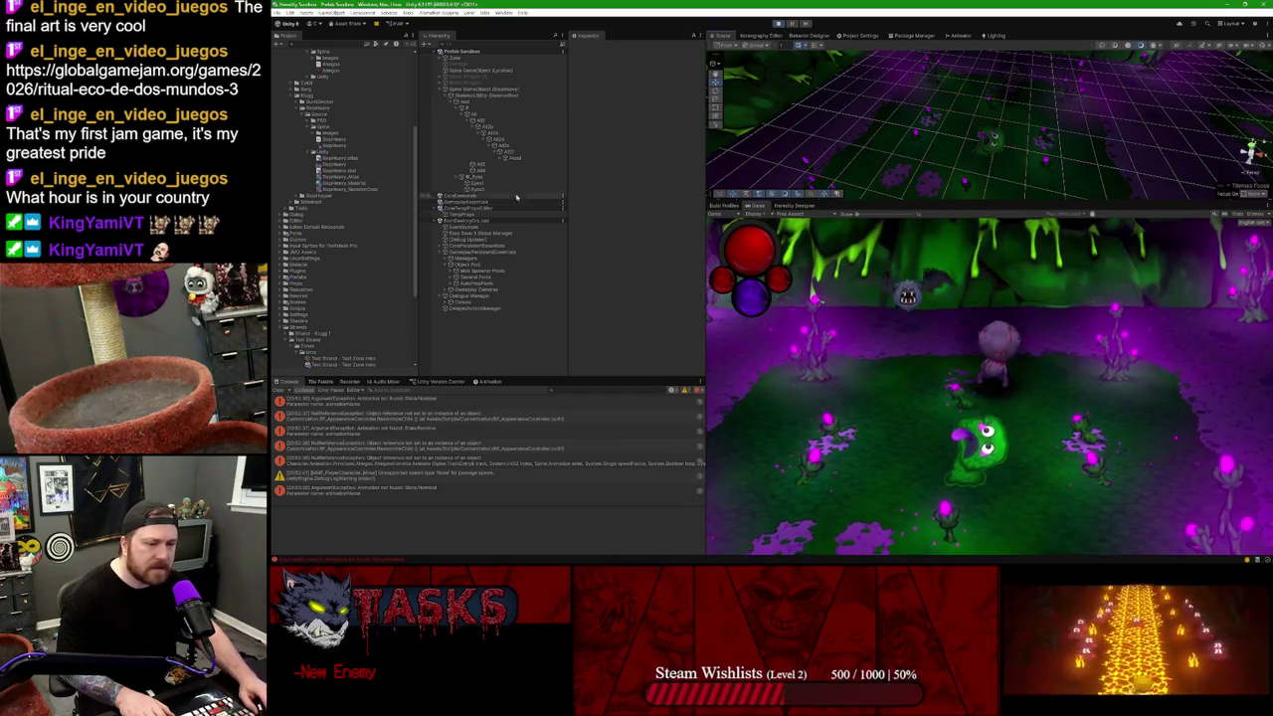
click(510, 178)
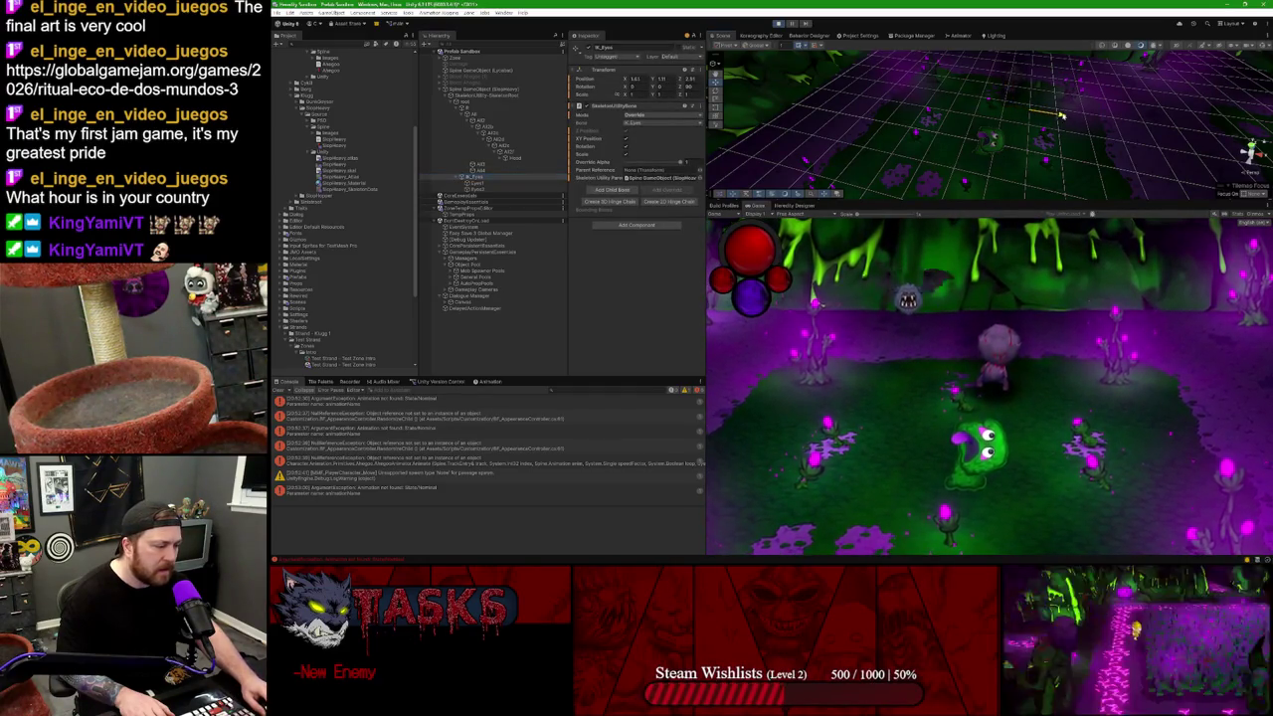
drag(1030, 109, 1037, 106)
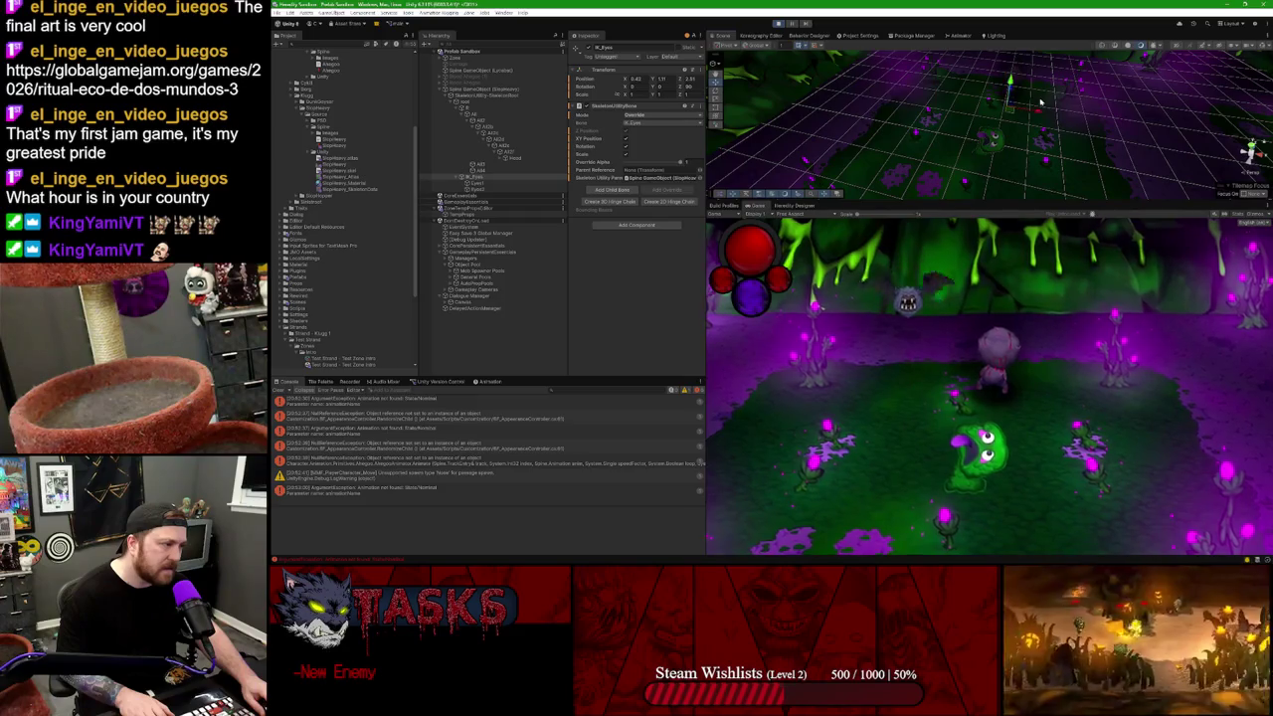
scroll(1041, 100, up, 5)
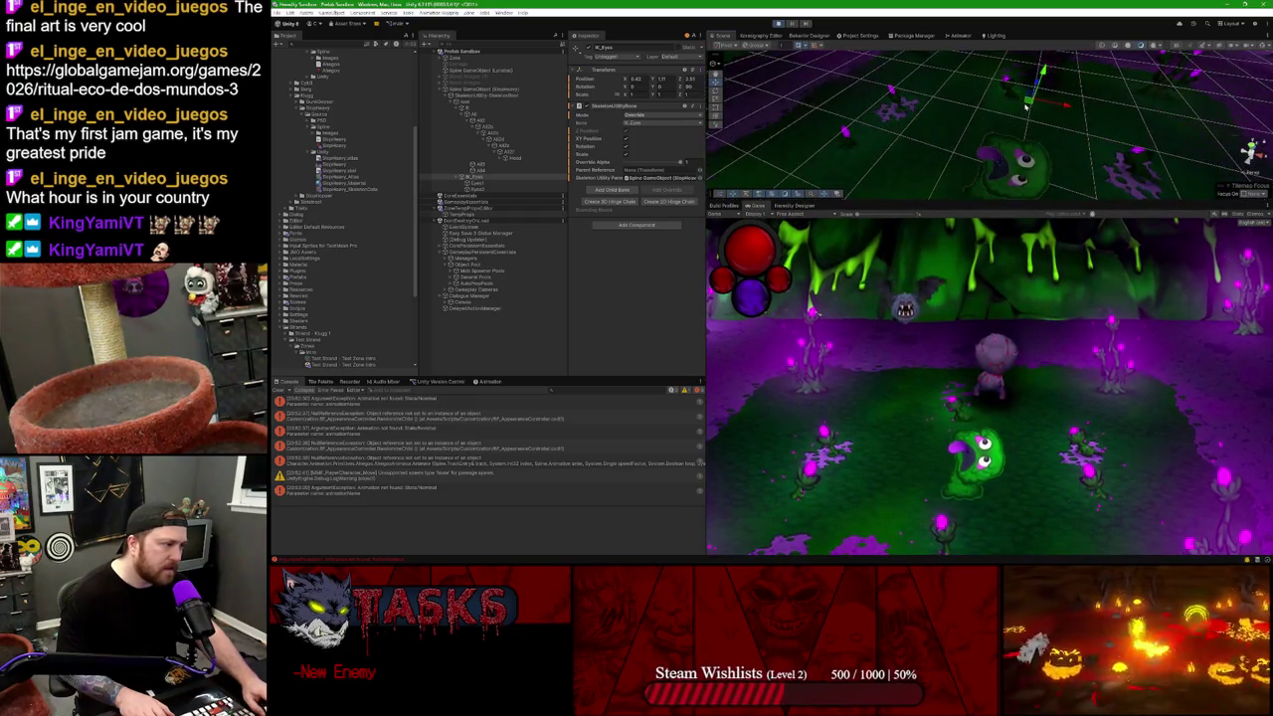
scroll(1035, 91, down, 5)
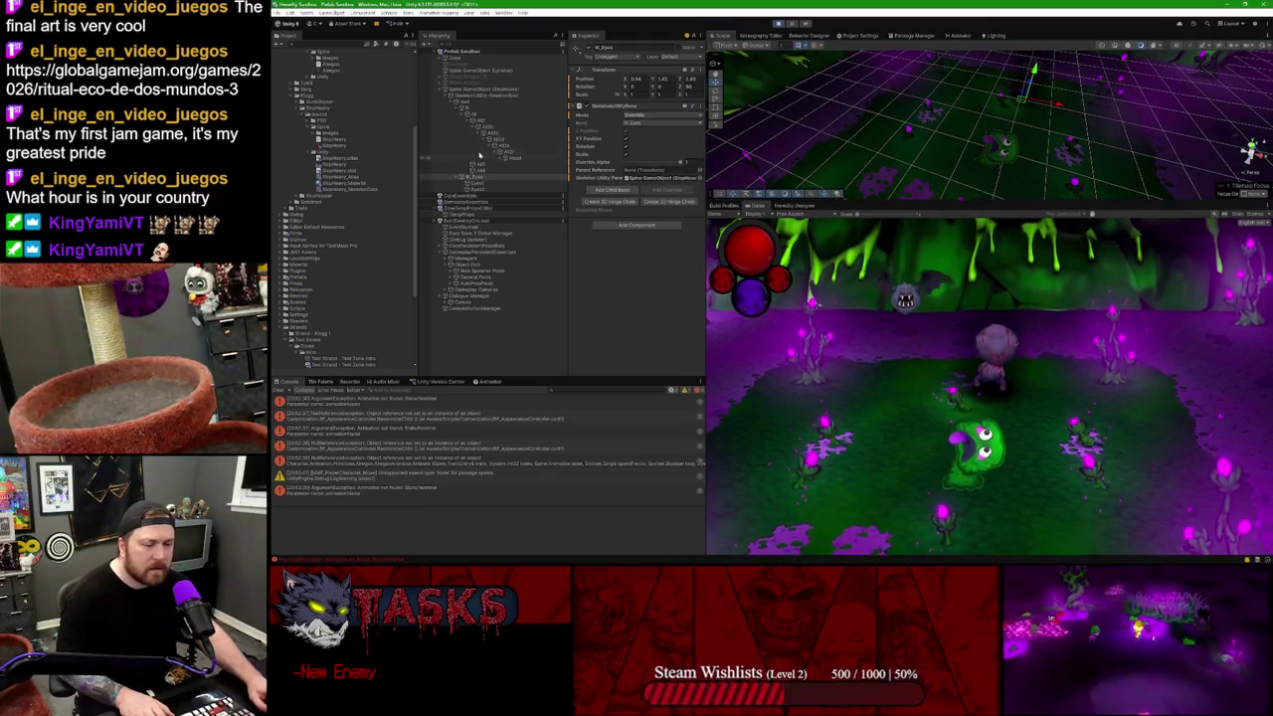
click(487, 89)
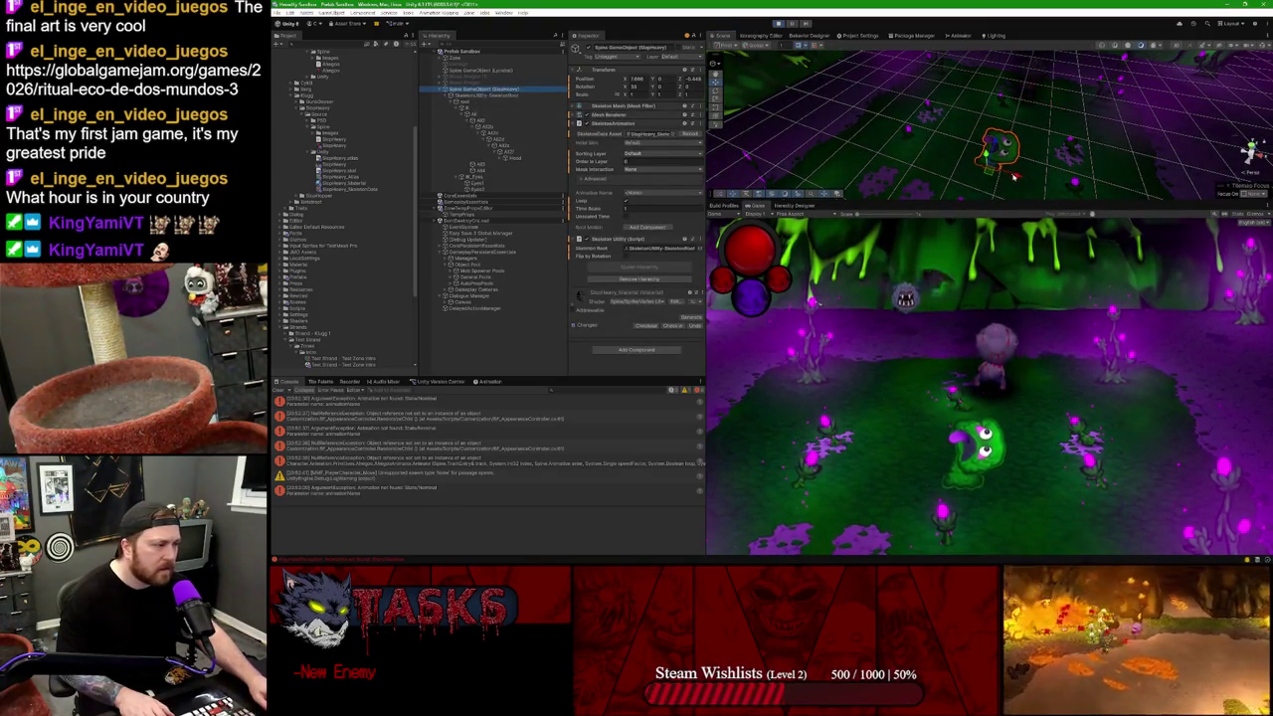
Step: Move the Slop Heavy up and back in the room and reframe it in the Scene view
drag(1022, 191, 1056, 79)
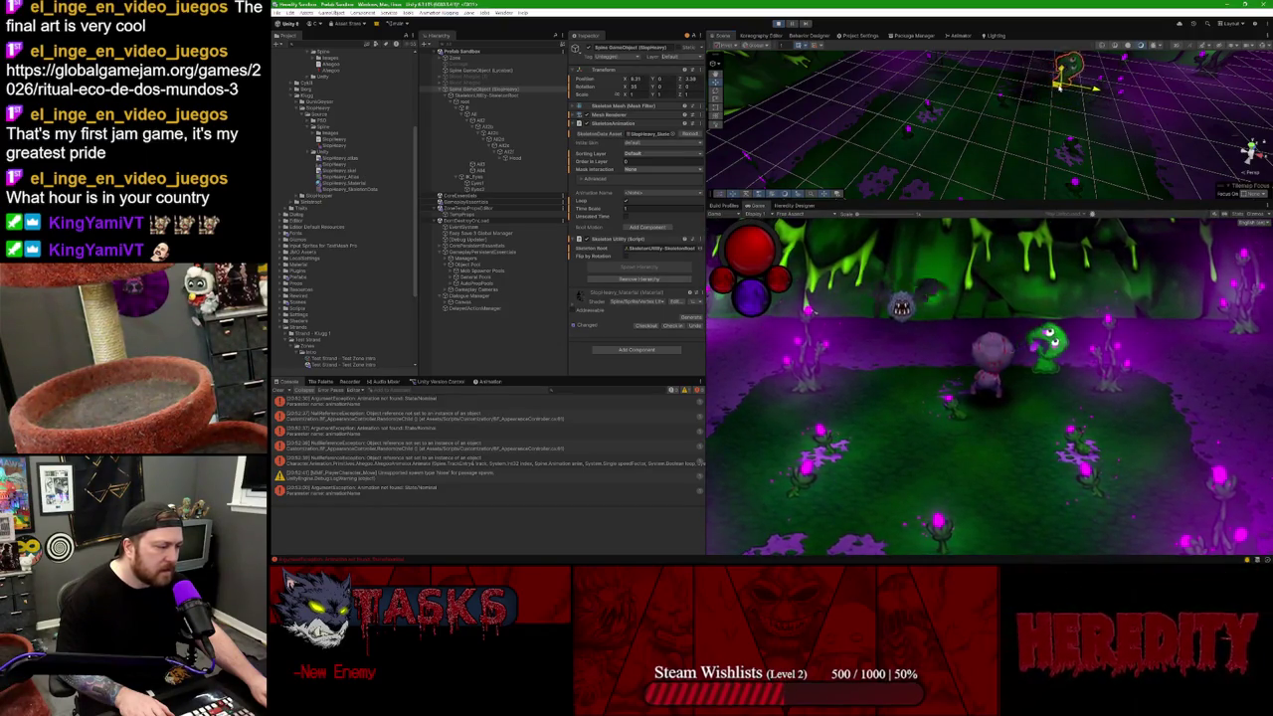
key(f)
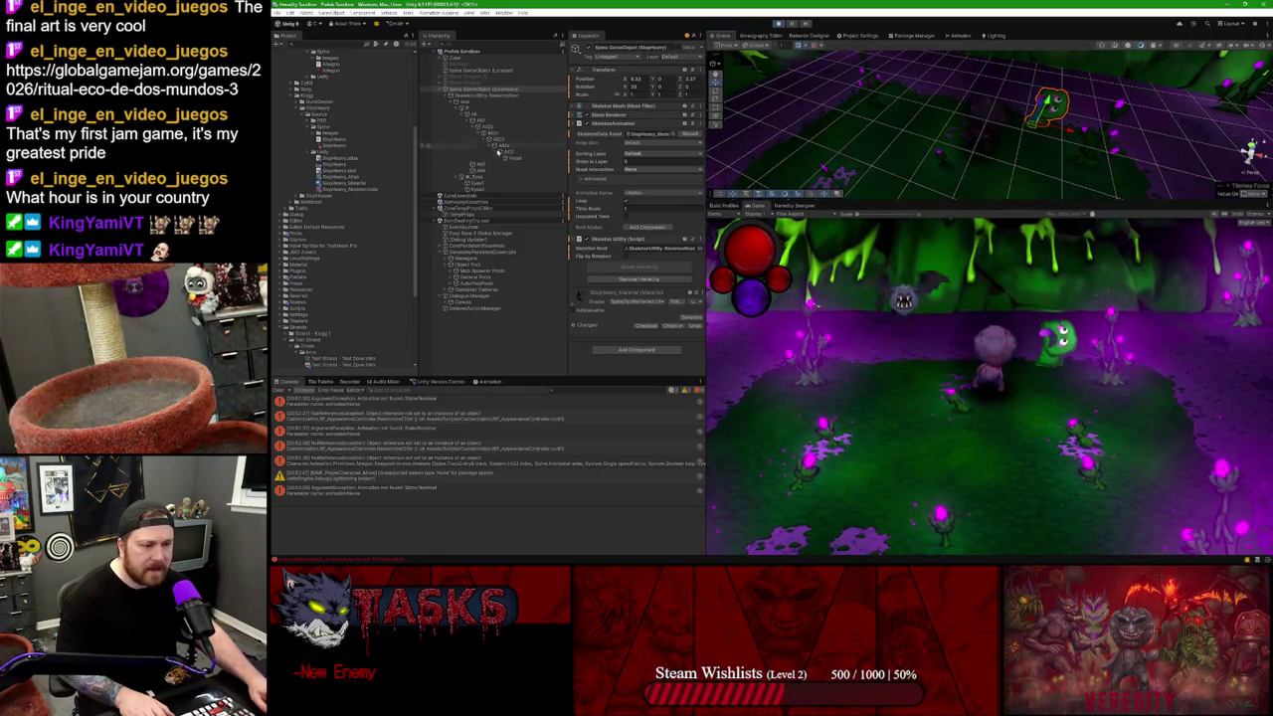
click(490, 179)
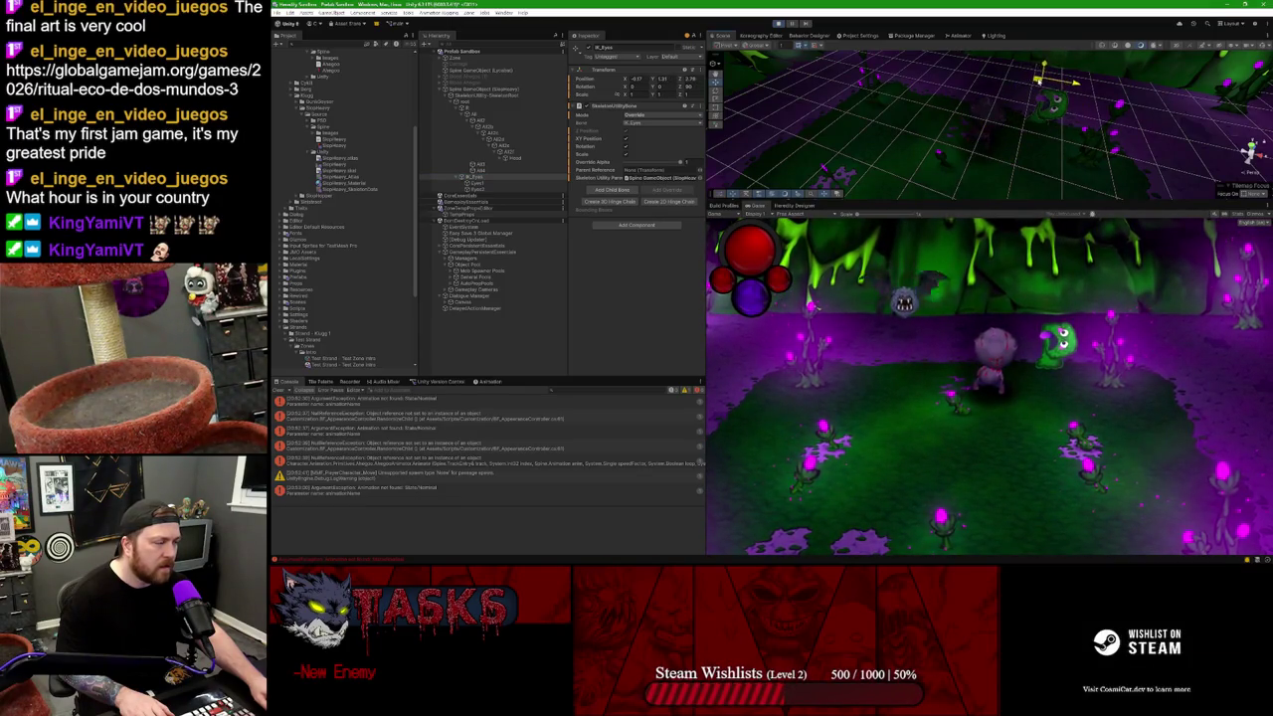
click(477, 88)
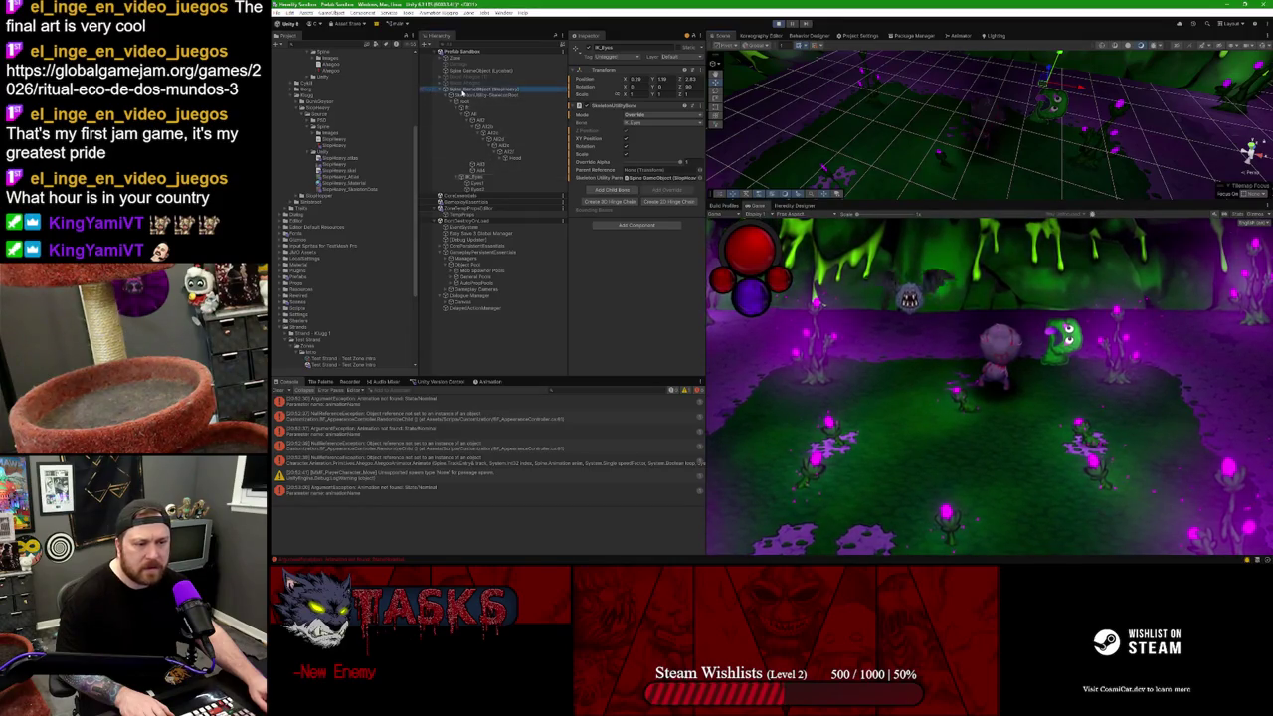
Step: Add a 'follower target' component to the SkepHeavy Spine object
click(623, 350)
text(follow)
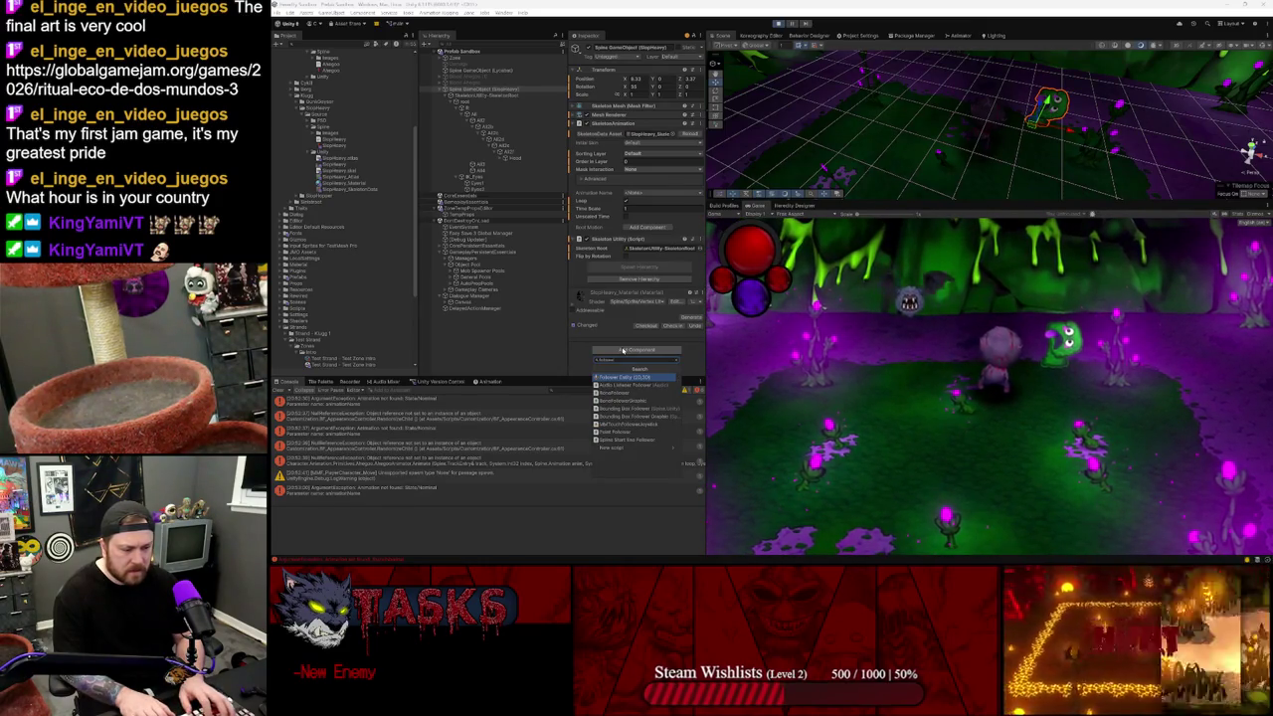
text(er target)
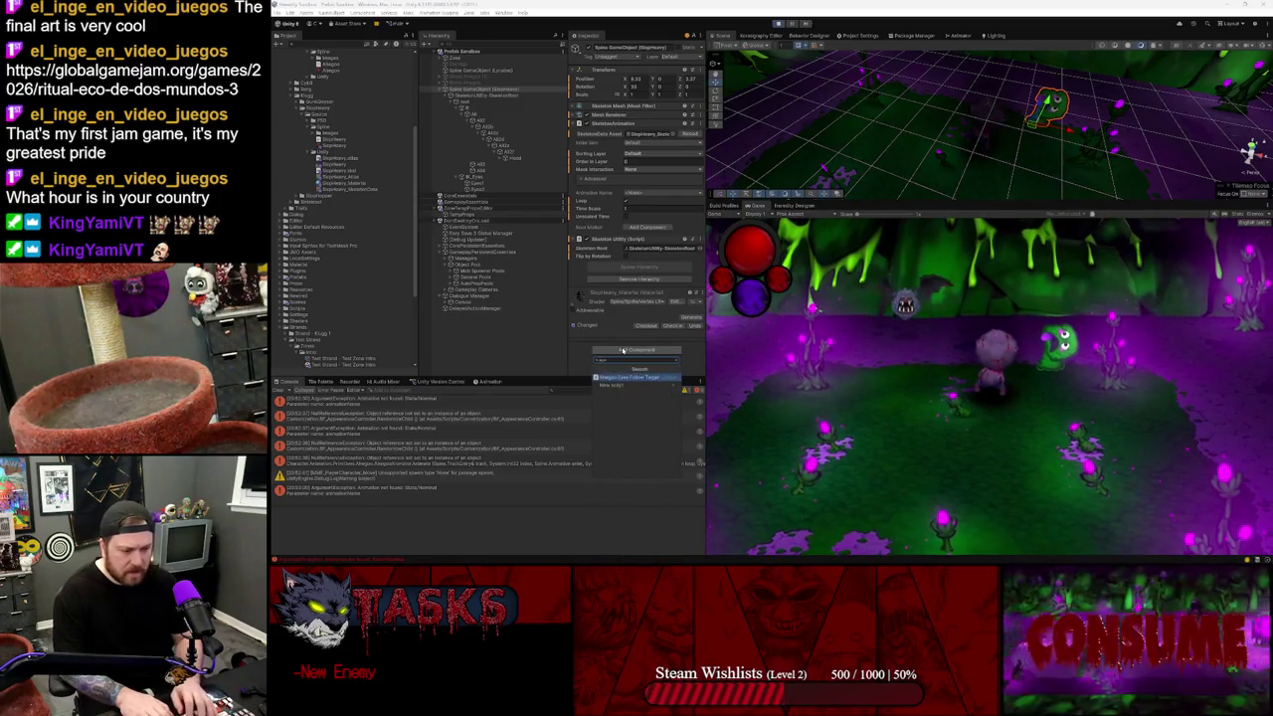
key(Return)
Step: Select the R_Eyes bone and drag it down and to the left
scroll(638, 311, down, 2)
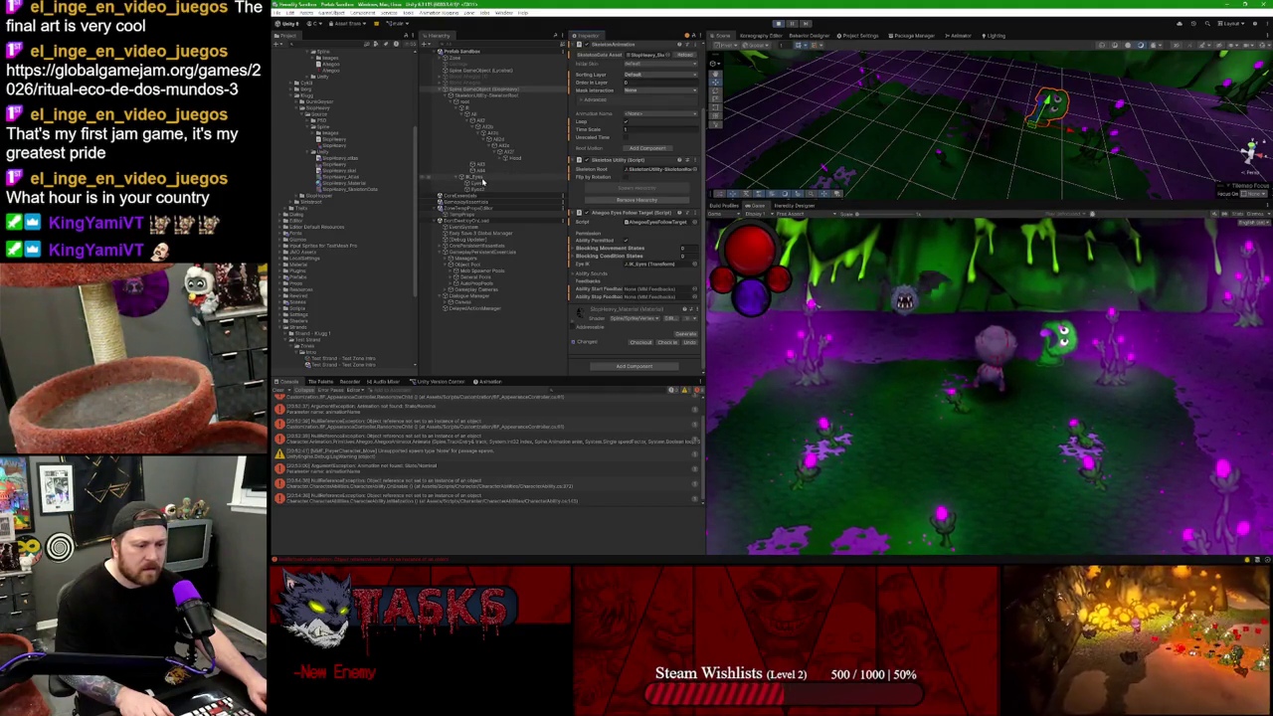
click(481, 179)
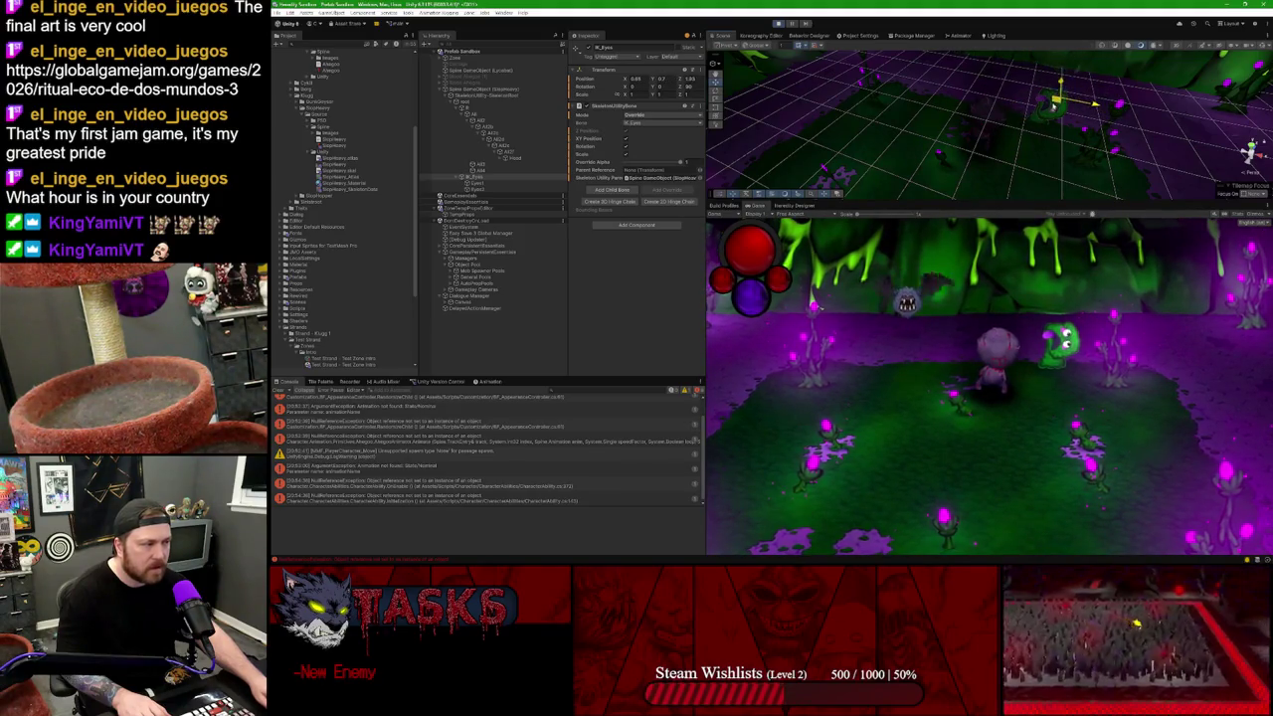
drag(1006, 90, 965, 161)
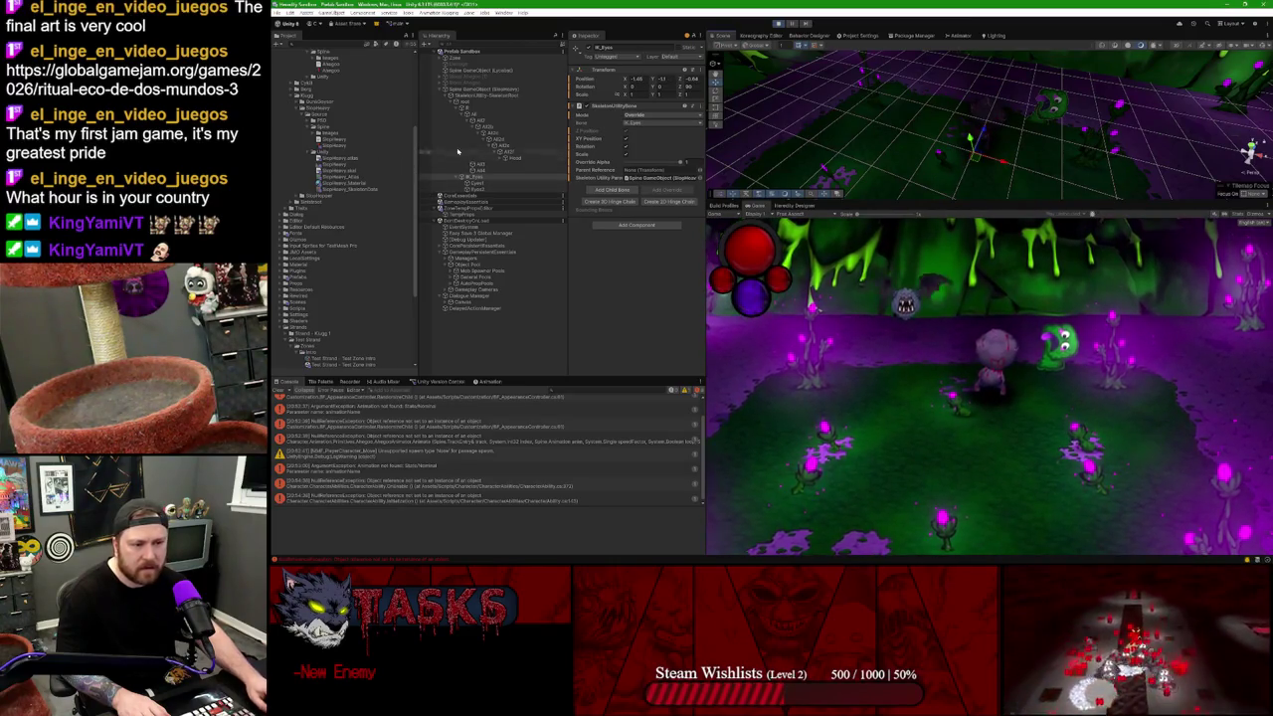
Step: Move the root bone above the Spine object in the Hierarchy and expand its child bones
click(451, 101)
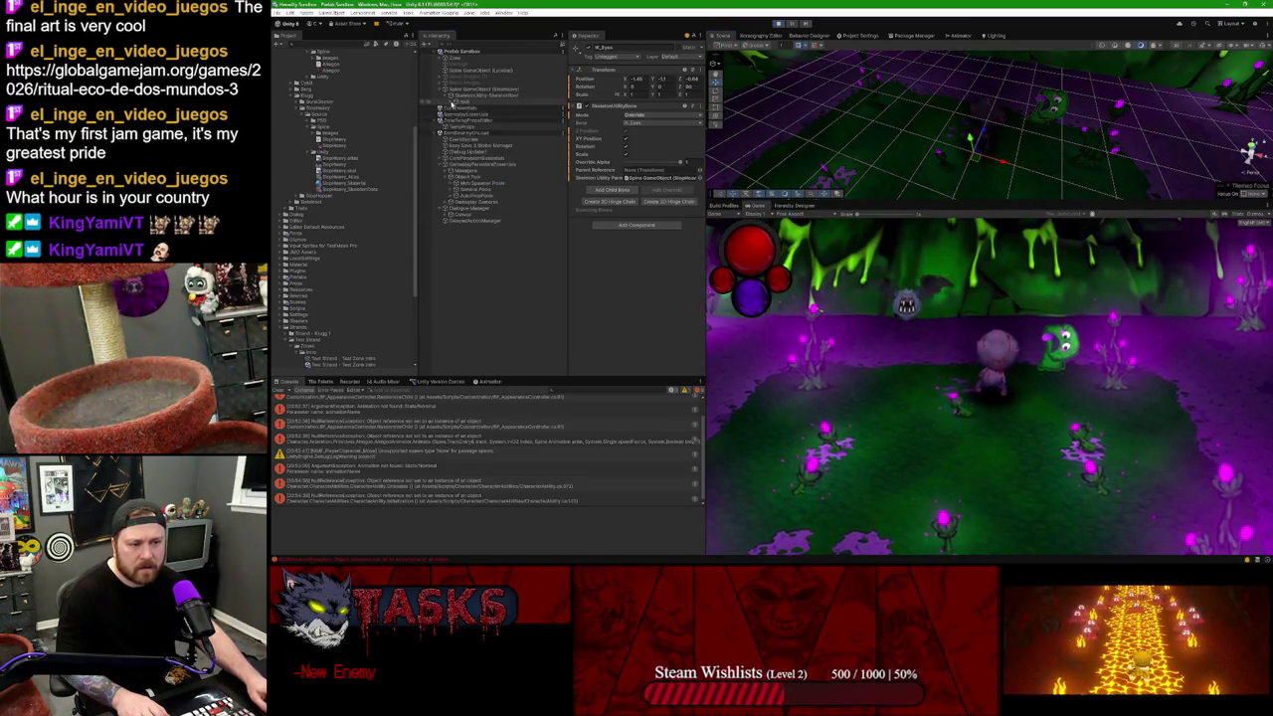
click(451, 101)
click(453, 102)
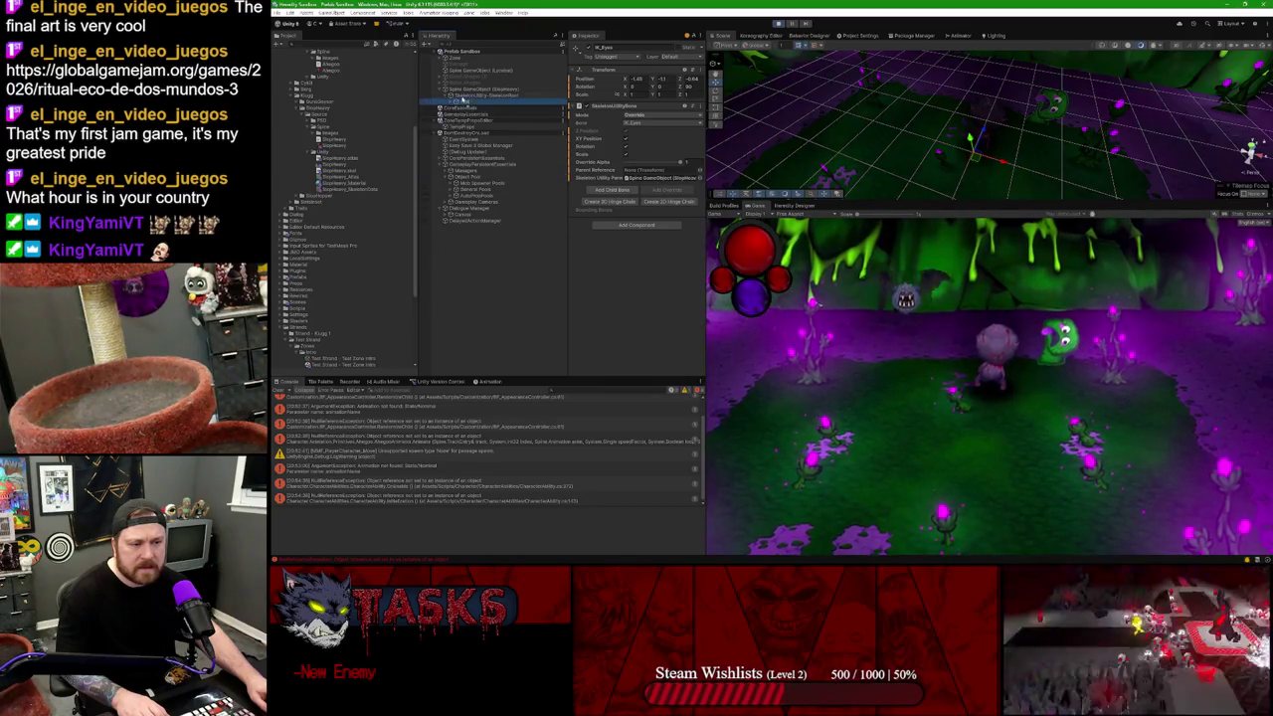
drag(460, 89, 460, 88)
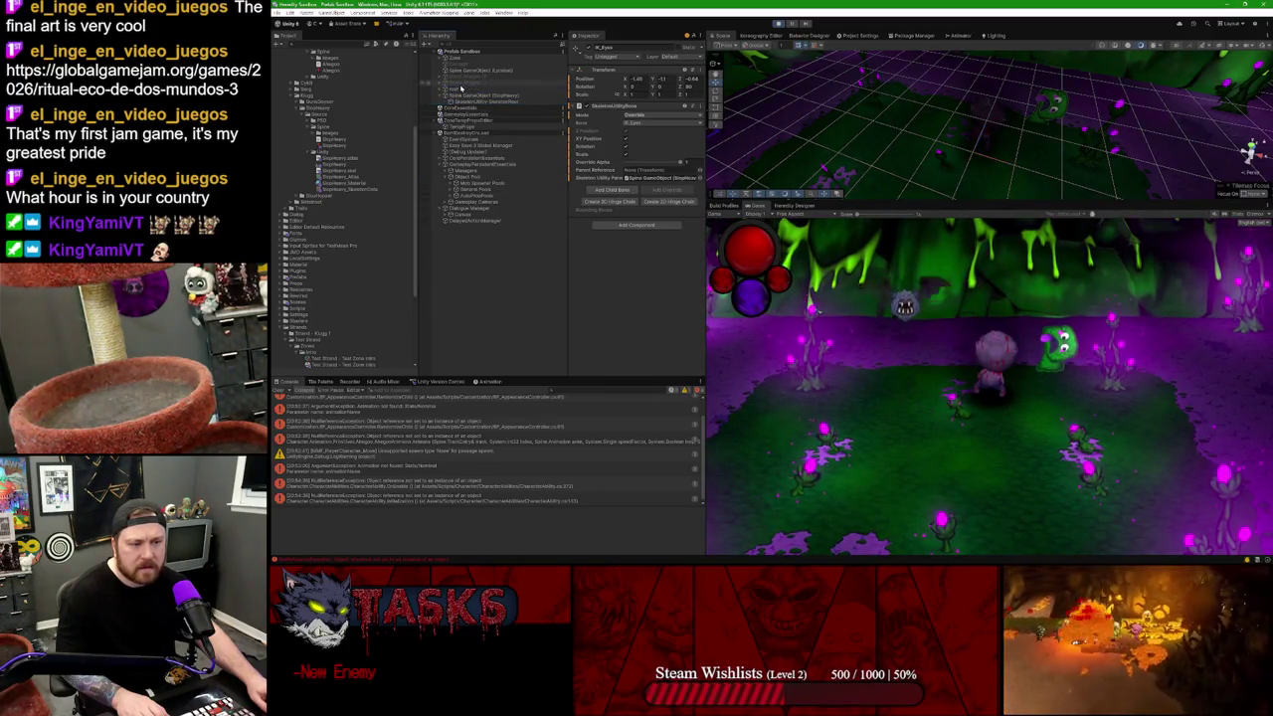
click(452, 89)
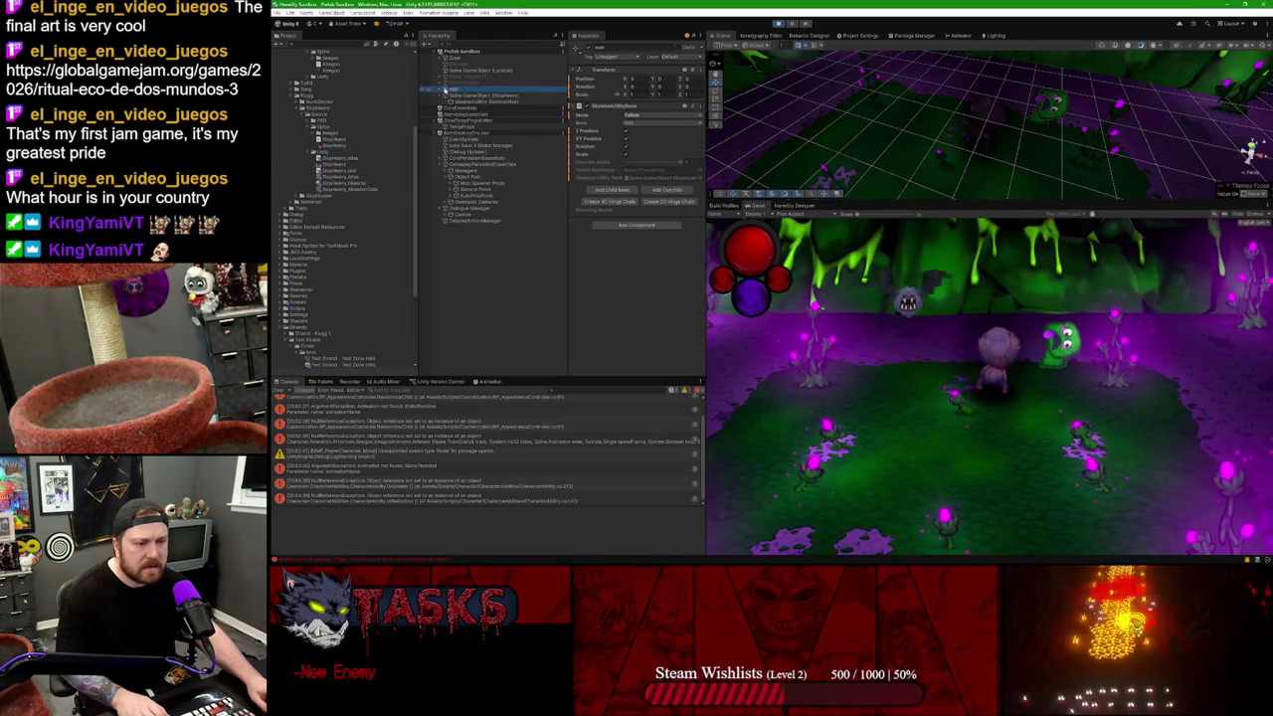
alt+click(441, 91)
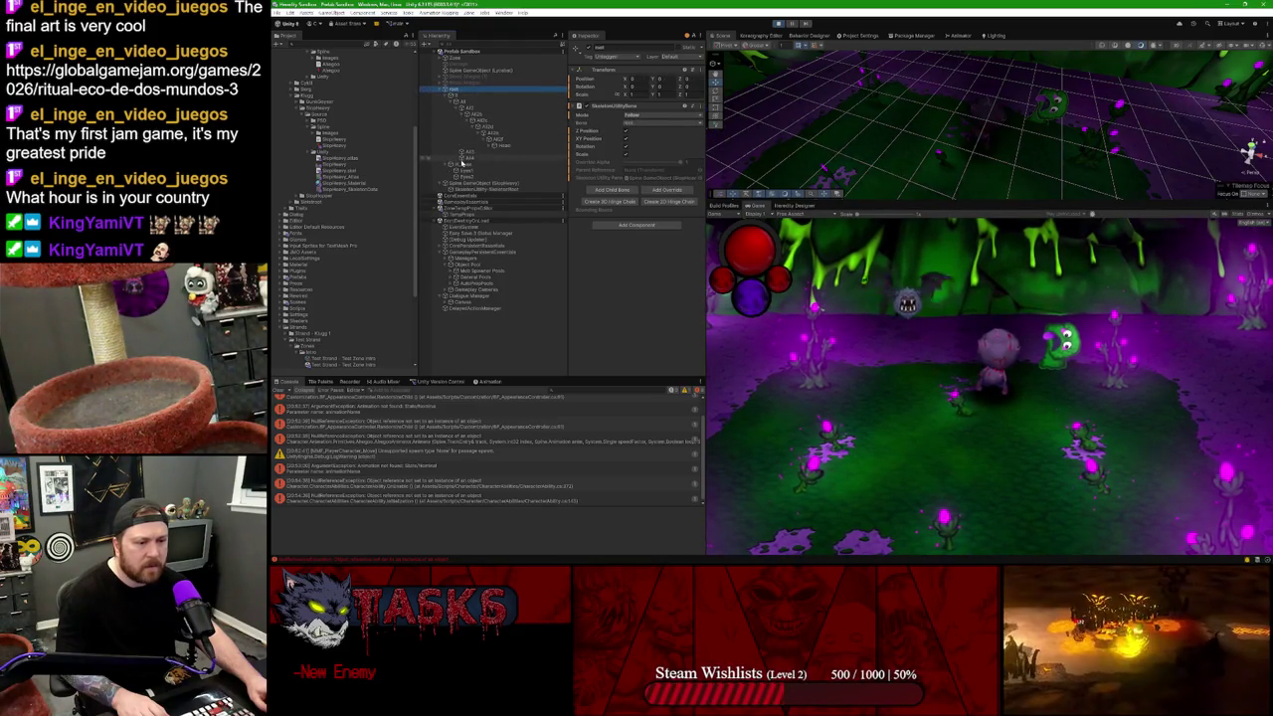
Step: Frame the R_Eyes bone and reposition it in the Scene view
click(461, 163)
key(f)
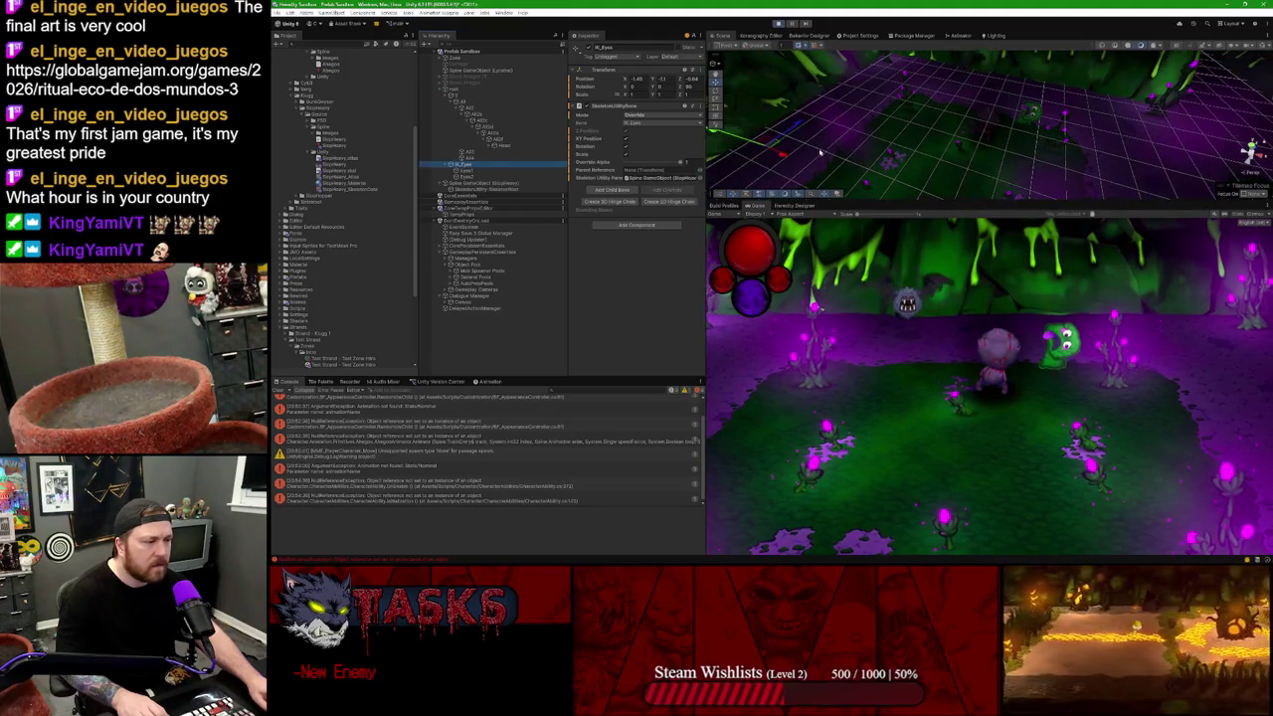
drag(795, 144, 1062, 139)
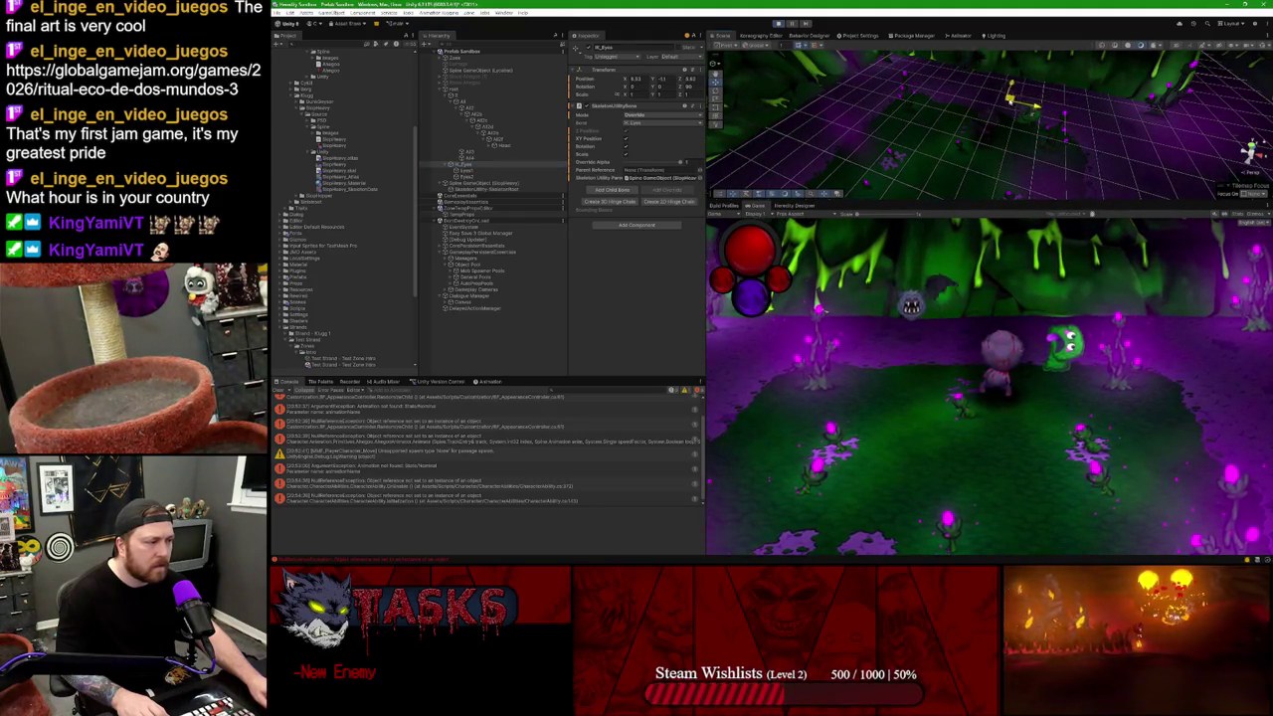
mouse_move(970, 92)
mouse_down()
mouse_move(1031, 67)
mouse_move(857, 139)
mouse_up()
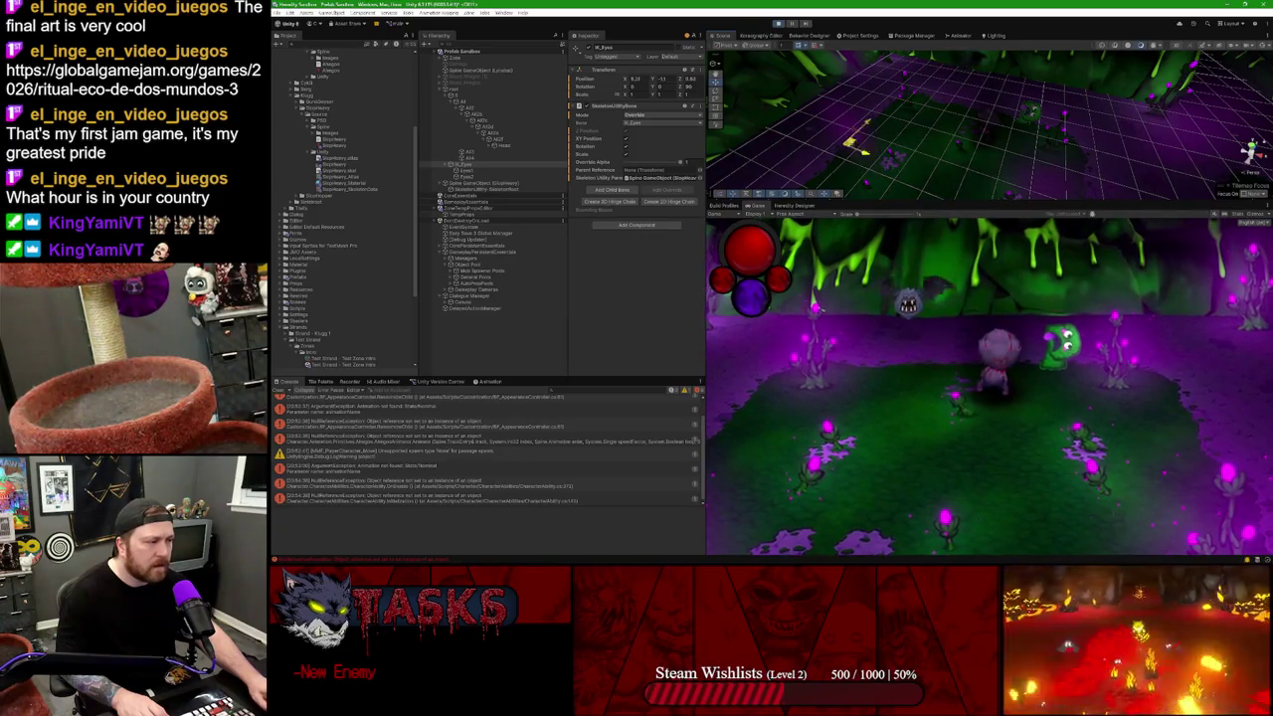
mouse_move(851, 92)
mouse_down()
mouse_move(945, 75)
mouse_move(875, 89)
mouse_move(900, 107)
mouse_up()
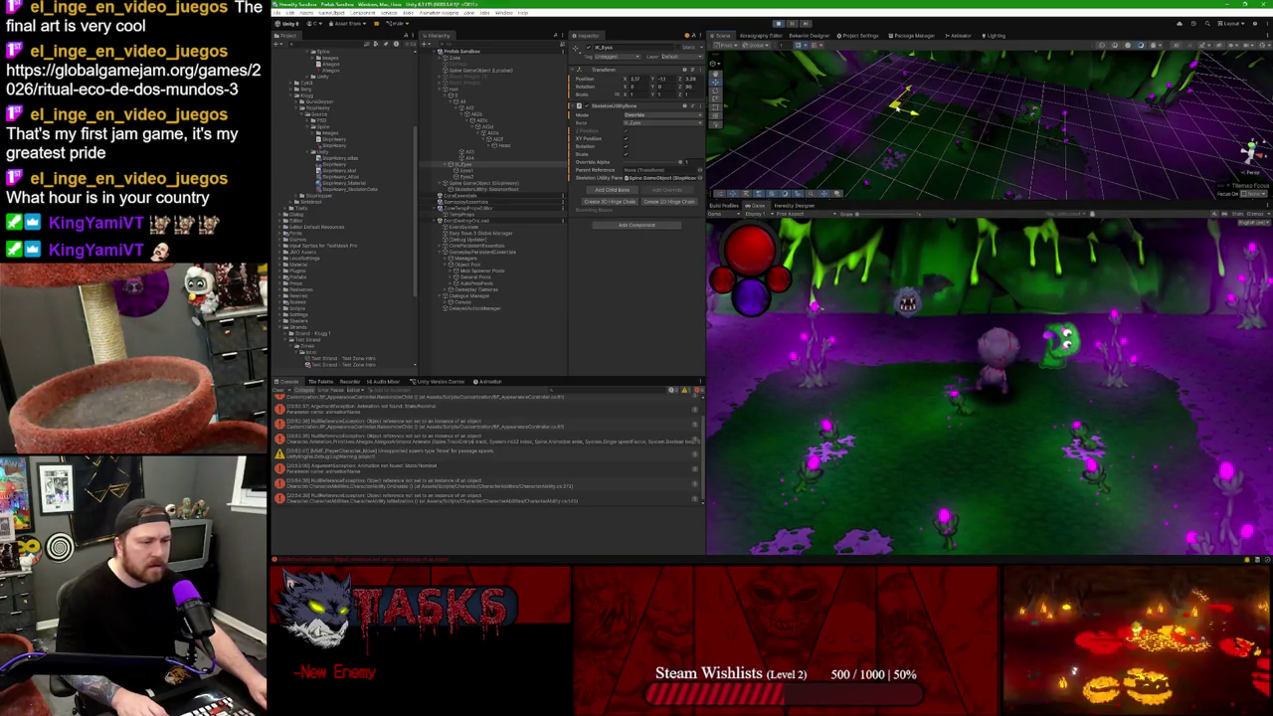
Step: Put the root bone back under Skeleton Utility
click(448, 95)
click(443, 92)
click(453, 89)
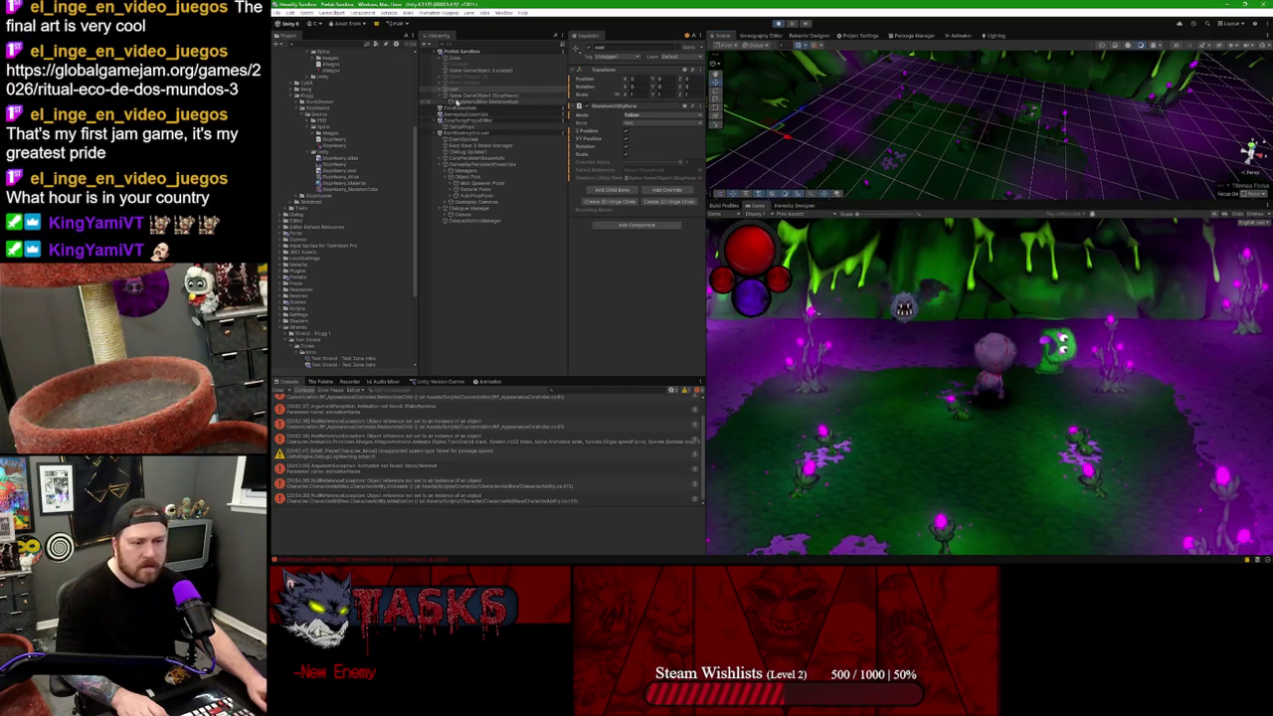
drag(459, 97, 468, 101)
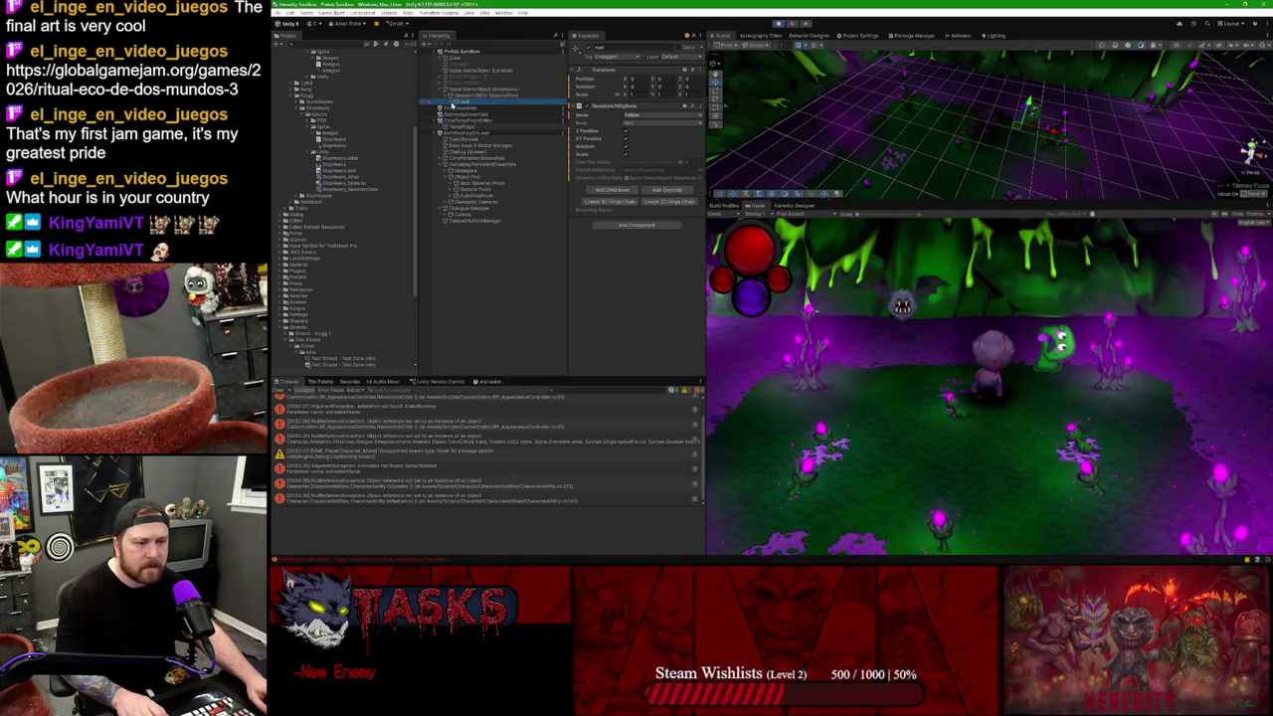
Step: Move the Eyes object above the Spine object in the Hierarchy
click(449, 101)
click(470, 115)
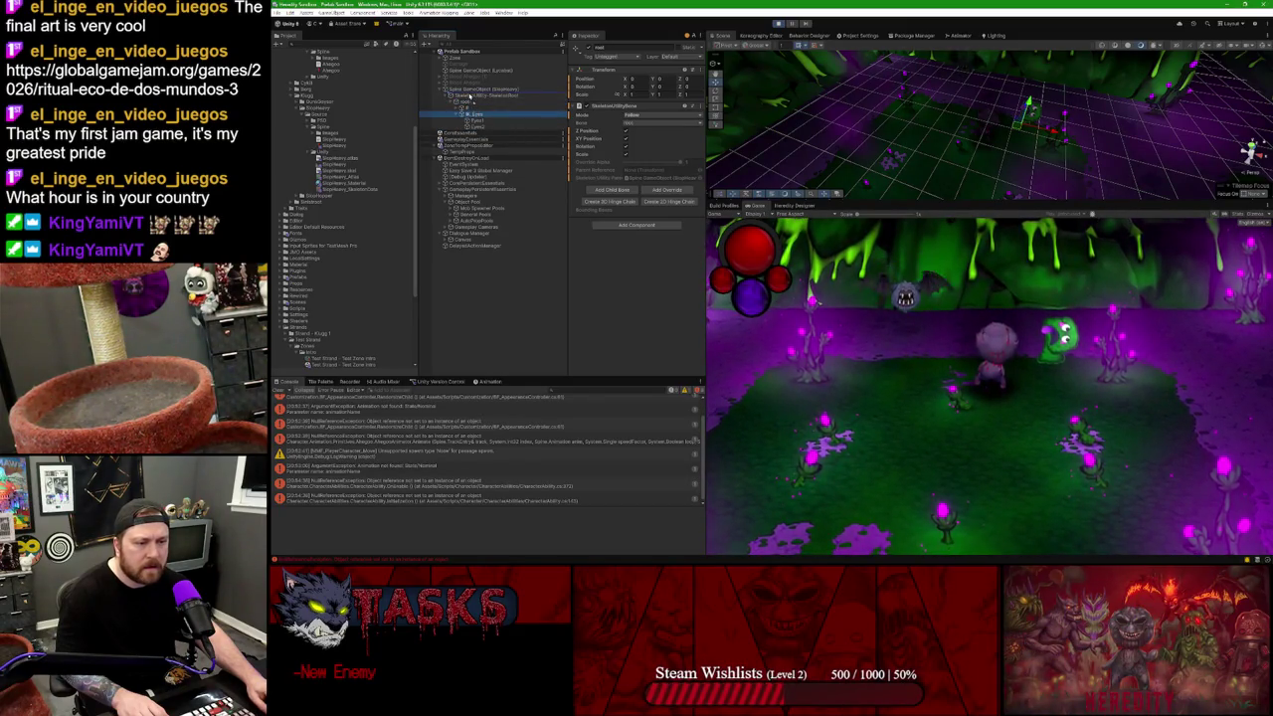
drag(466, 89, 467, 91)
click(1043, 132)
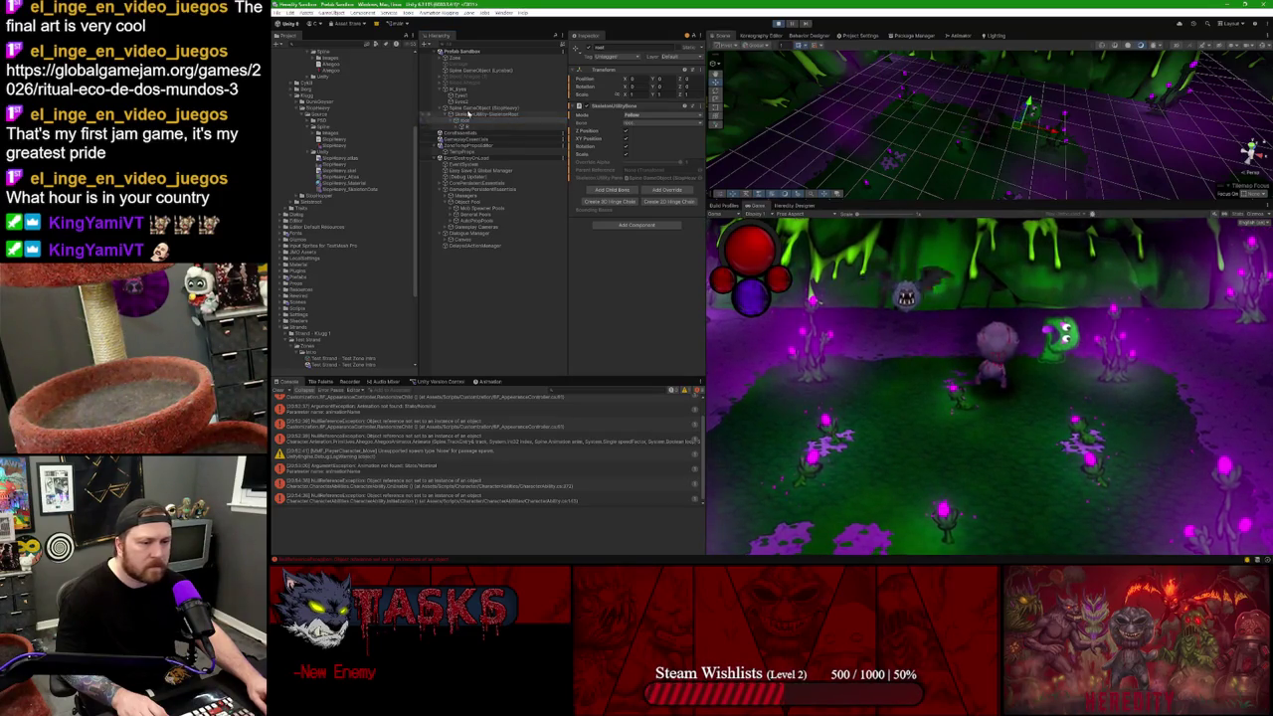
Step: Shift R_Eyes left and parent it under the skeleton's root bone
click(461, 91)
mouse_move(1099, 149)
mouse_down()
mouse_move(1000, 134)
mouse_move(1104, 119)
mouse_move(1064, 154)
mouse_up()
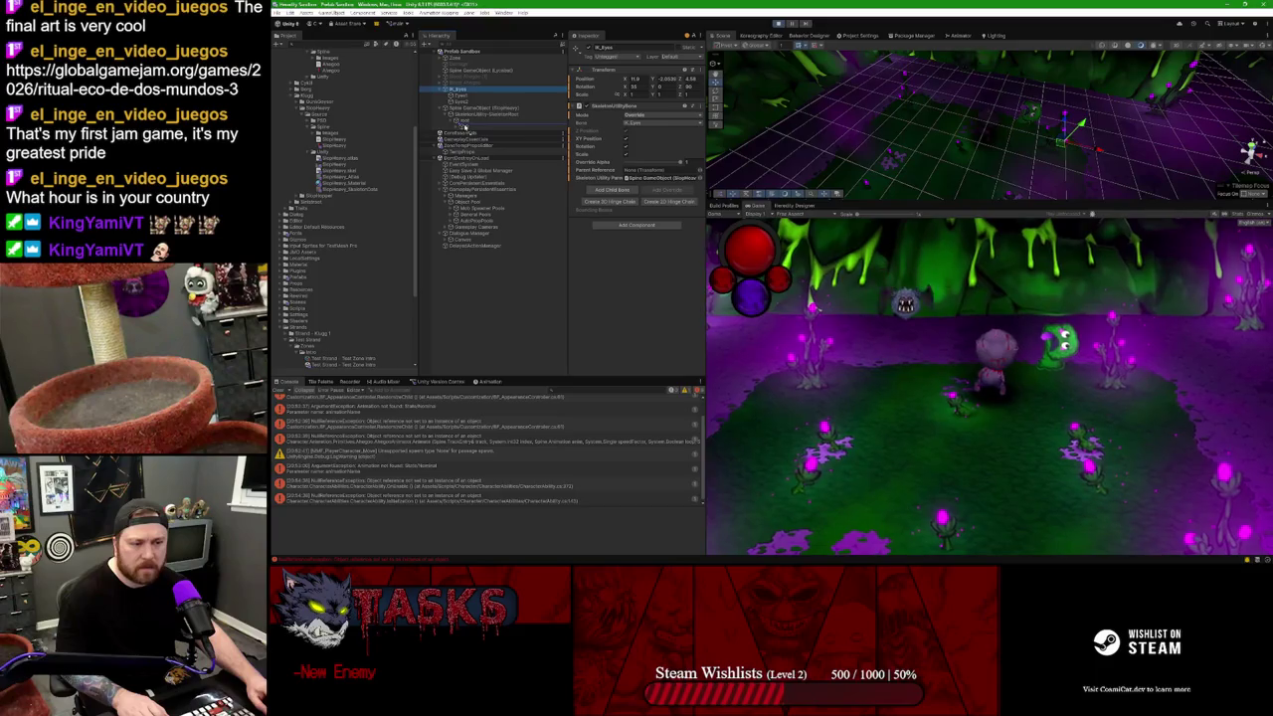
drag(464, 131, 464, 125)
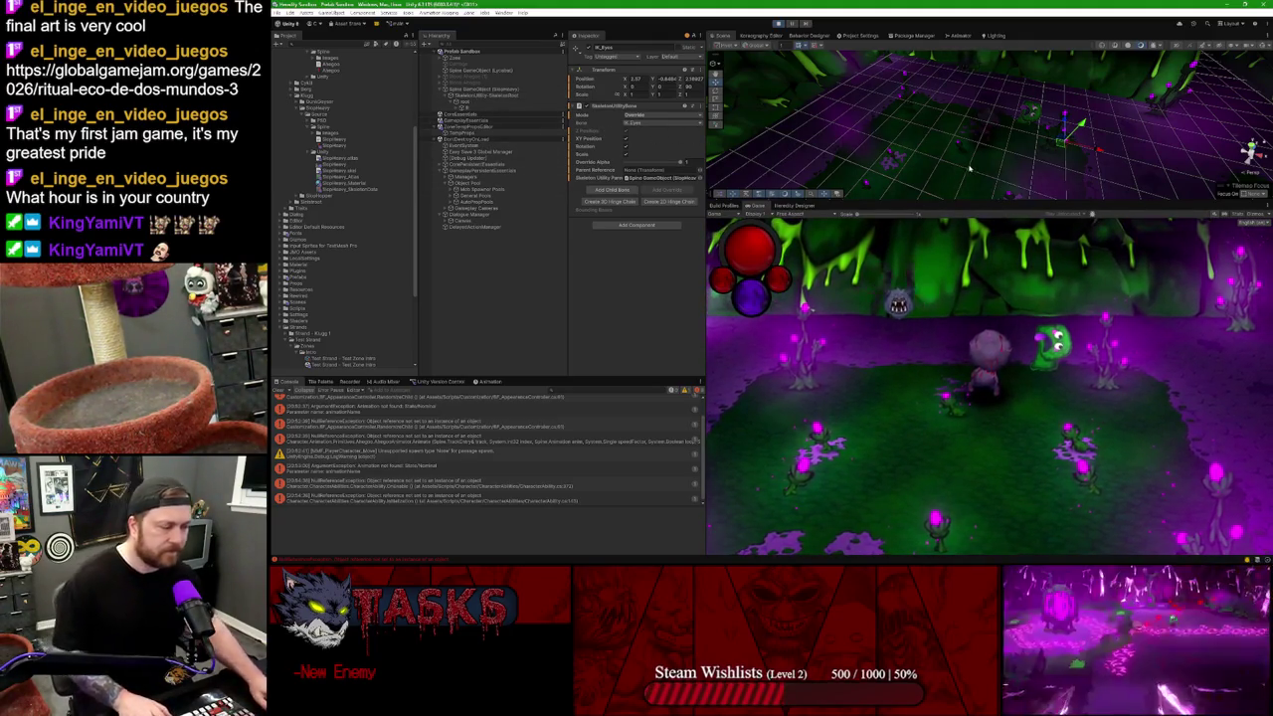
Step: Expand Blood Alegoo, inspect its children and the Player Hamster clone, and frame it
click(467, 87)
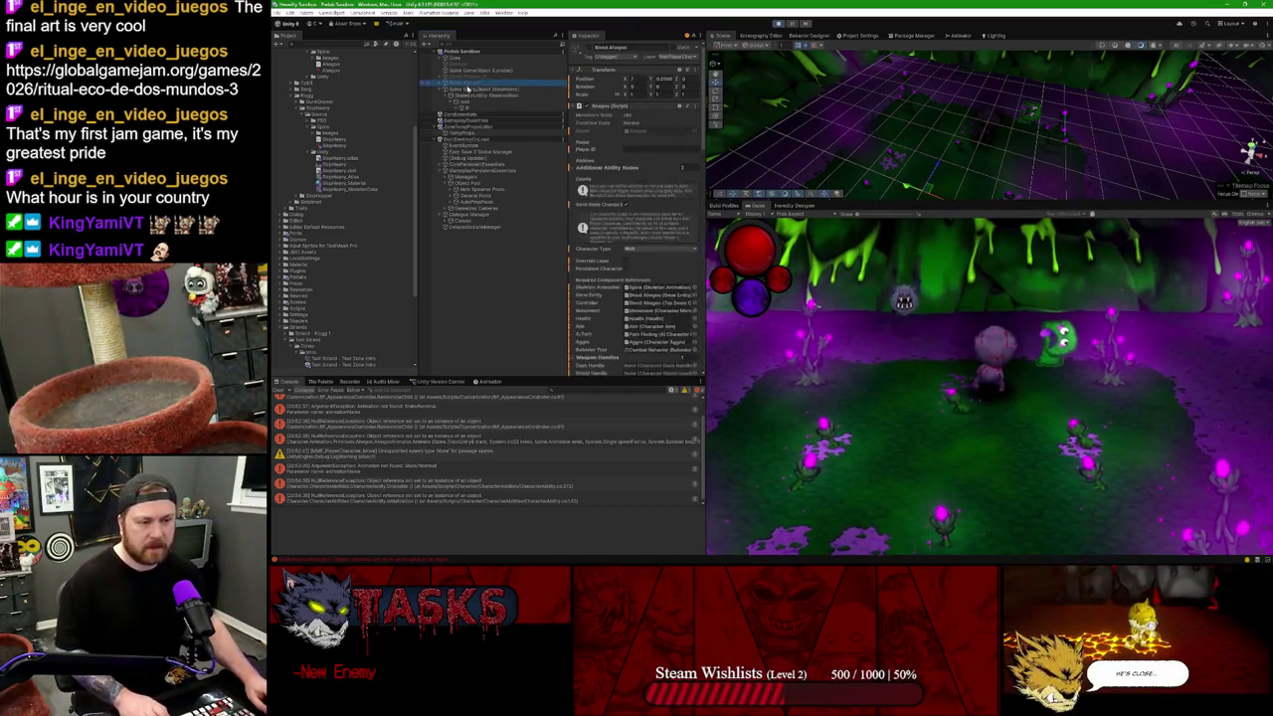
click(441, 87)
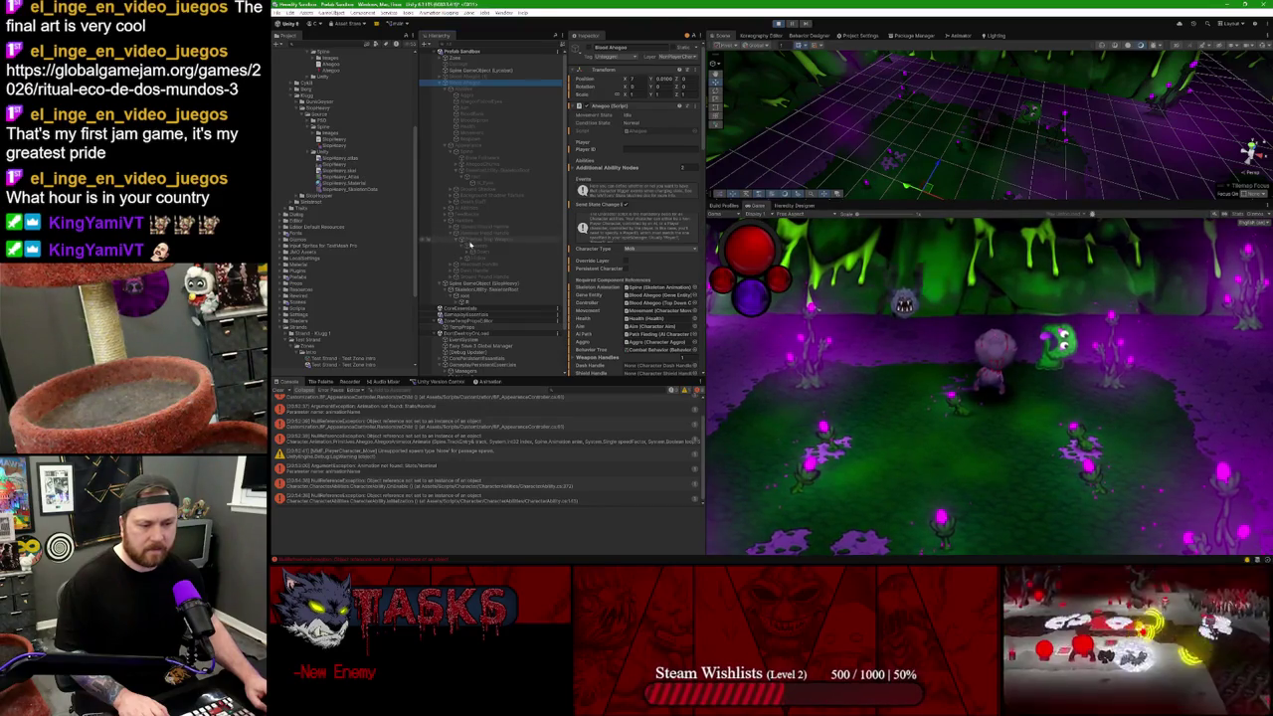
click(454, 211)
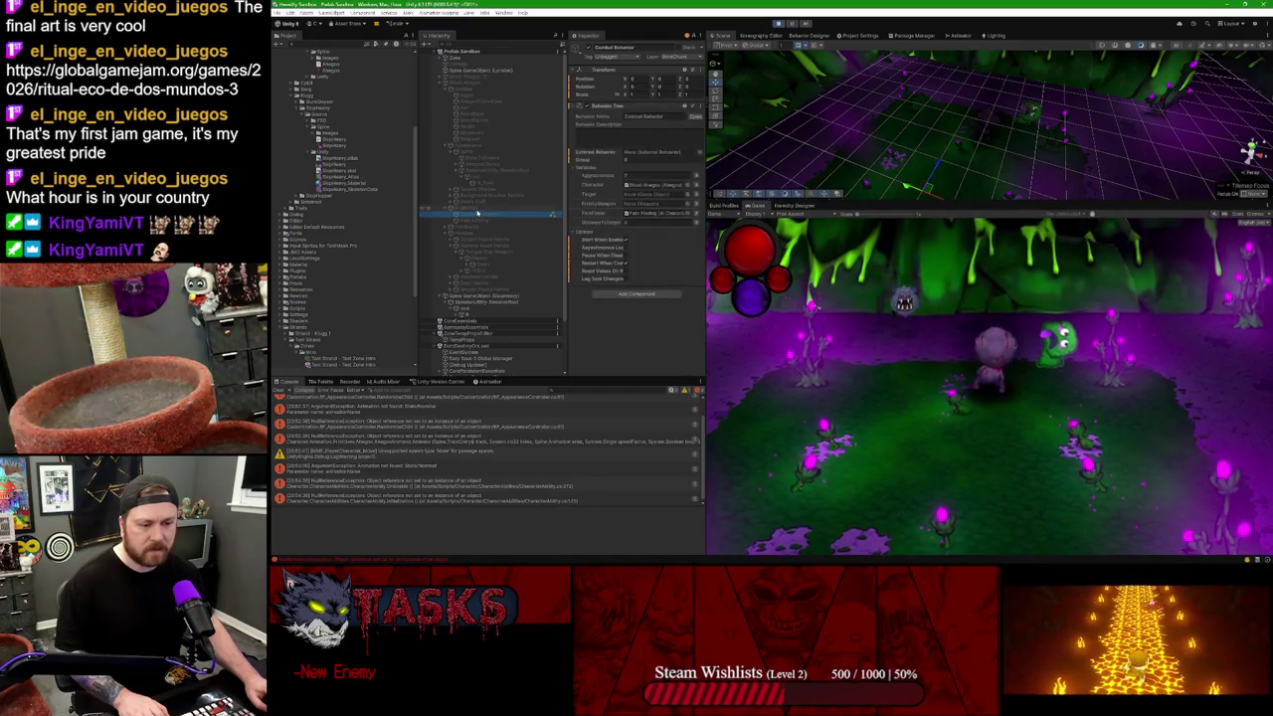
click(495, 205)
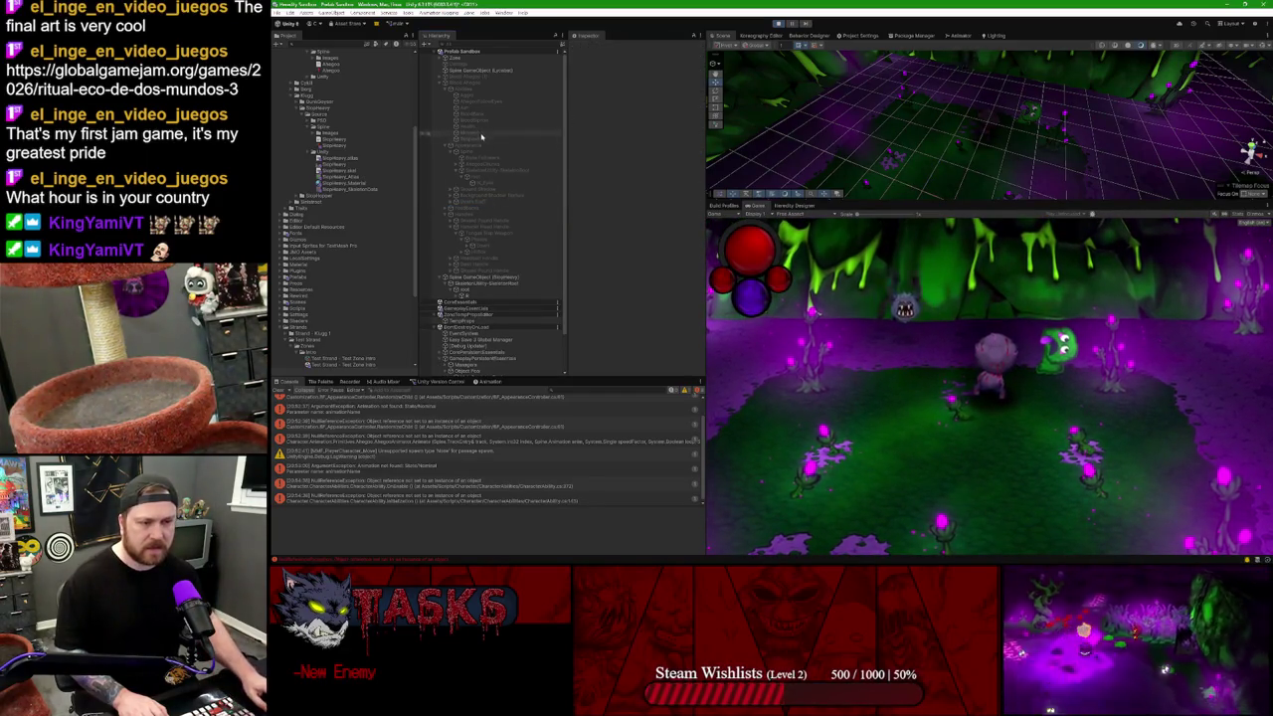
click(476, 84)
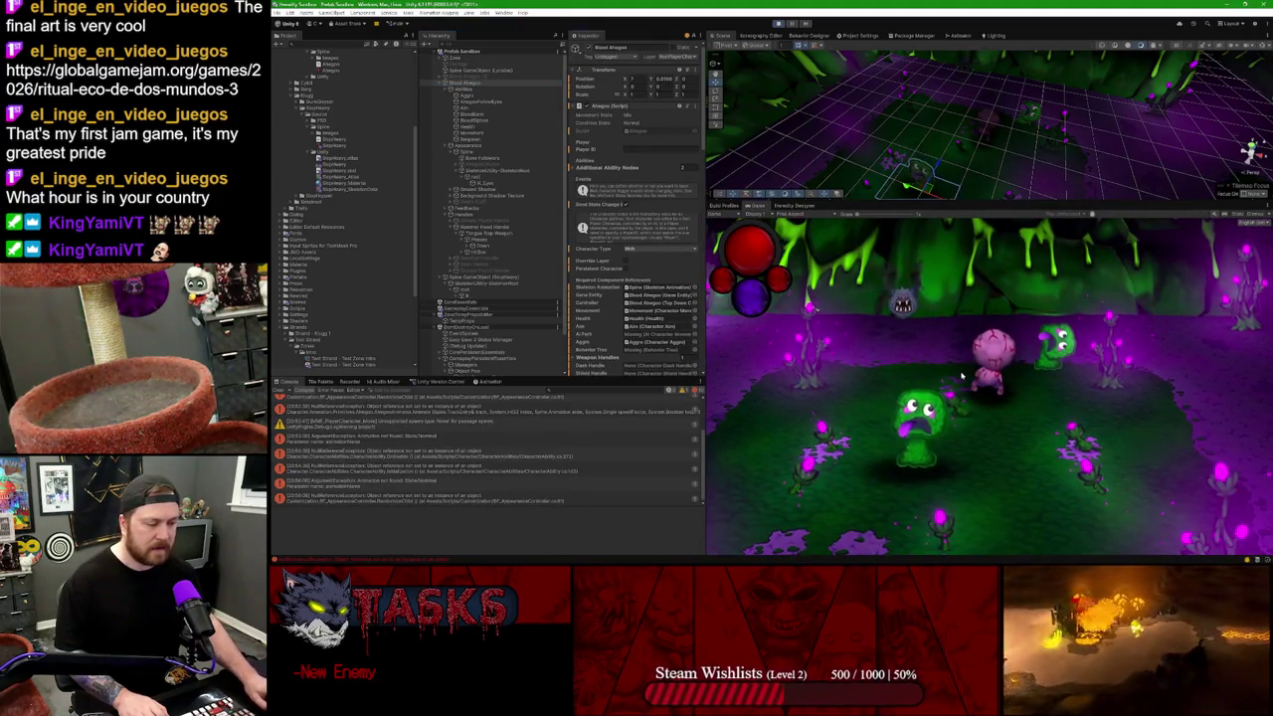
click(955, 174)
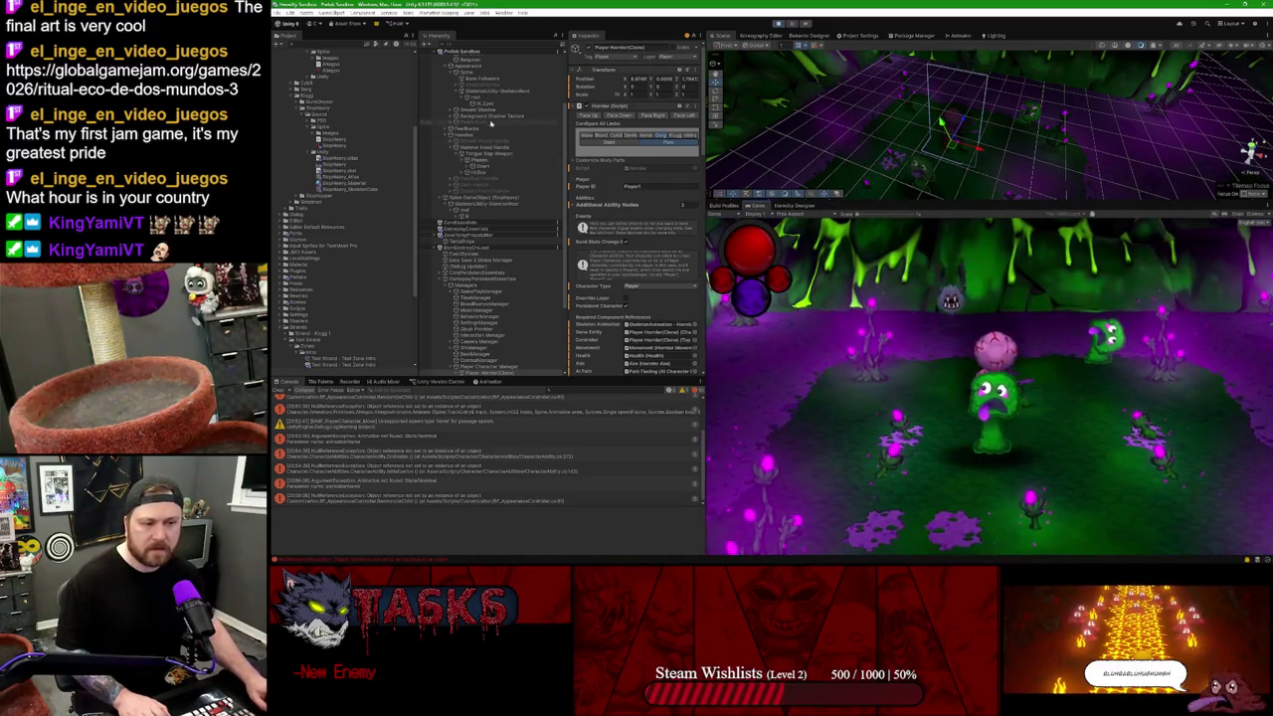
scroll(491, 124, up, 3)
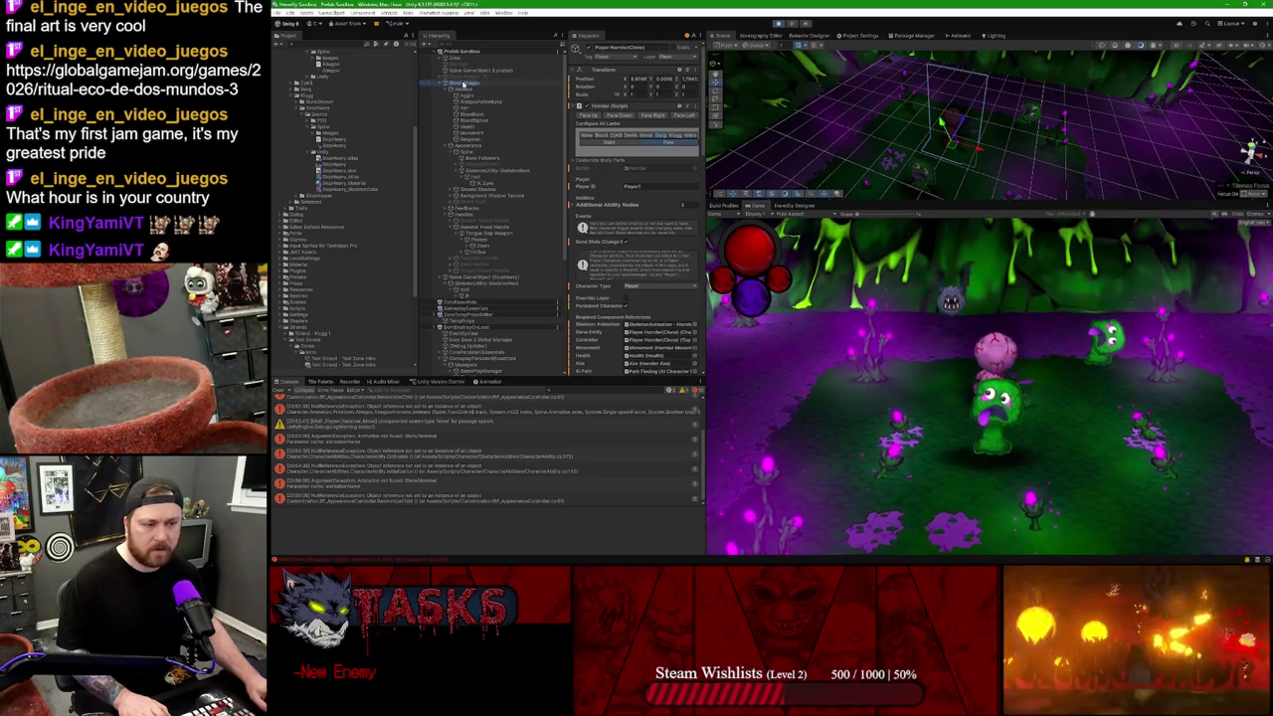
double_click(462, 84)
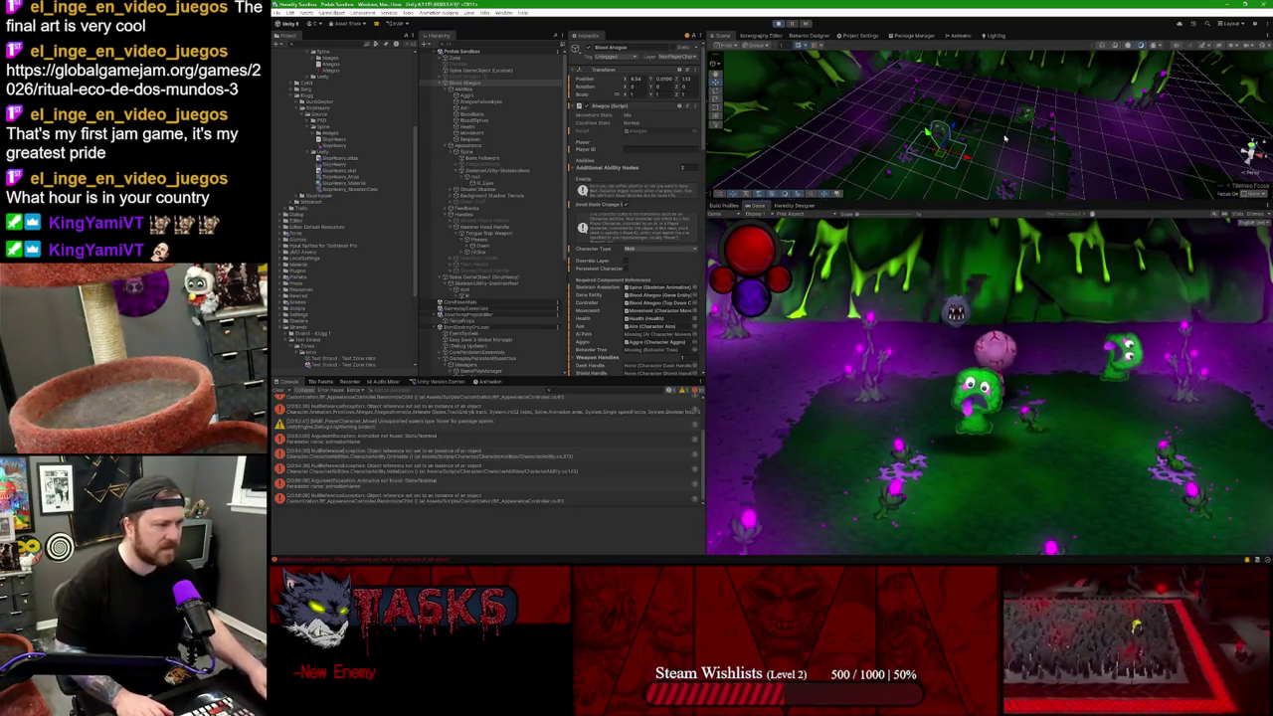
Step: Scroll up to look over the restarted cave start area
scroll(1018, 127, up, 5)
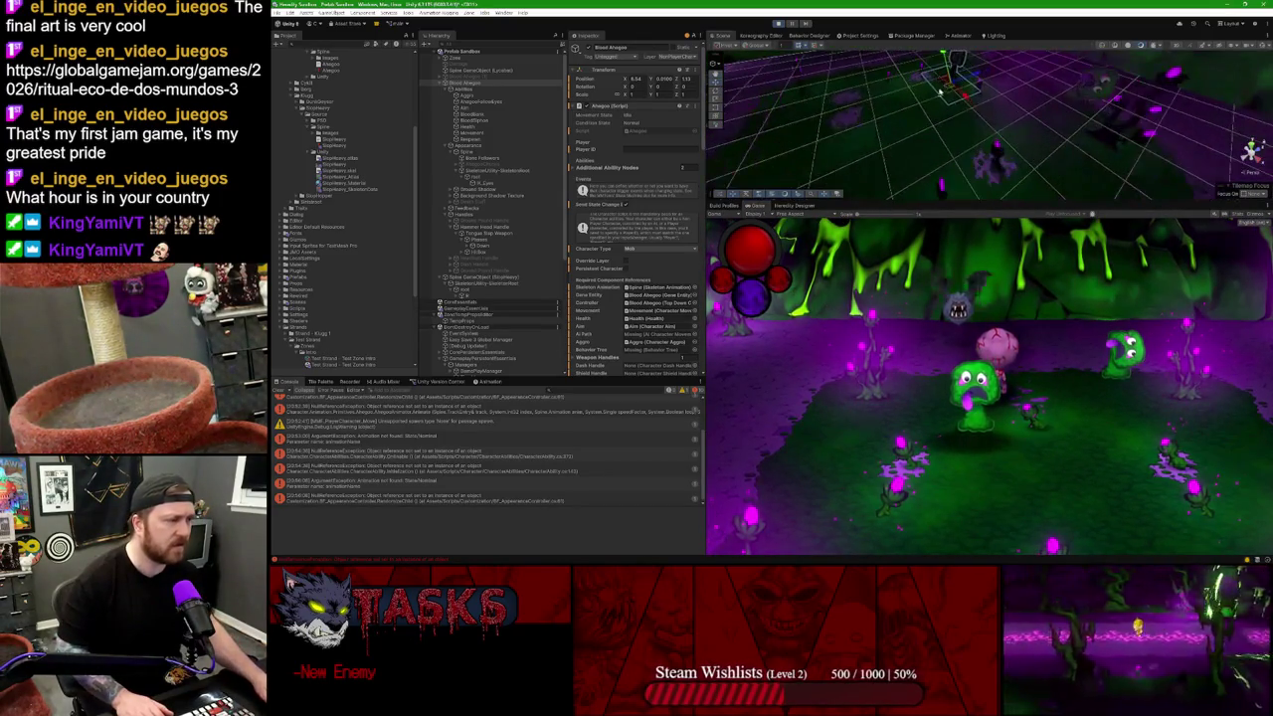
scroll(934, 107, up, 5)
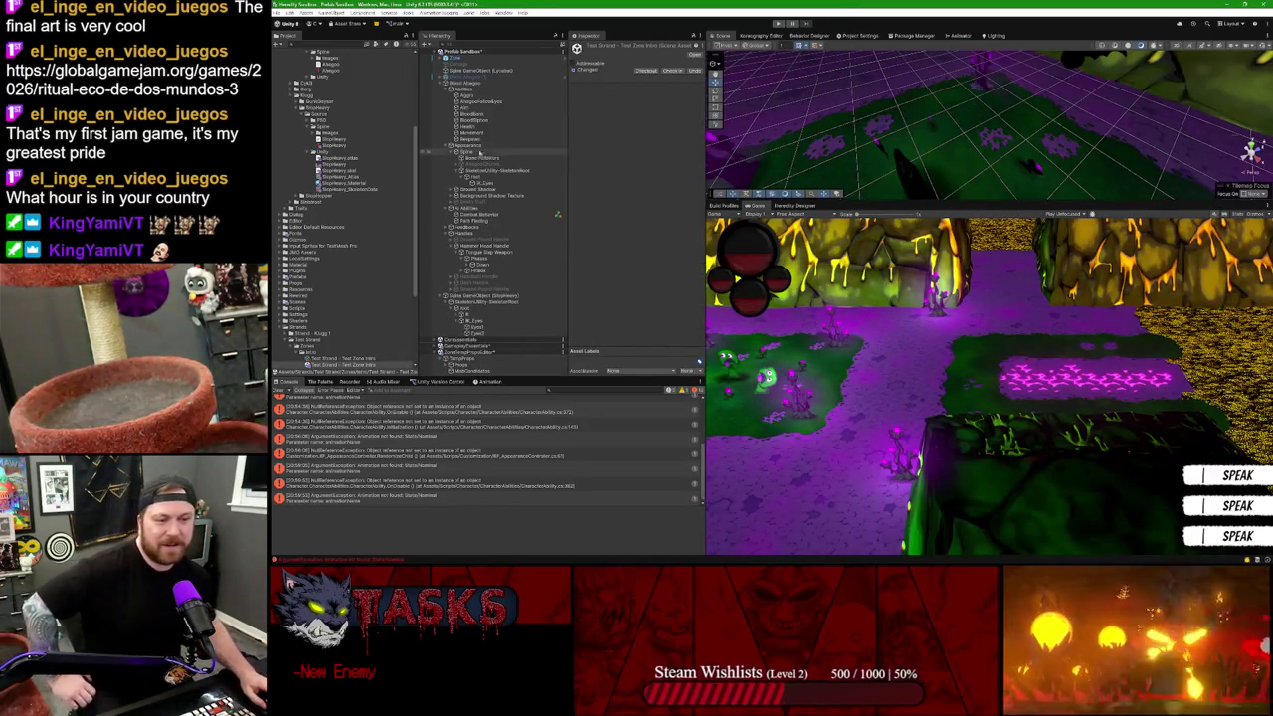
Step: Collapse the Abilities, Appearance and Spine GameObject groups and inspect Hammer Head Handle's weapon settings
click(448, 89)
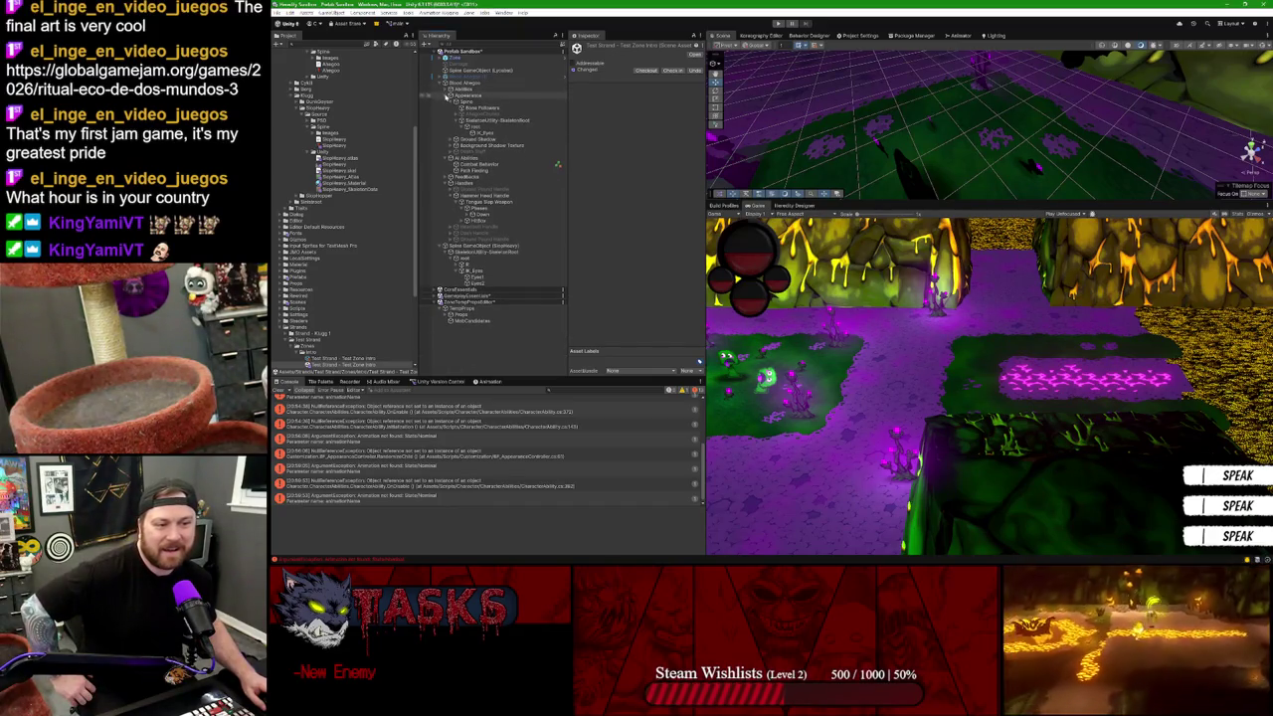
click(448, 95)
click(447, 102)
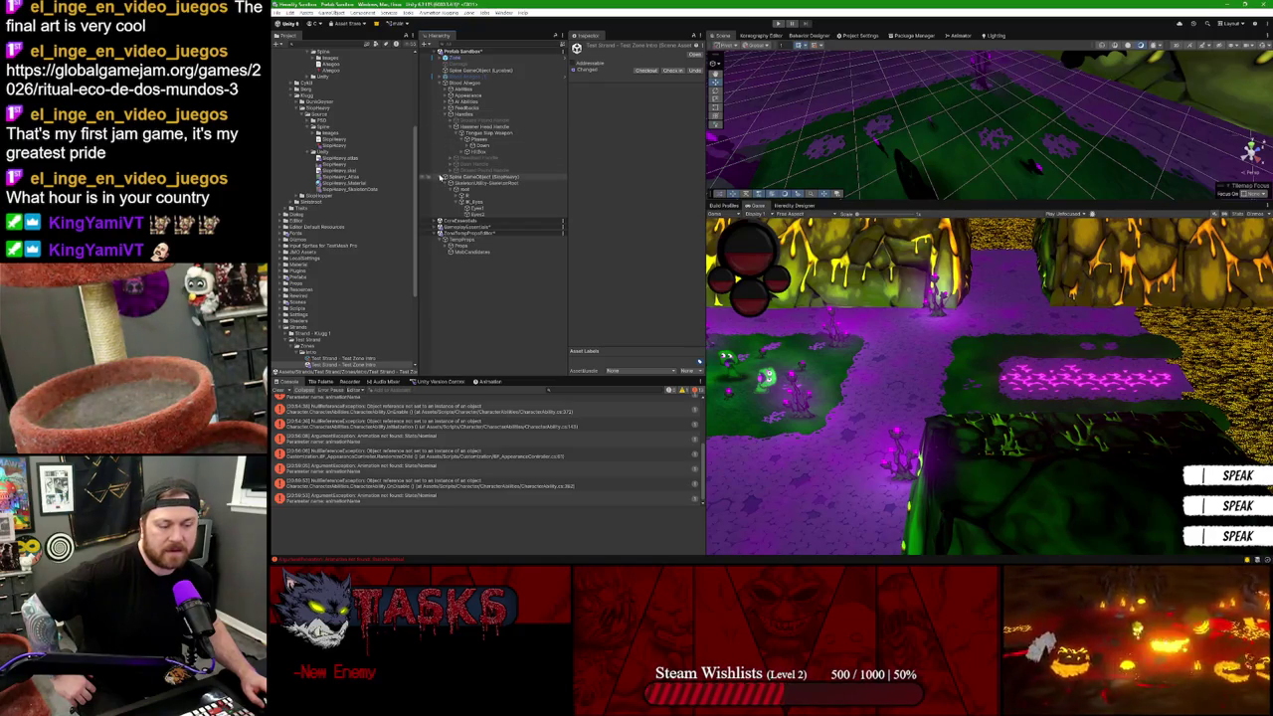
click(442, 177)
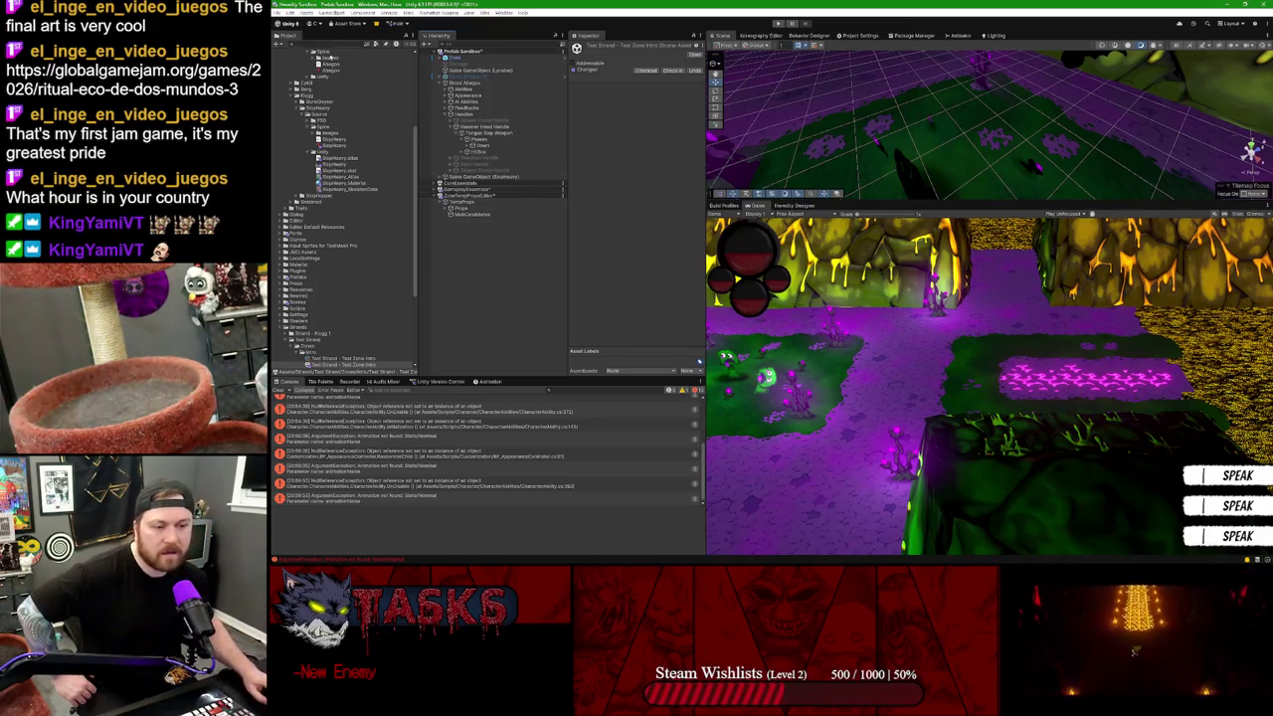
click(492, 127)
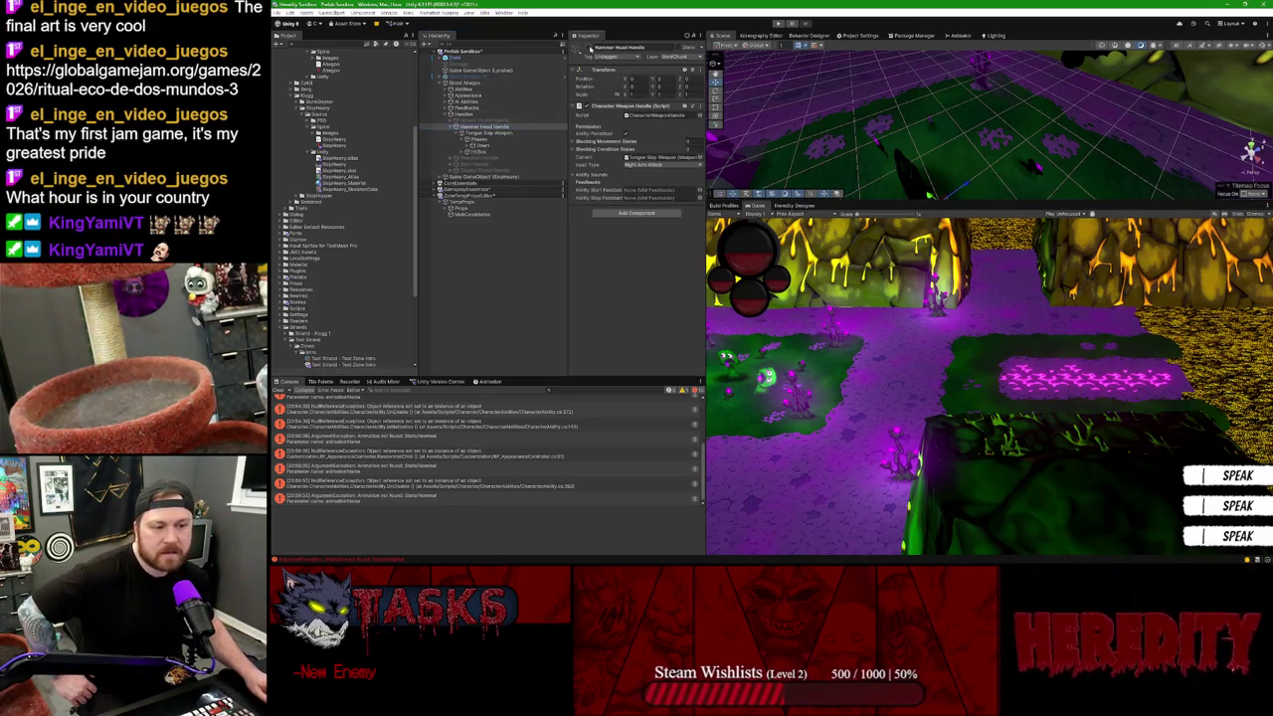
Step: Collapse the Handles group and enter Play mode with Ctrl+P
click(445, 114)
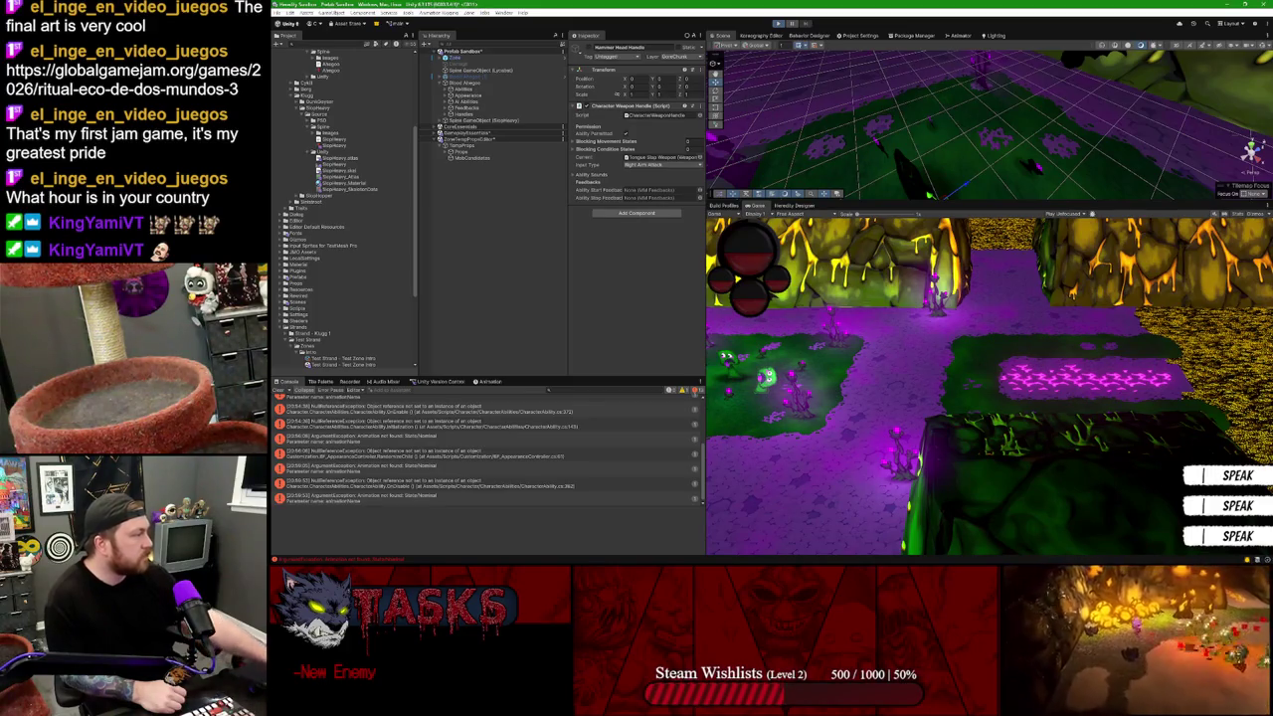
key(ctrl+p)
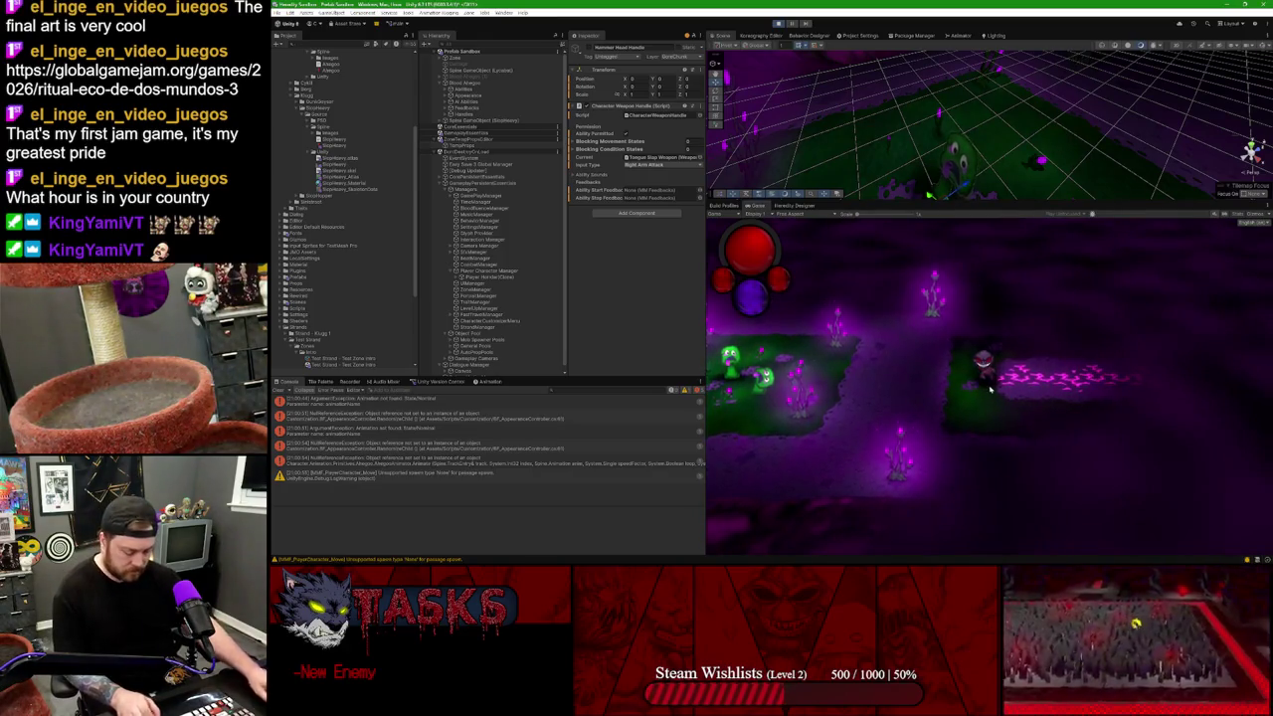
Step: Walk the worm player left and back right, then expand the enemy's Handles group
key(a)
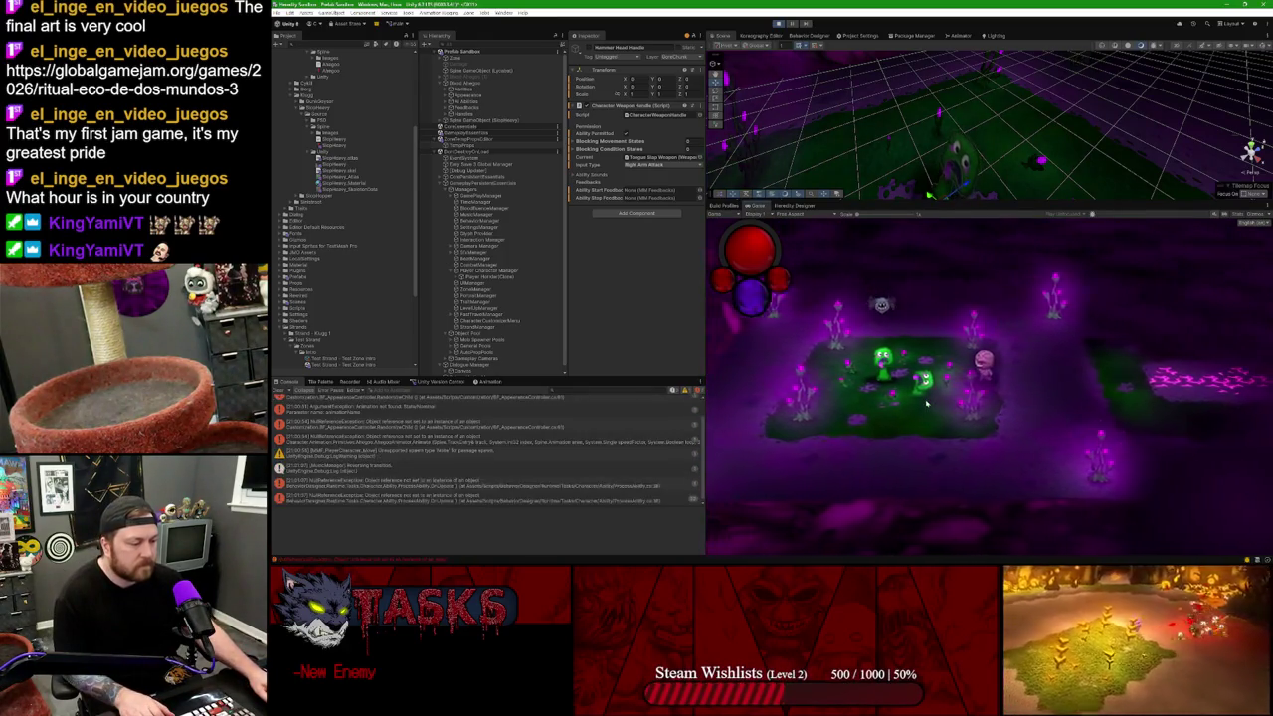
key(a)
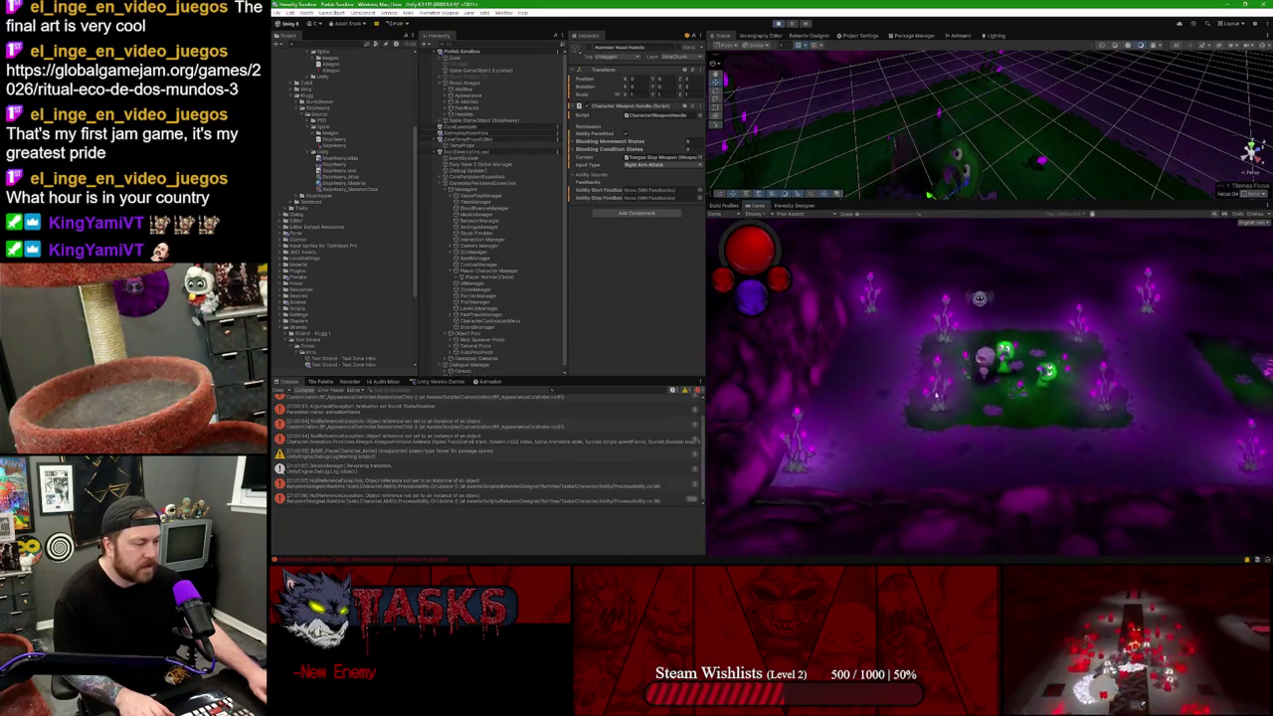
key(d)
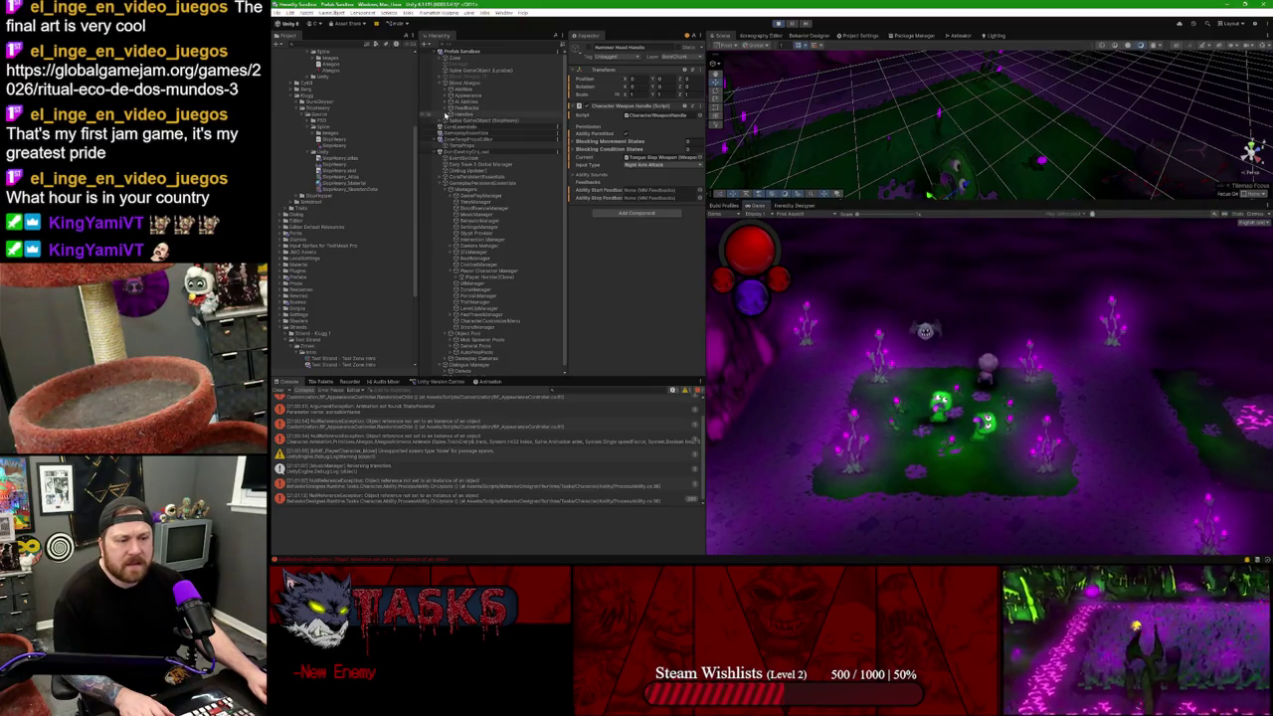
click(444, 115)
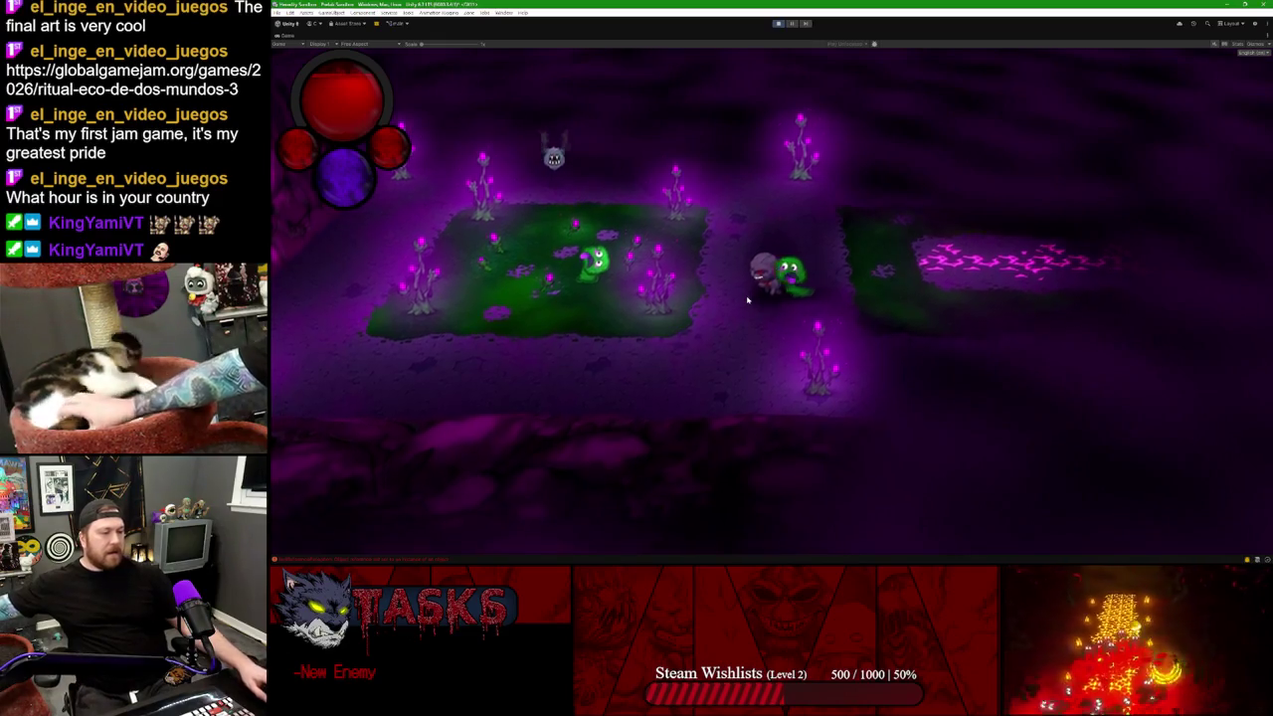
Step: Un-maximize the Game view to restore the full editor layout
click(793, 25)
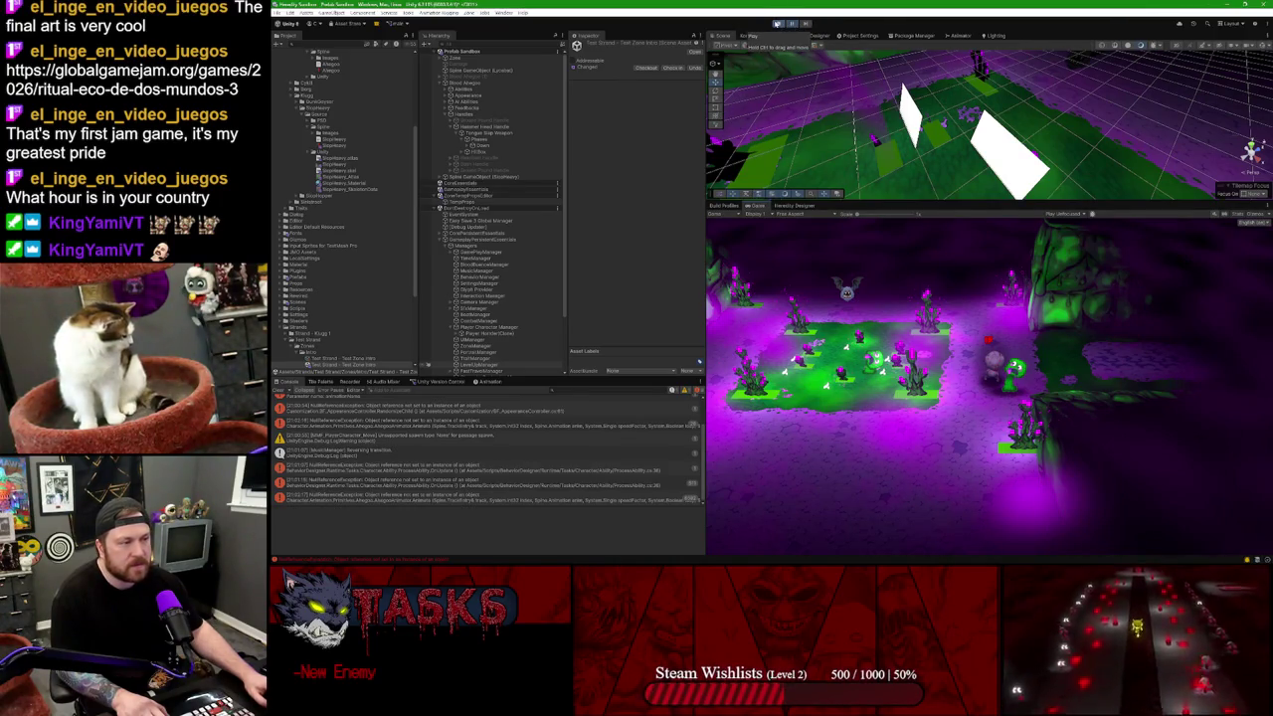
Step: Stop the playtest and expand the enemy's Handles and Abilities groups in the Hierarchy
click(777, 23)
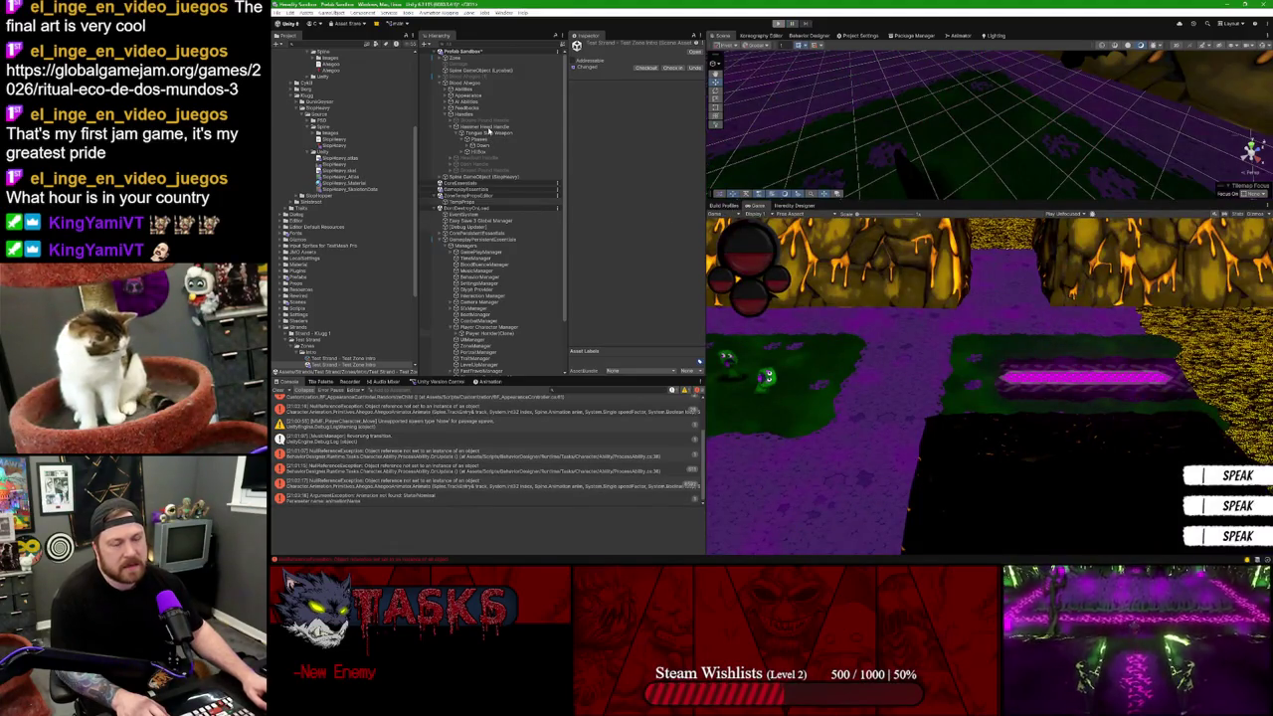
click(462, 115)
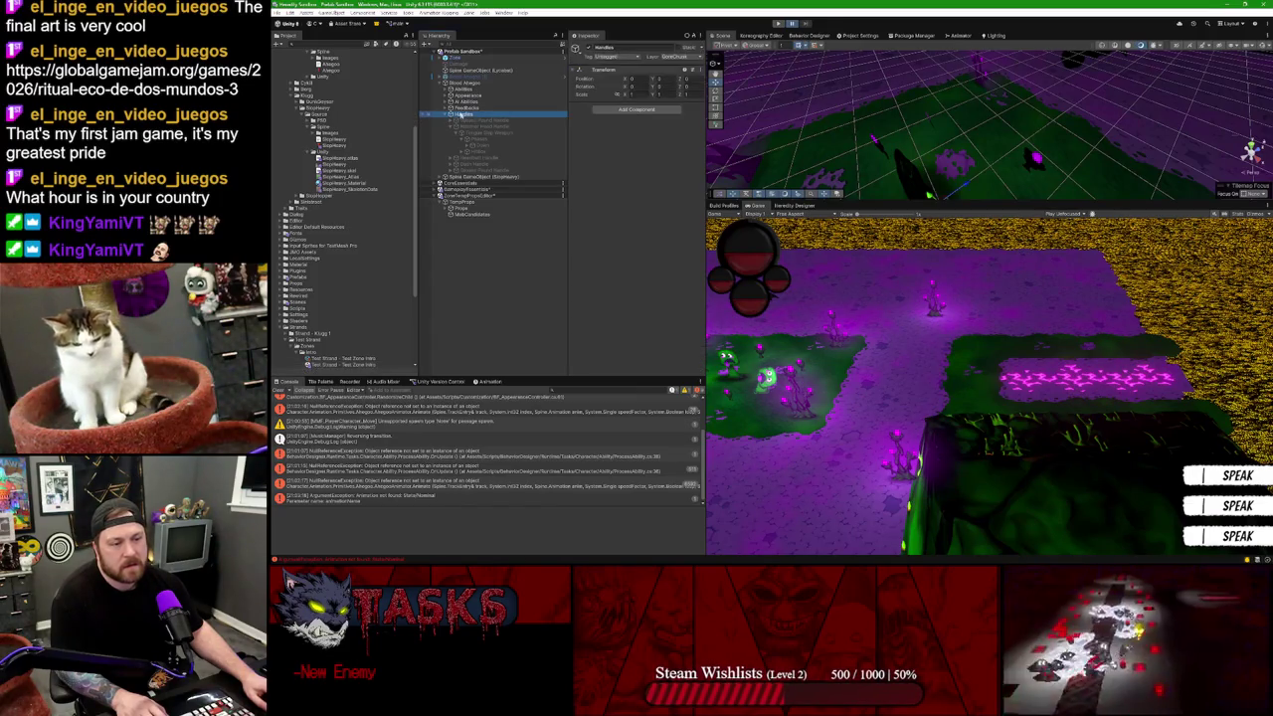
click(466, 96)
click(463, 89)
click(447, 88)
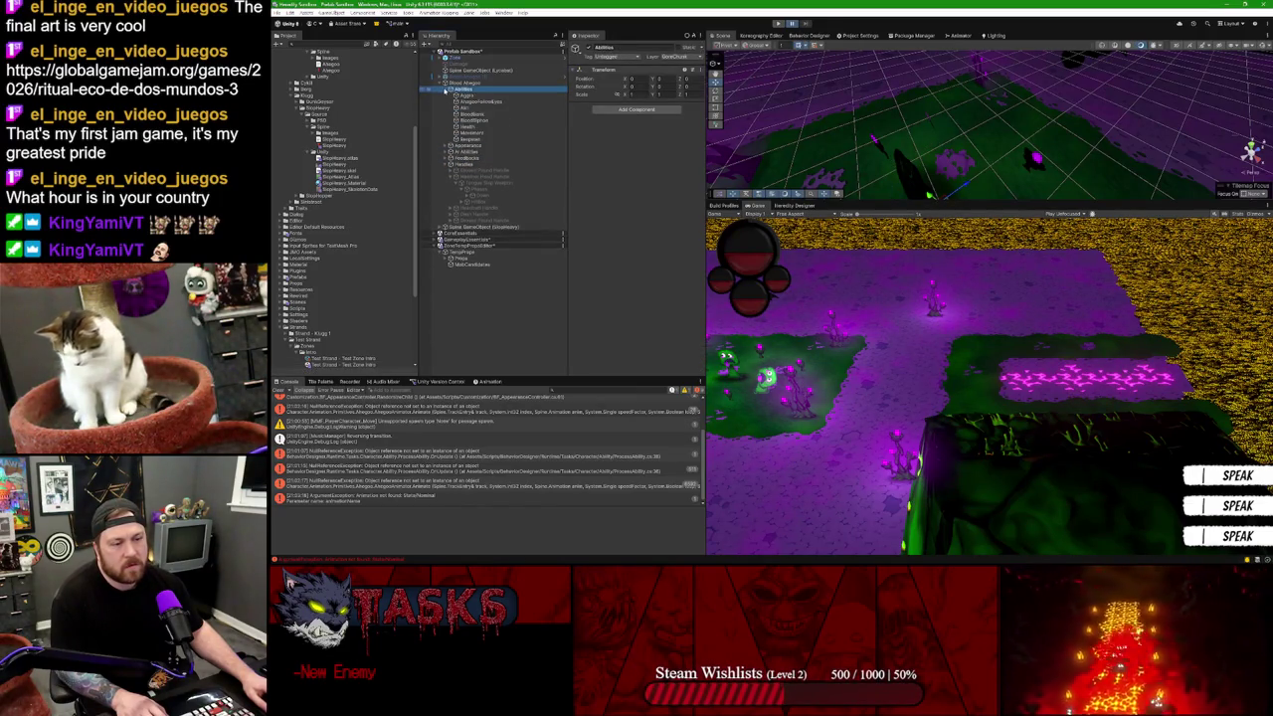
Step: Select the Movement ability and open the Alegoo movement animation config it references
click(468, 132)
scroll(637, 248, down, 5)
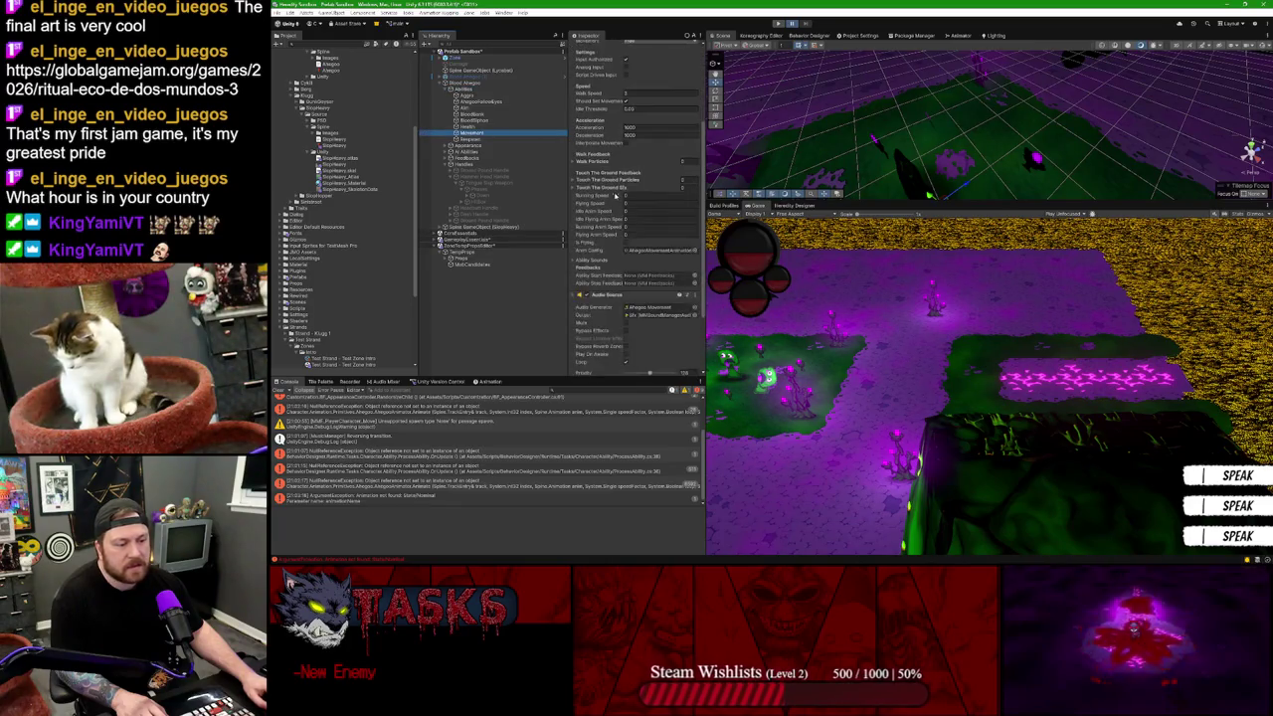
click(657, 251)
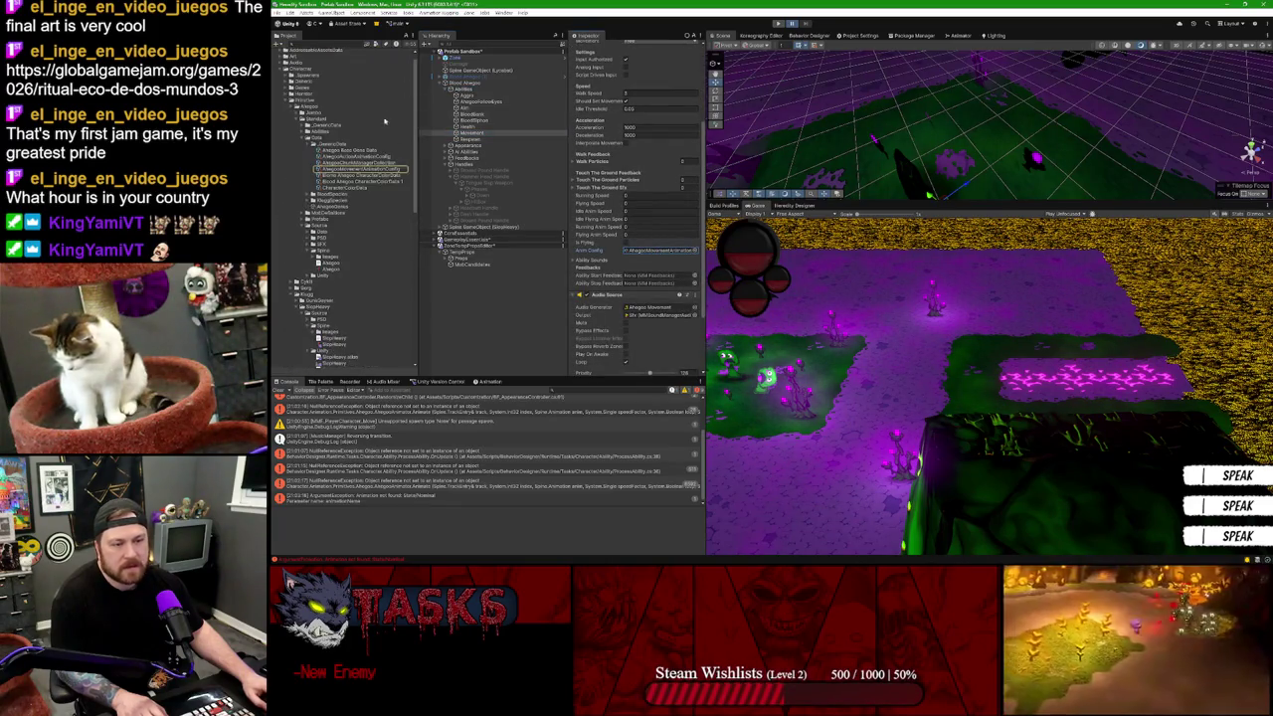
click(366, 170)
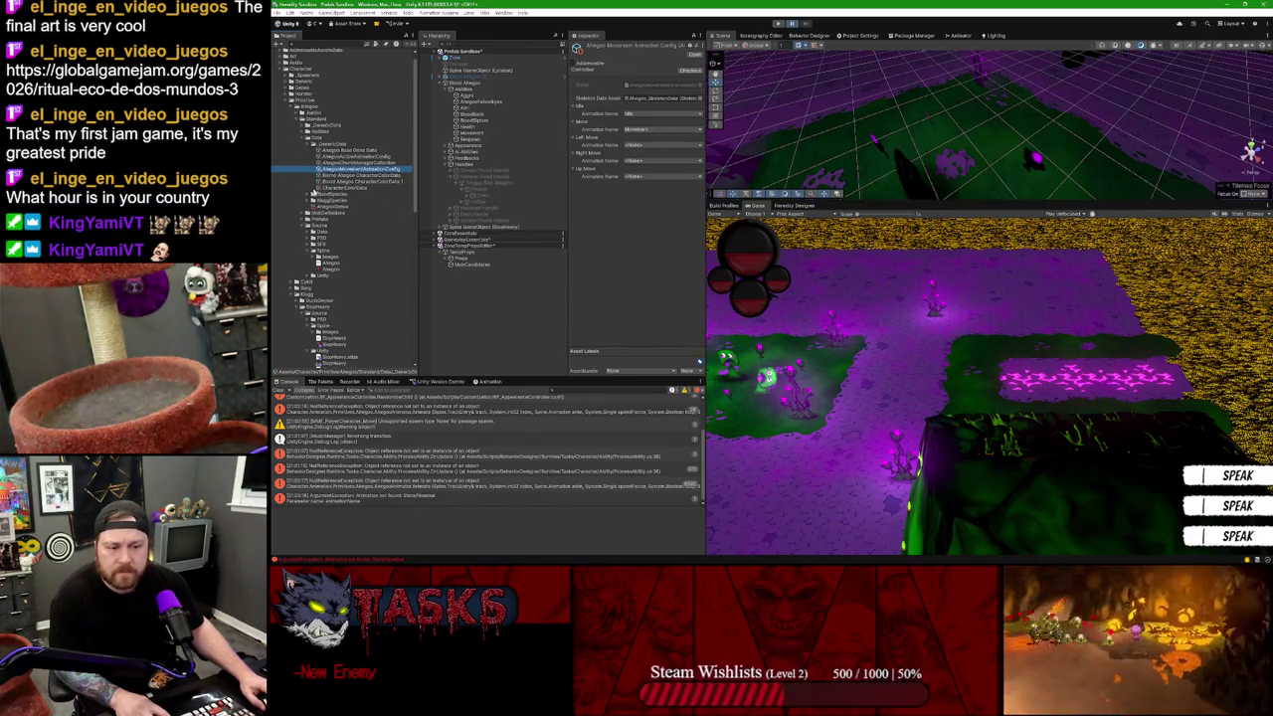
Step: Locate the SlopHeavy folder in the Project window, peeking into its PSD subfolder
scroll(338, 199, down, 3)
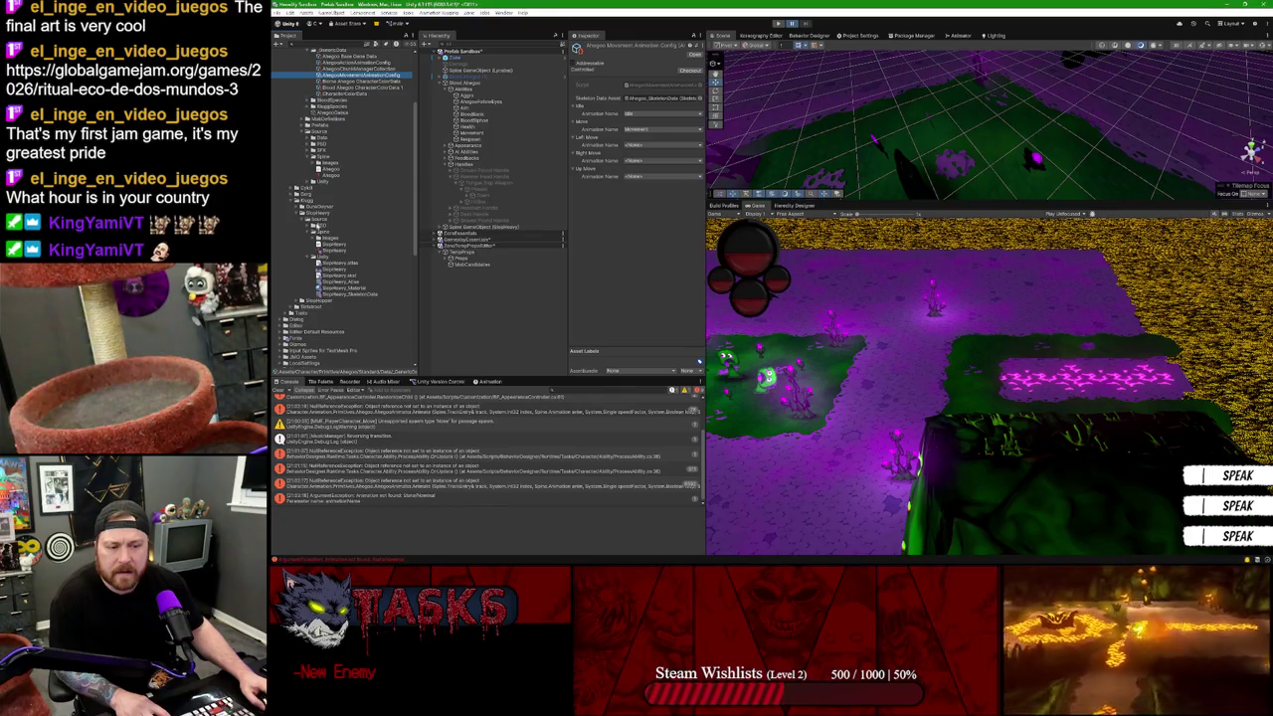
scroll(319, 223, up, 2)
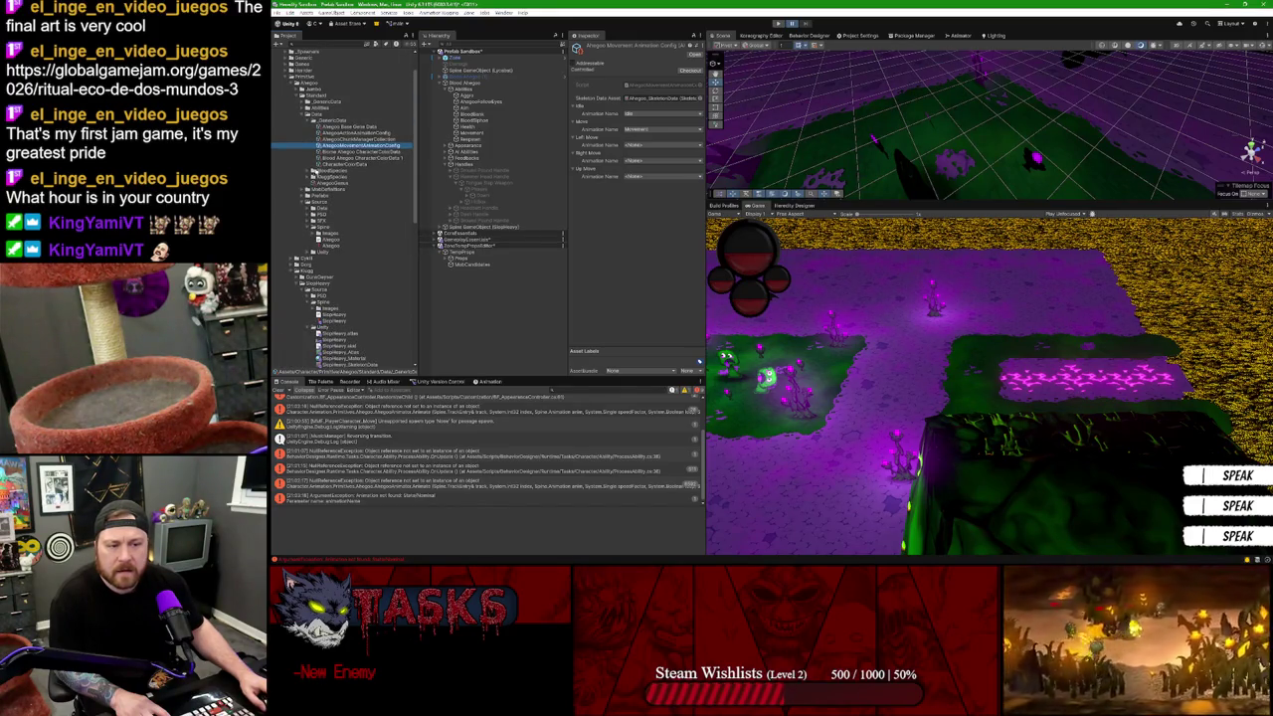
right_click(320, 283)
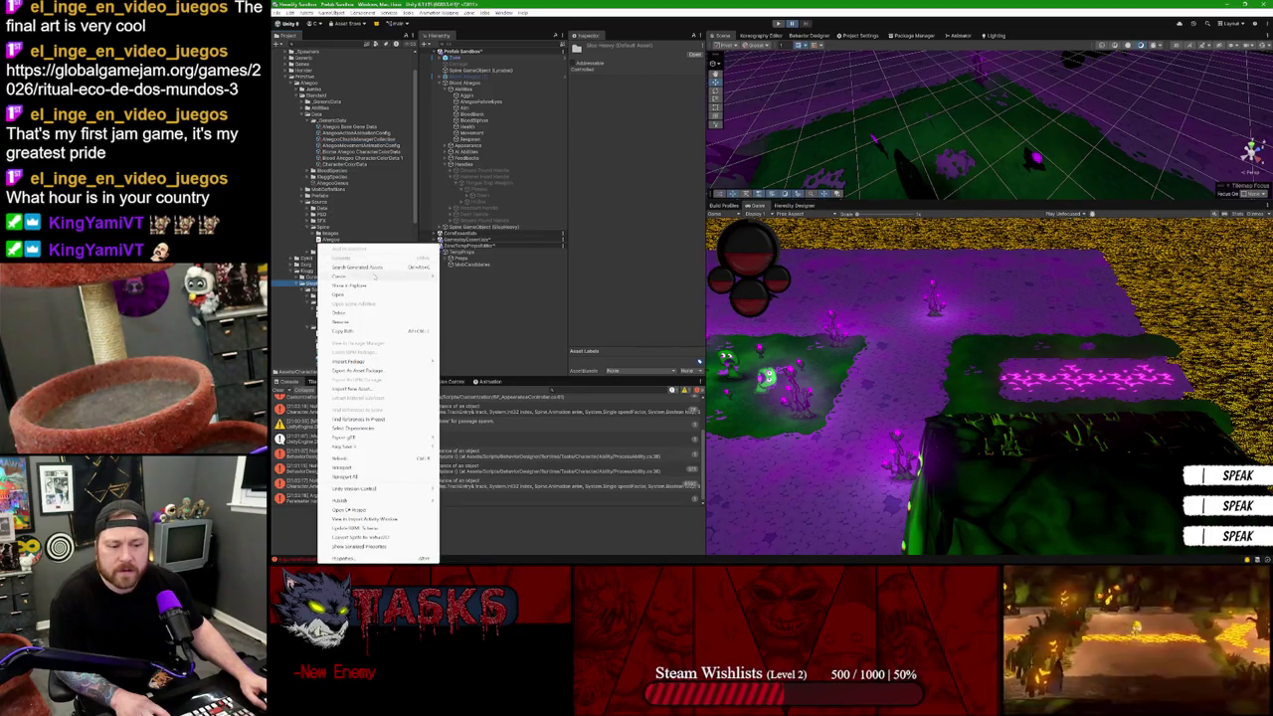
click(314, 287)
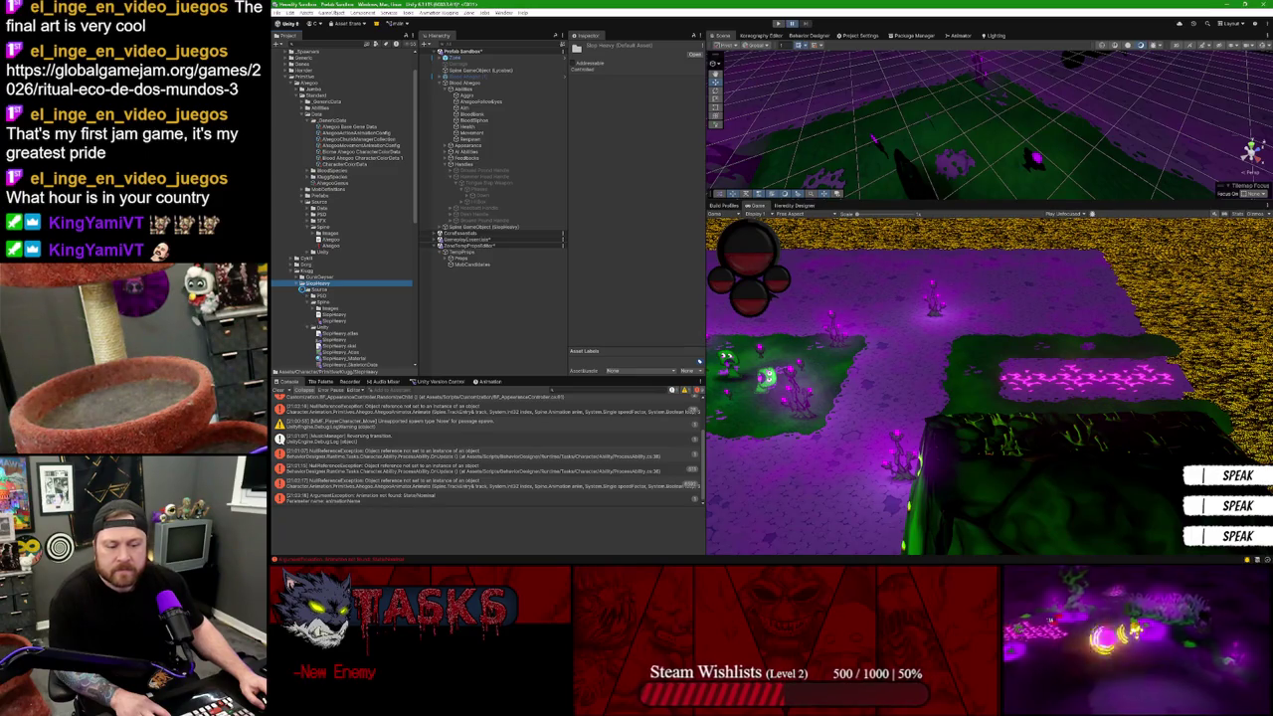
click(306, 290)
click(303, 278)
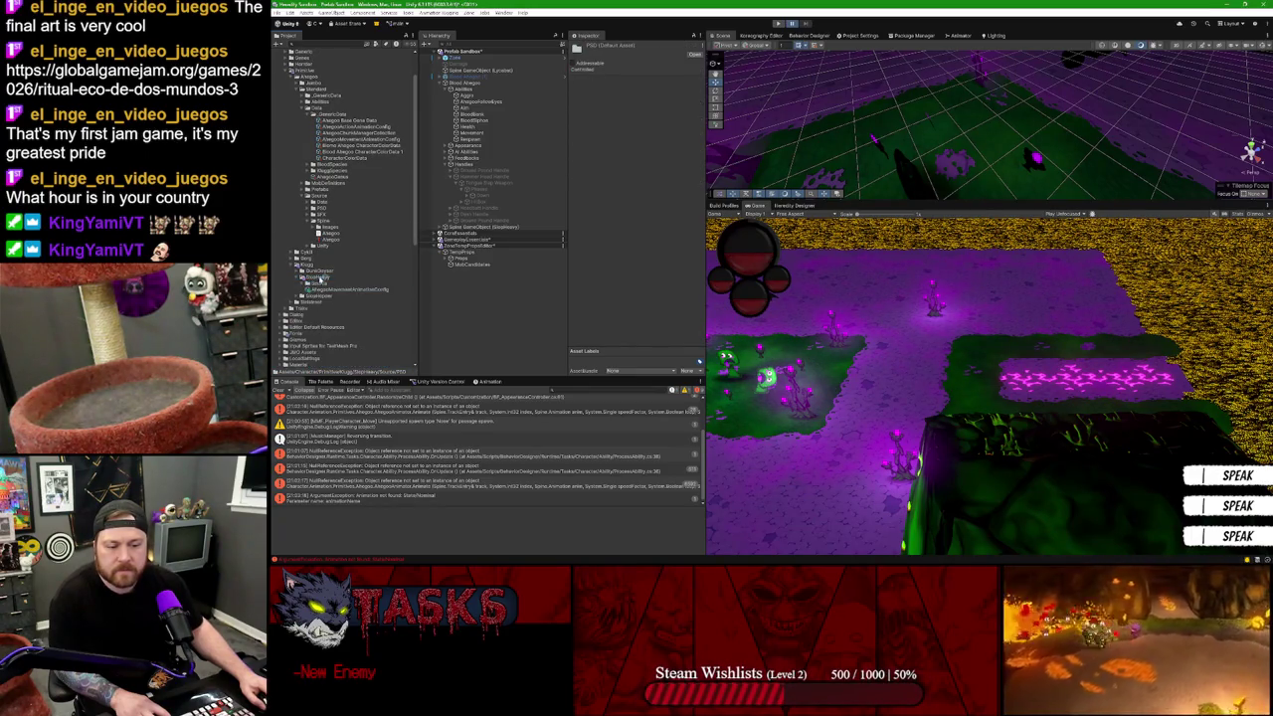
Step: Create a Data folder in SlopHeavy and drag the Alegoo movement animation config into it
right_click(320, 278)
mouse_move(404, 271)
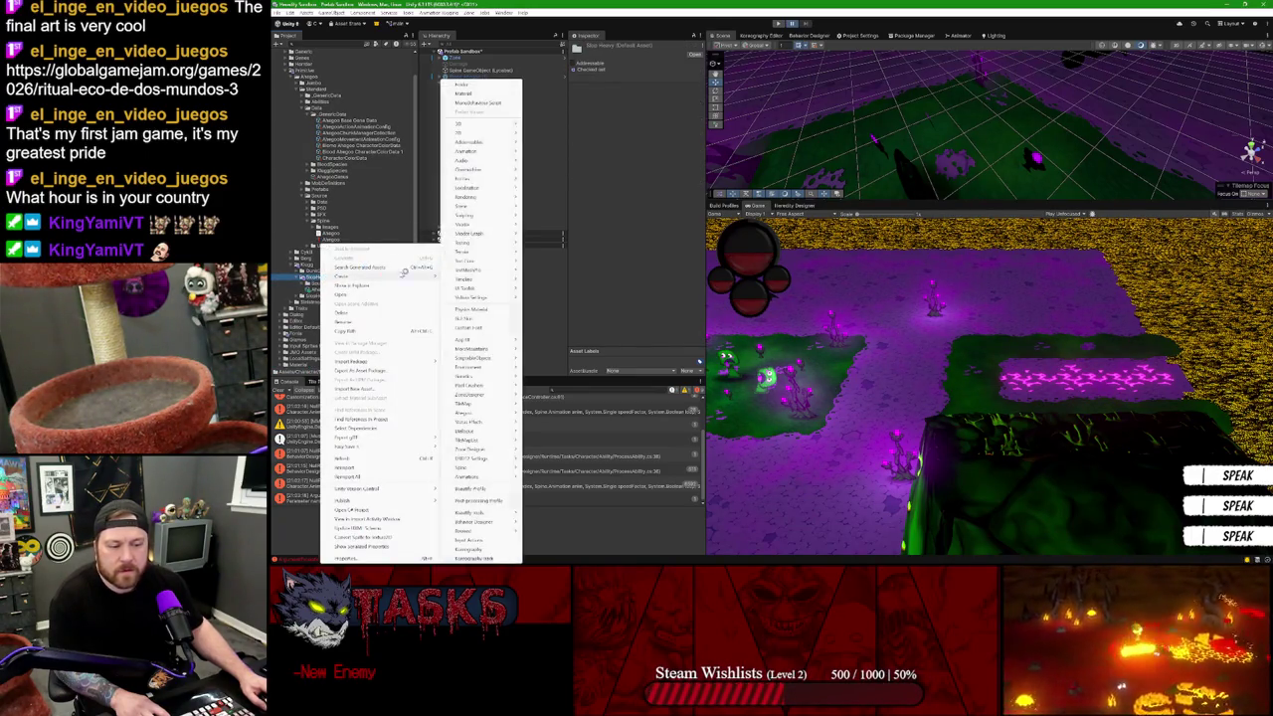
click(462, 84)
text(Data)
key(Return)
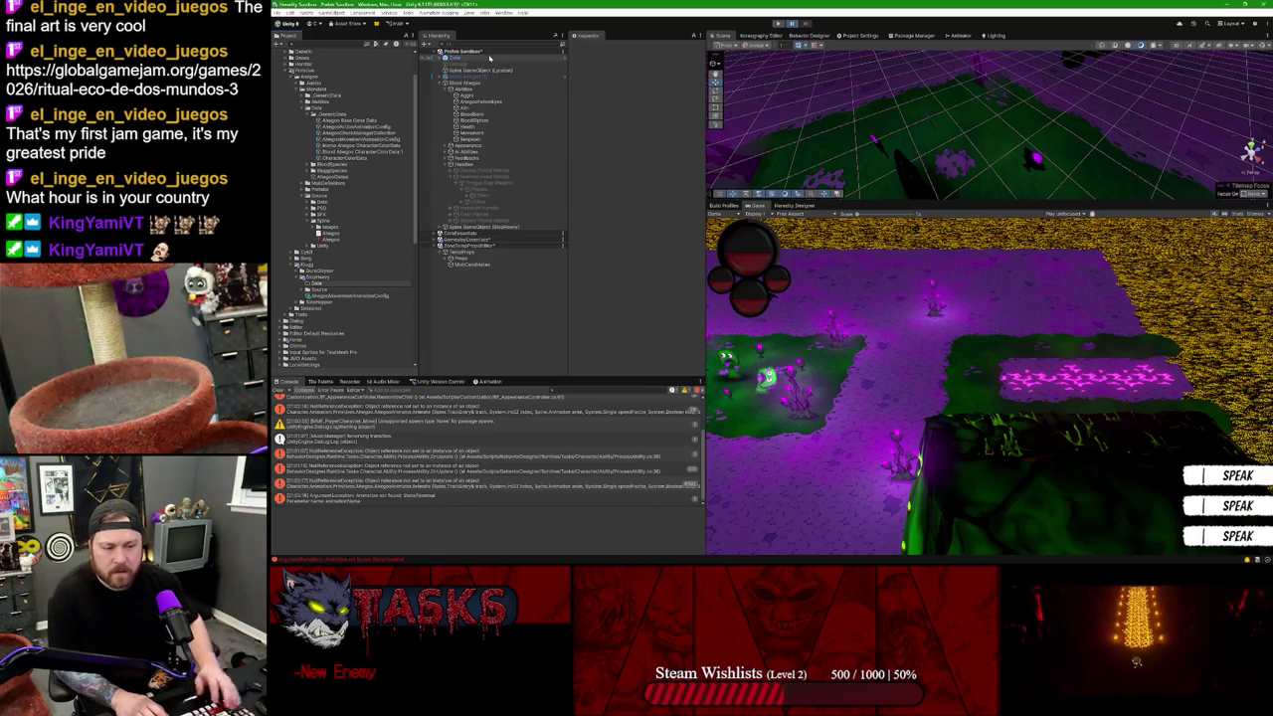
click(317, 284)
drag(344, 296, 338, 285)
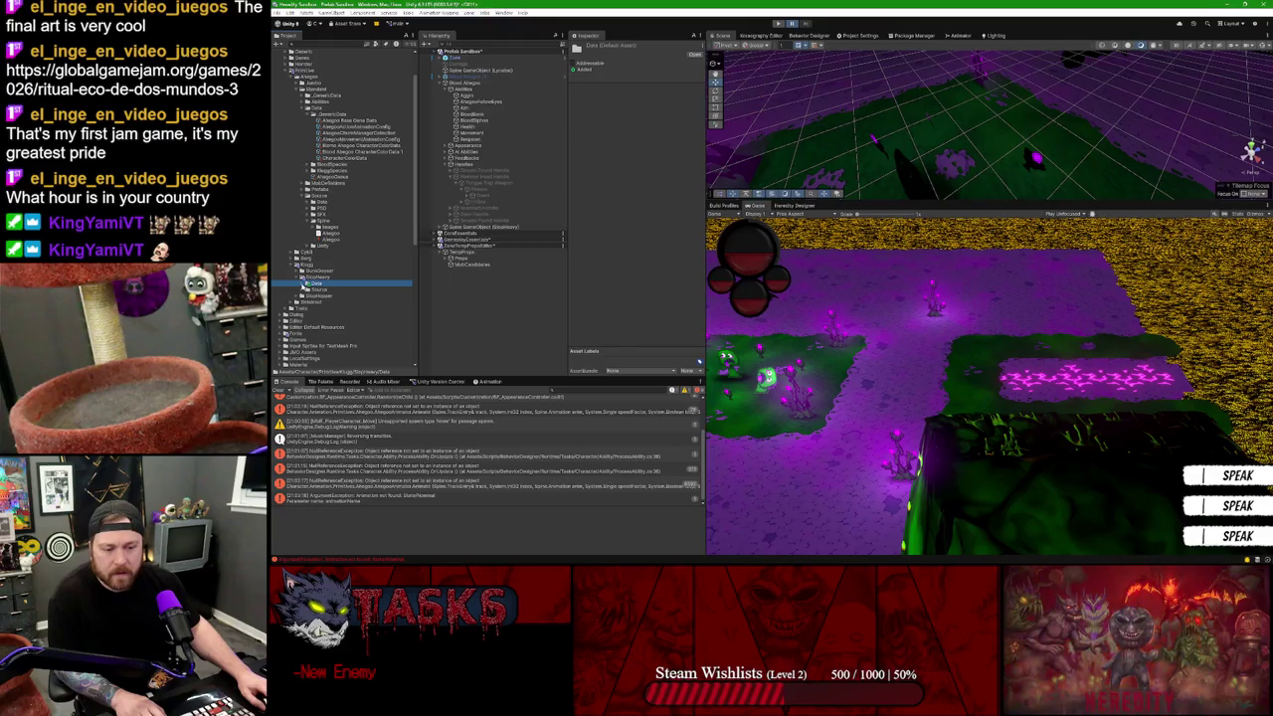
Step: Rename the config in Data for SlopHeavy and assign the enemy's skeleton data to it
click(303, 283)
click(332, 289)
key(F2)
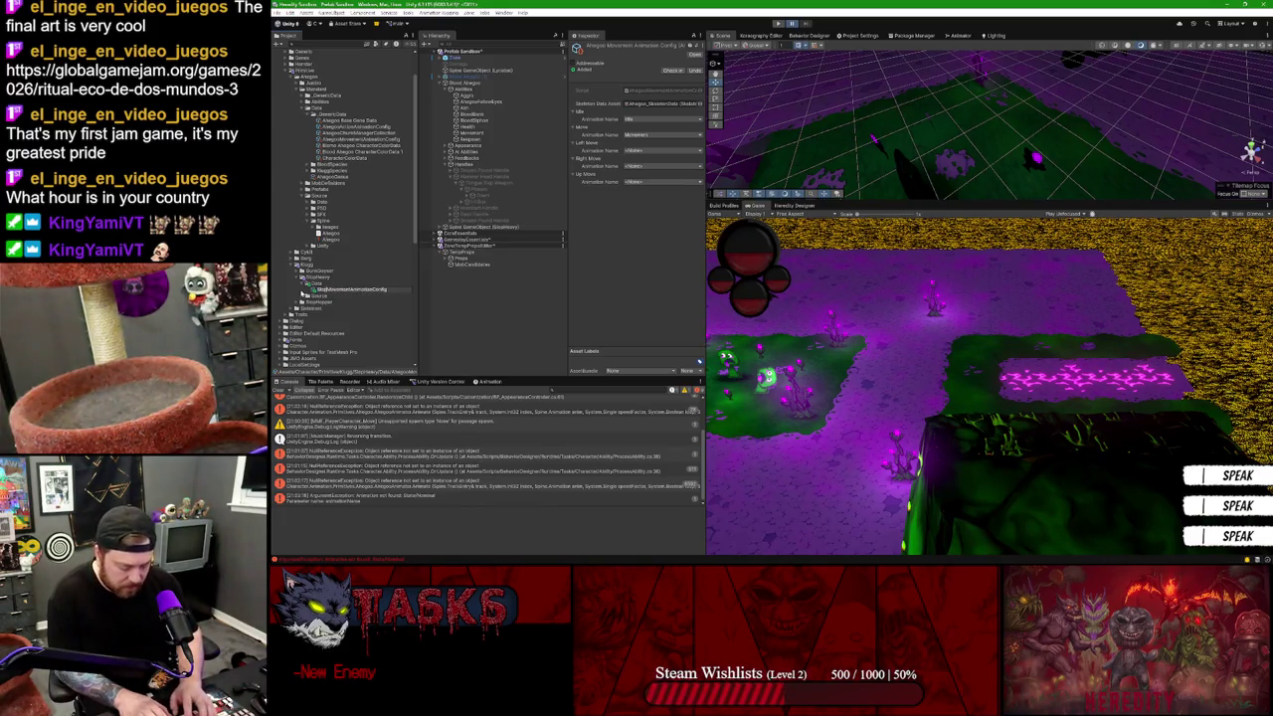
text(Heavy)
key(Return)
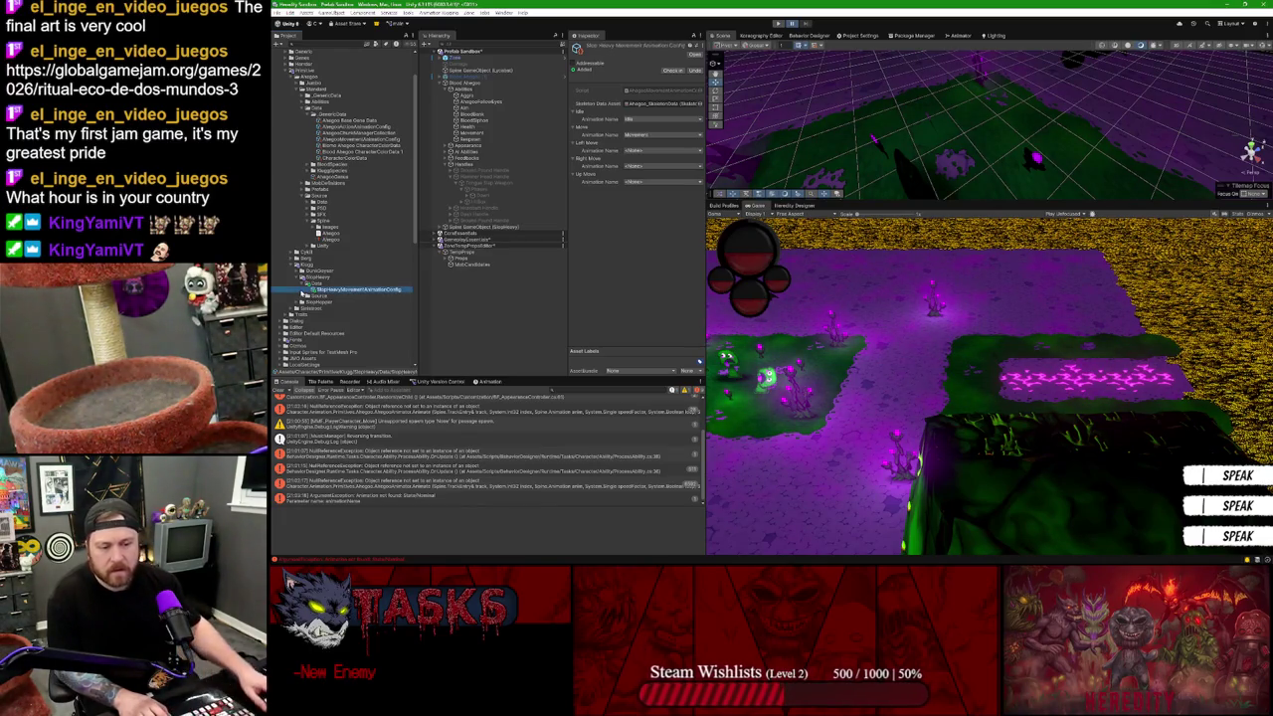
click(305, 295)
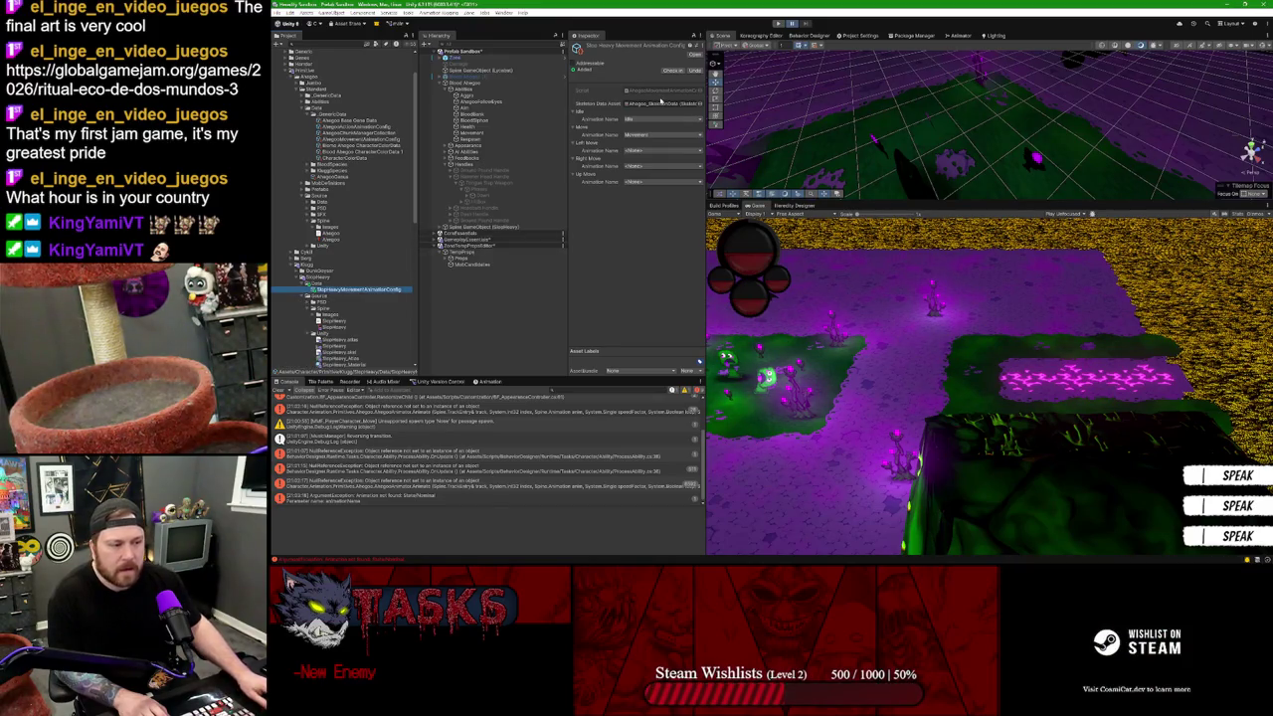
scroll(340, 271, down, 5)
drag(346, 279, 646, 104)
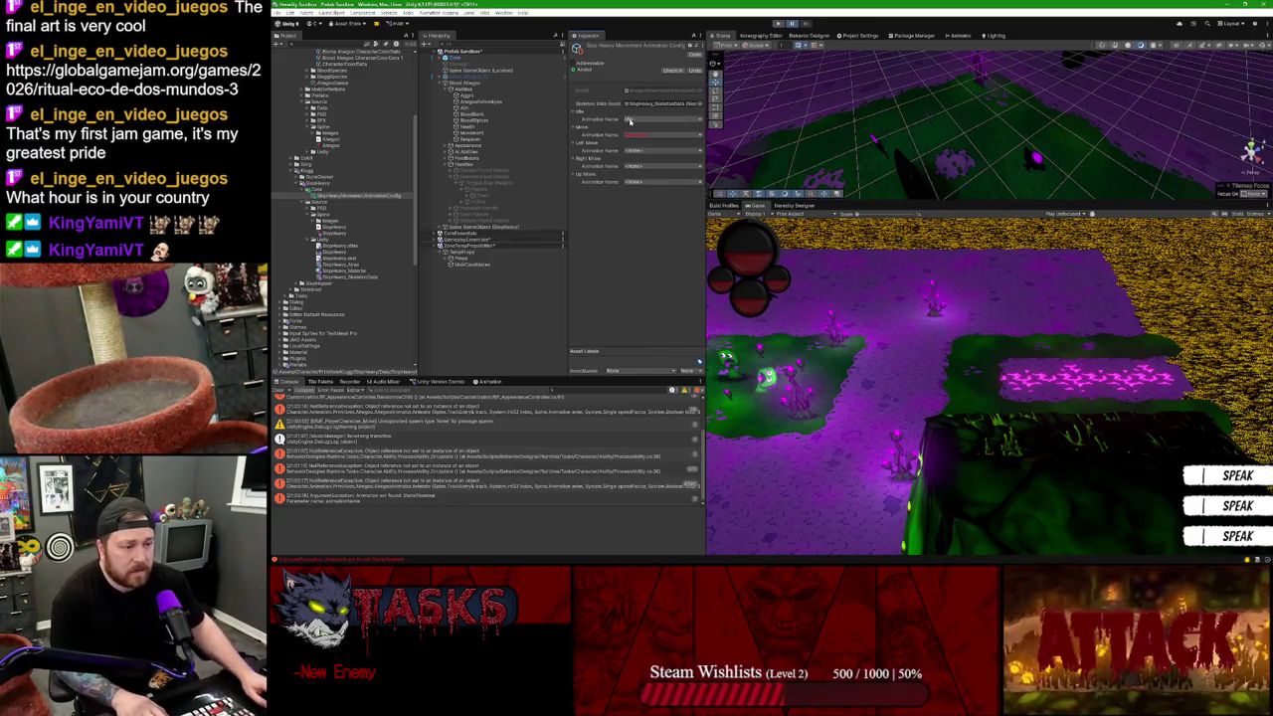
Step: Set the four movement directions to Hop-Down, Hop-Left, Hop-Right and Hop-Up
click(656, 134)
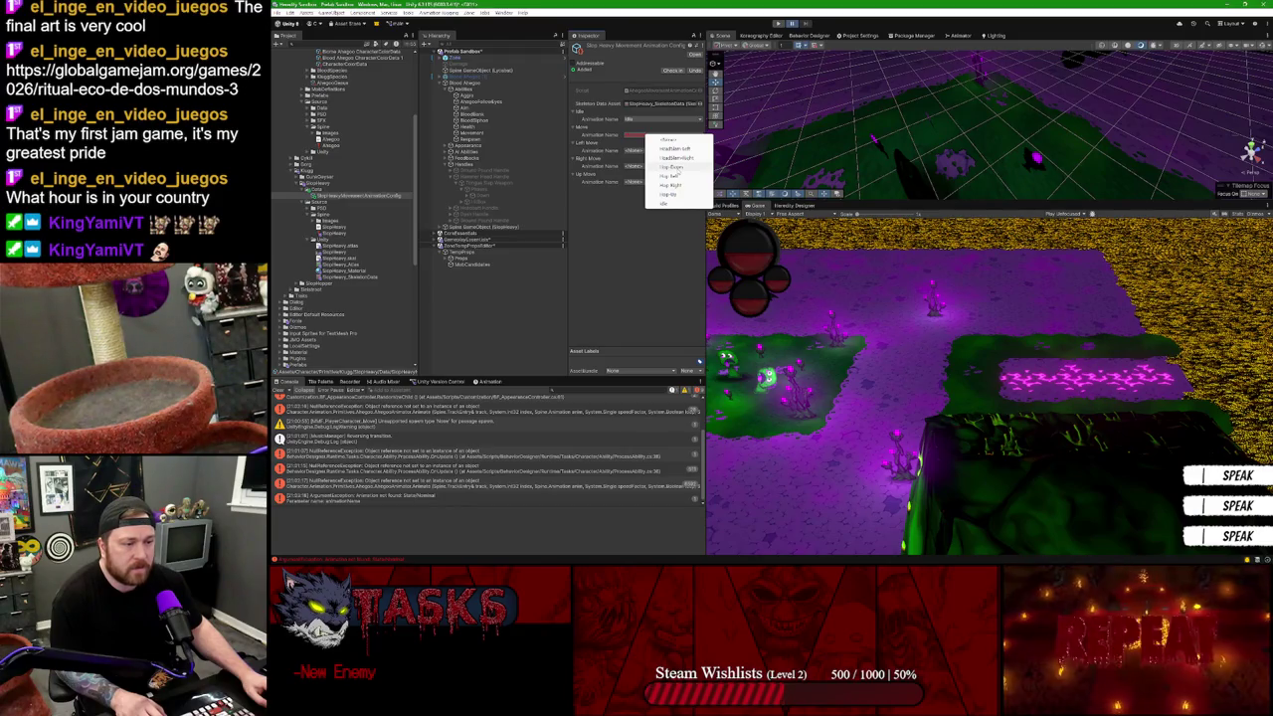
click(677, 167)
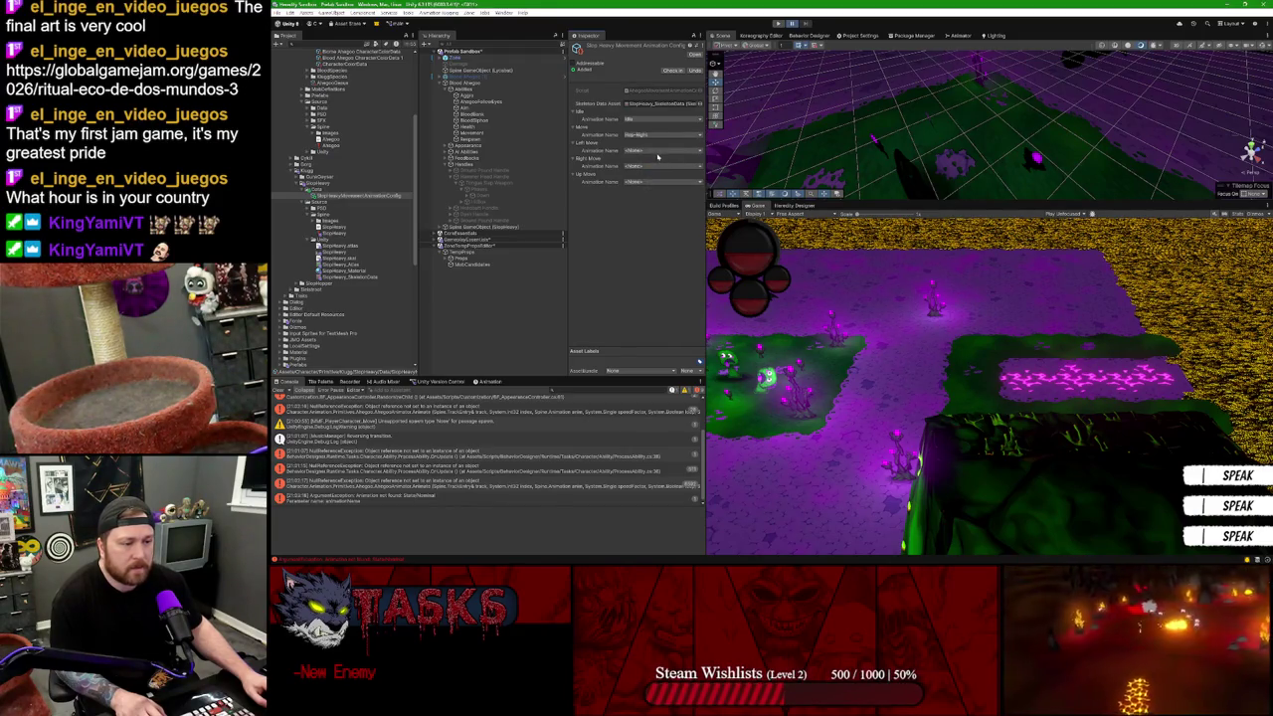
click(649, 137)
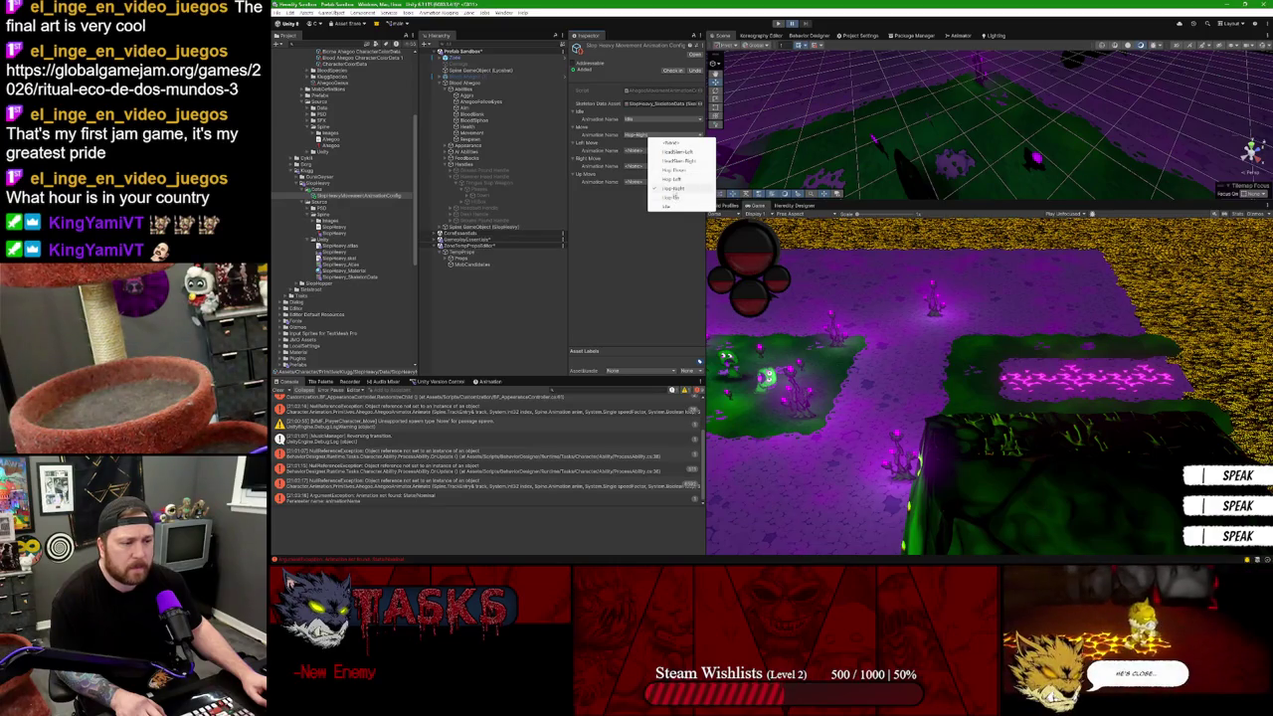
click(675, 171)
click(651, 166)
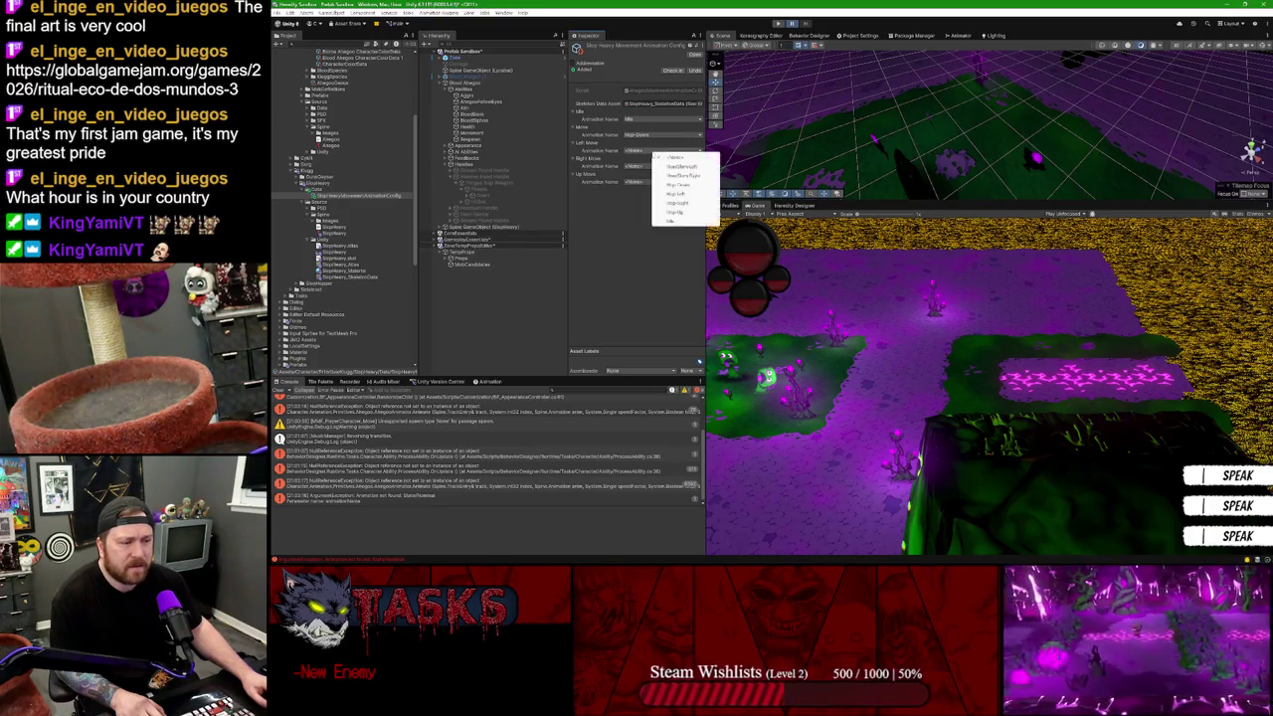
click(647, 167)
click(646, 167)
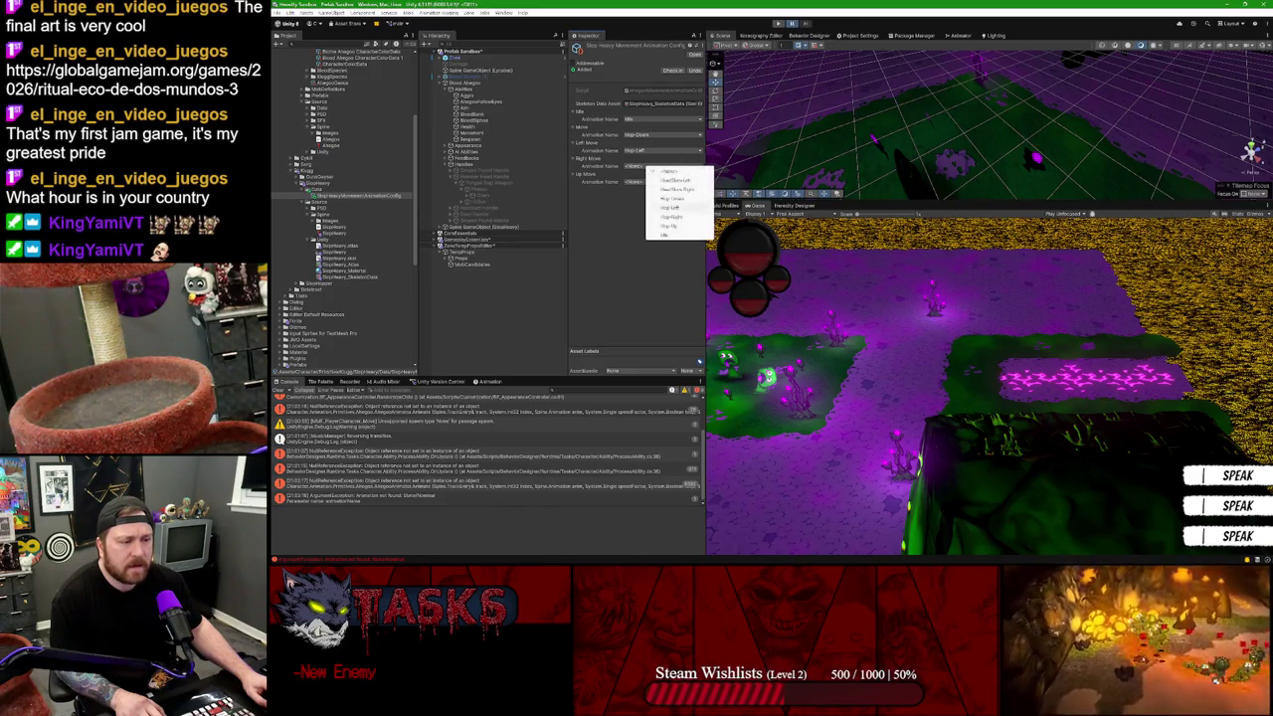
click(696, 217)
click(652, 184)
click(666, 243)
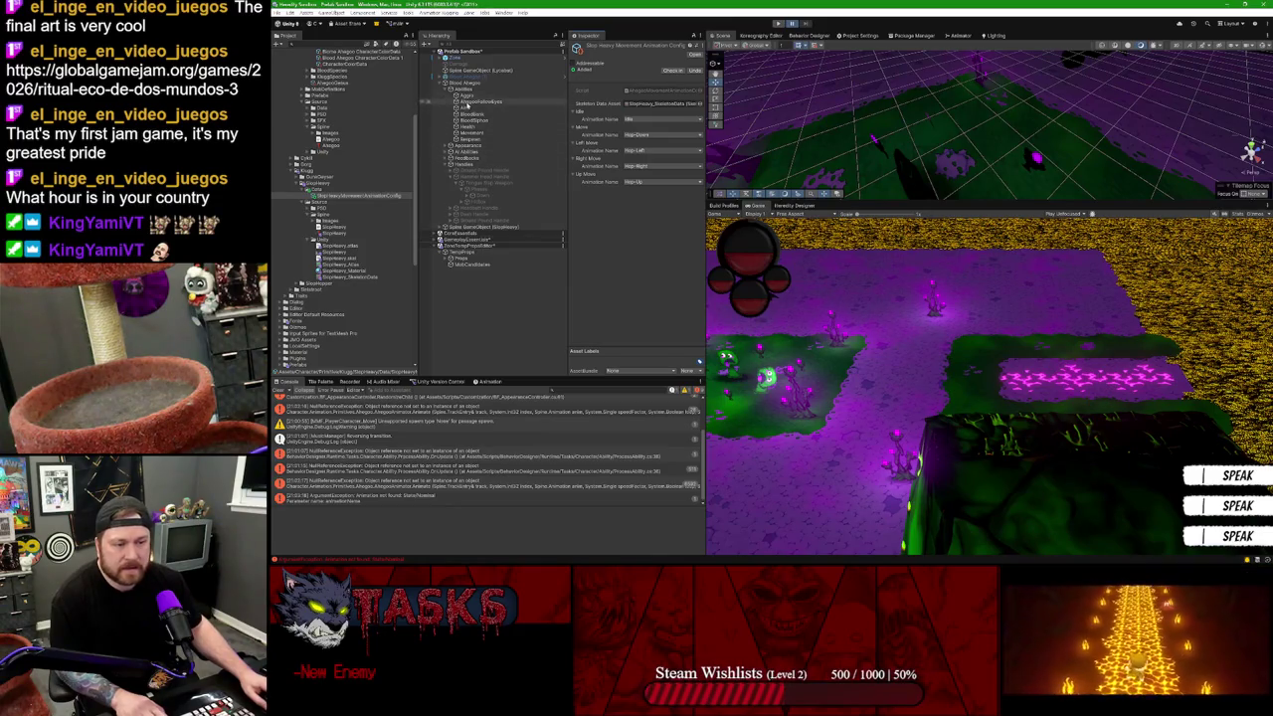
click(475, 134)
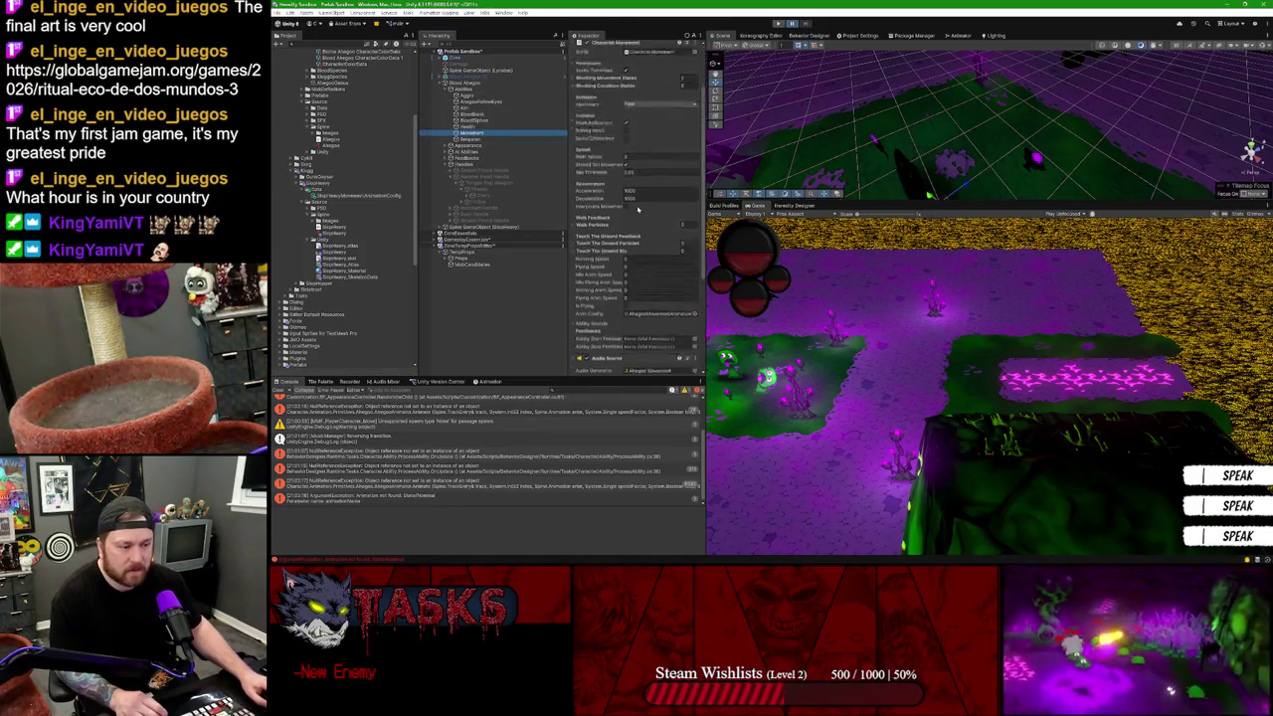
Step: Drag the SlopHeavy movement animation config into the Movement ability's Anim Config field
drag(396, 205, 664, 250)
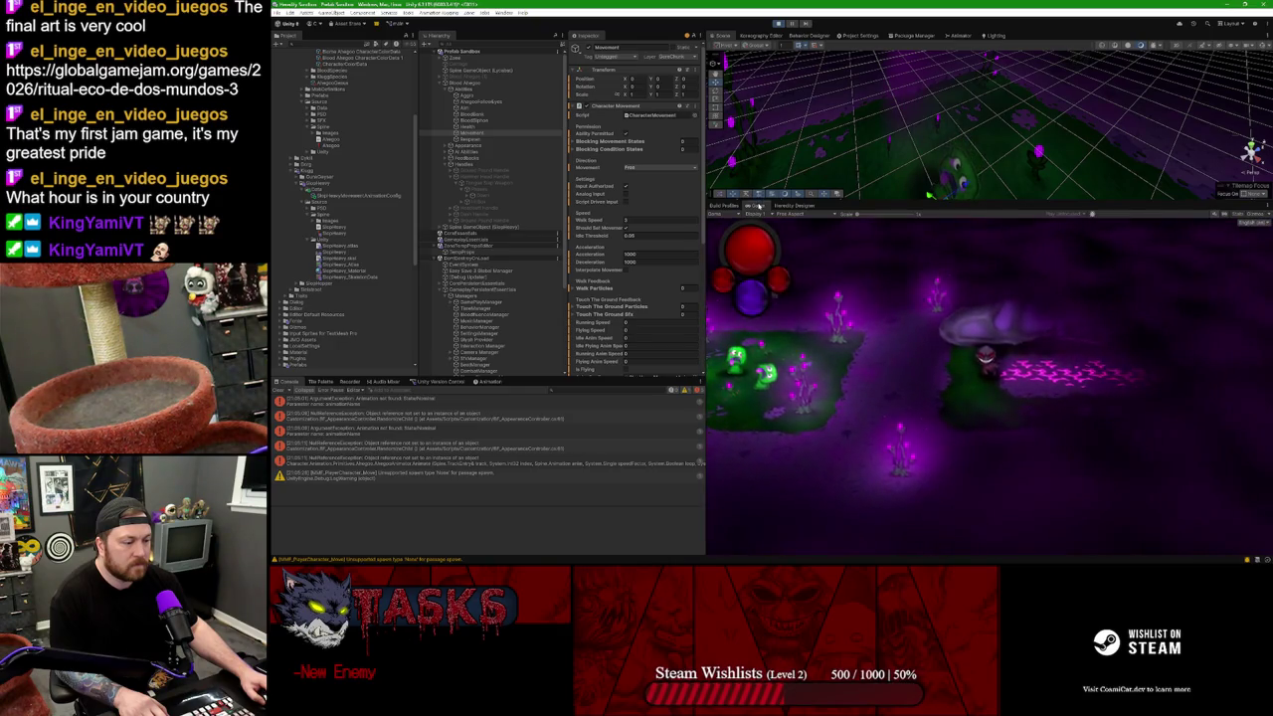
Step: Maximize the Game view, walk the worm player left through the grass clearing, then restore the layout
double_click(758, 206)
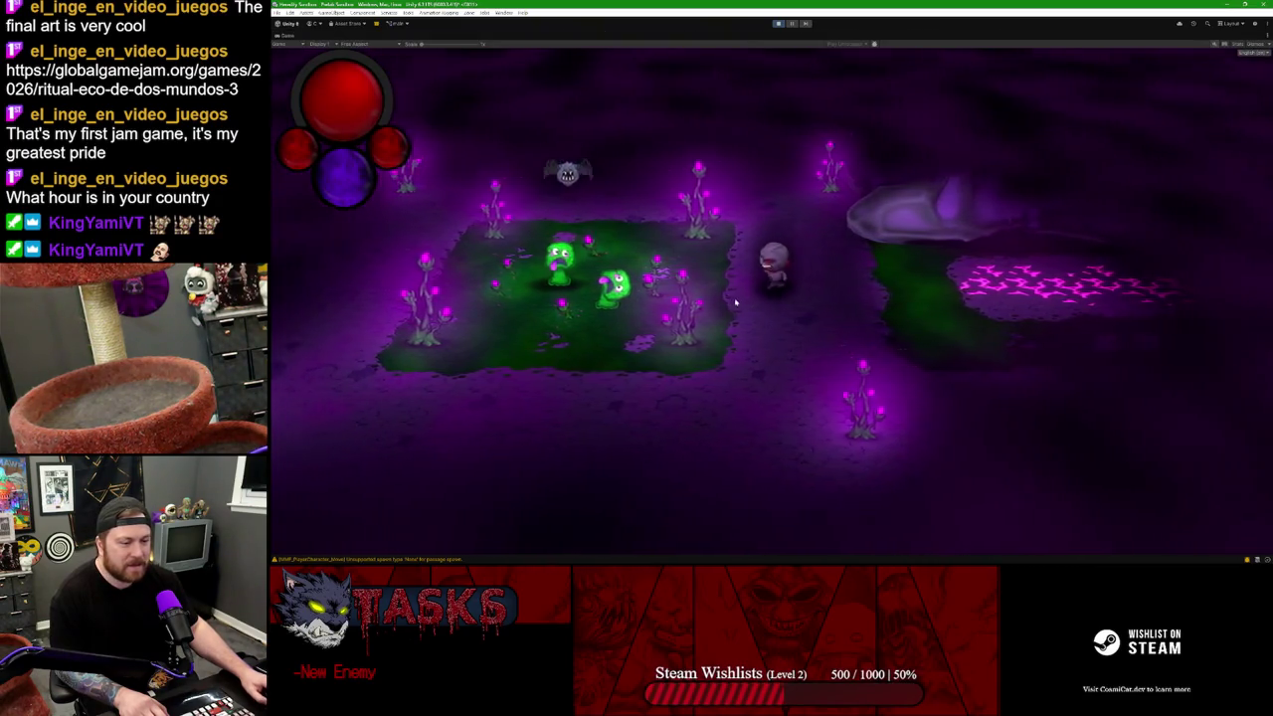
key(a)
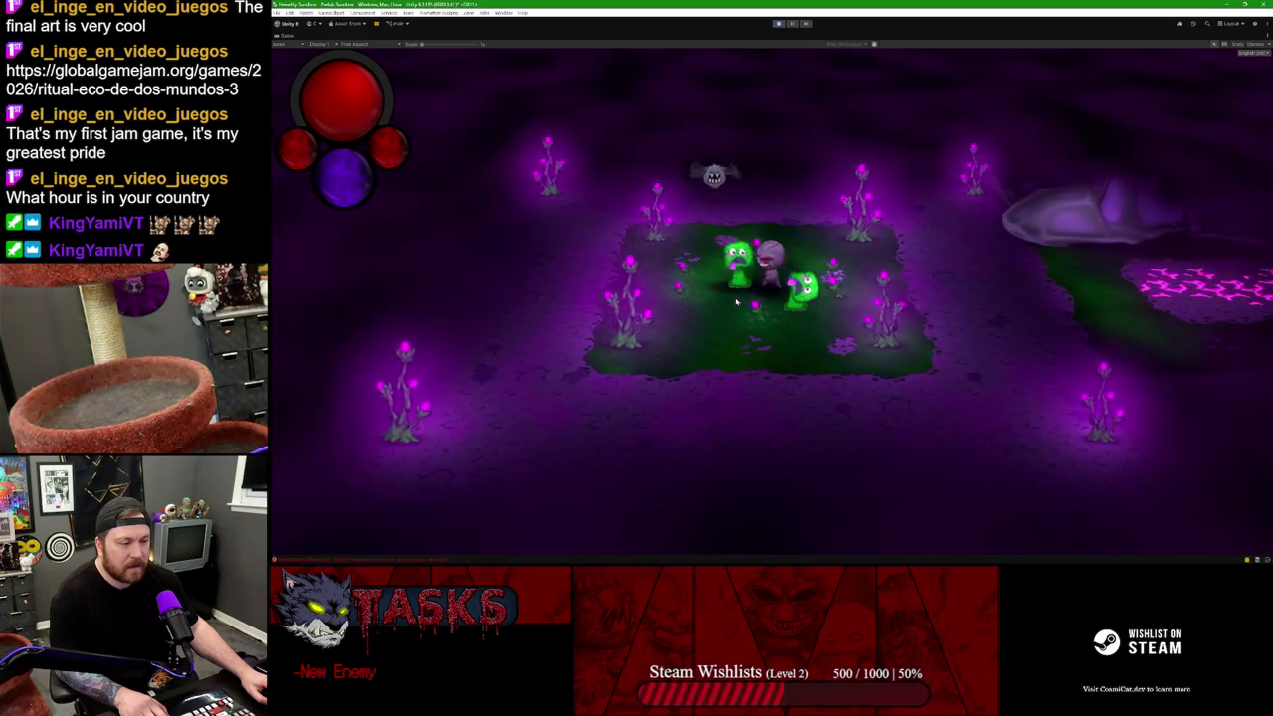
key(a)
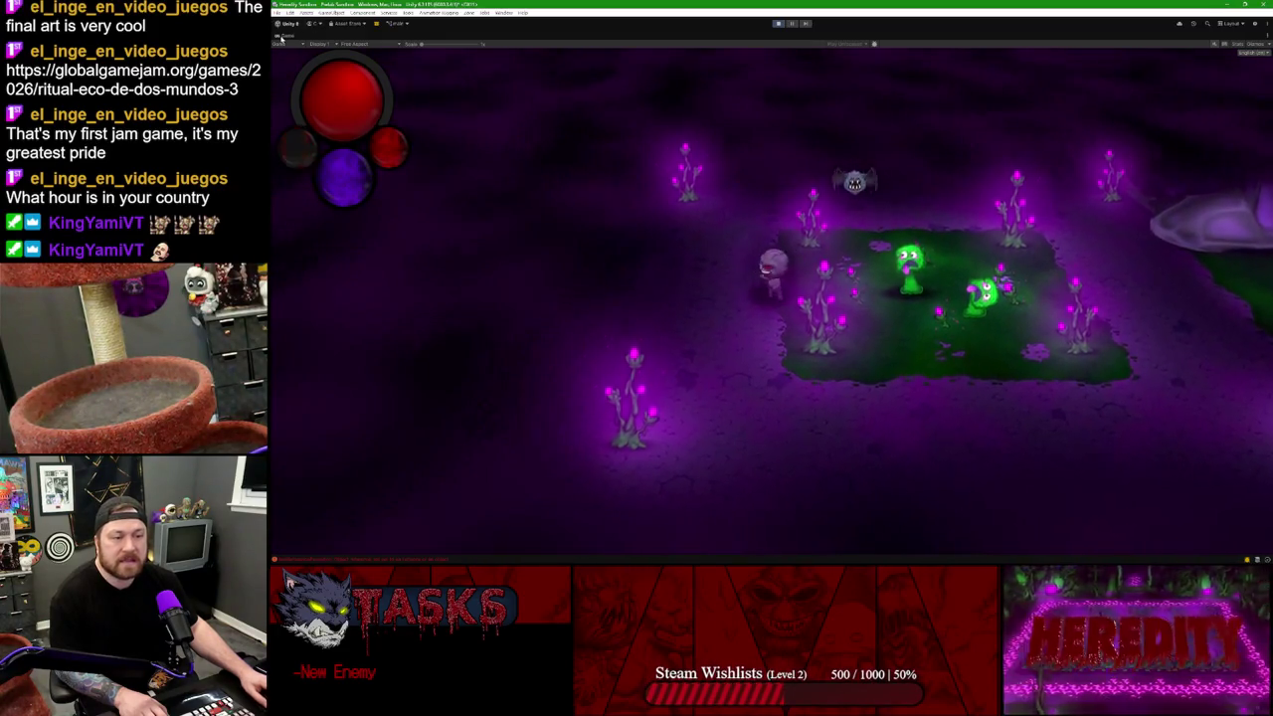
key(ctrl+p)
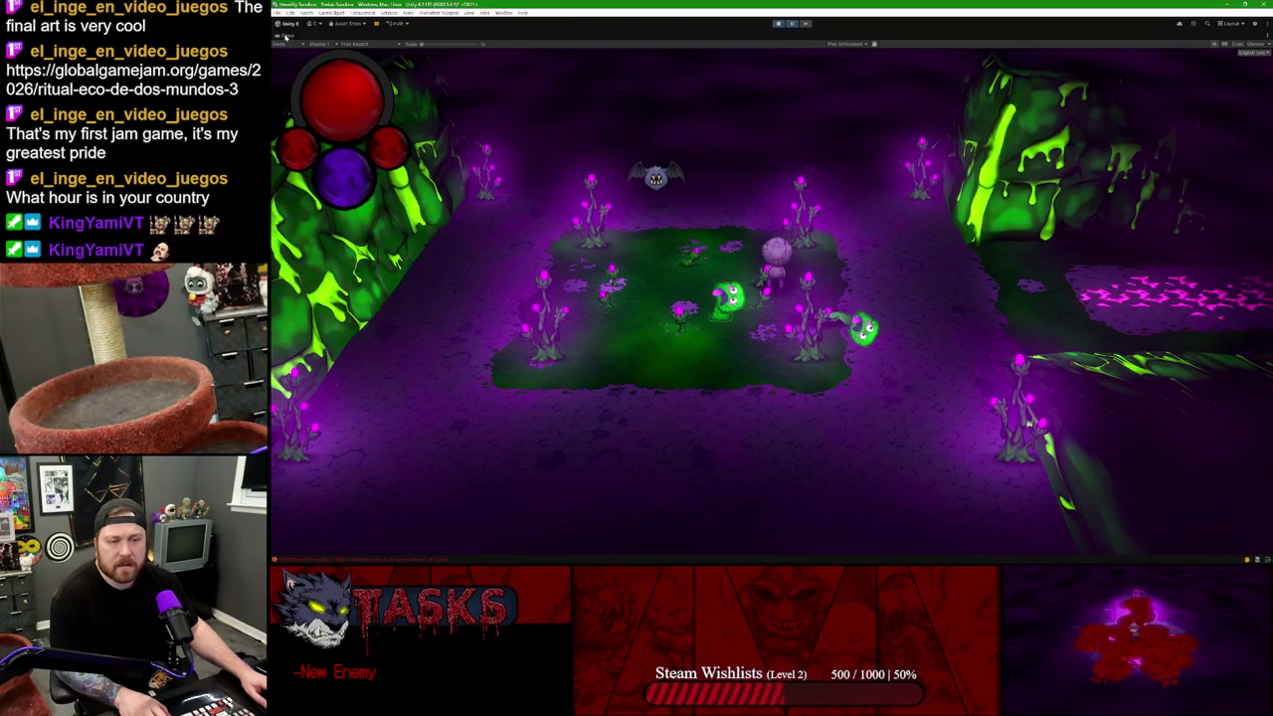
key(ctrl+p)
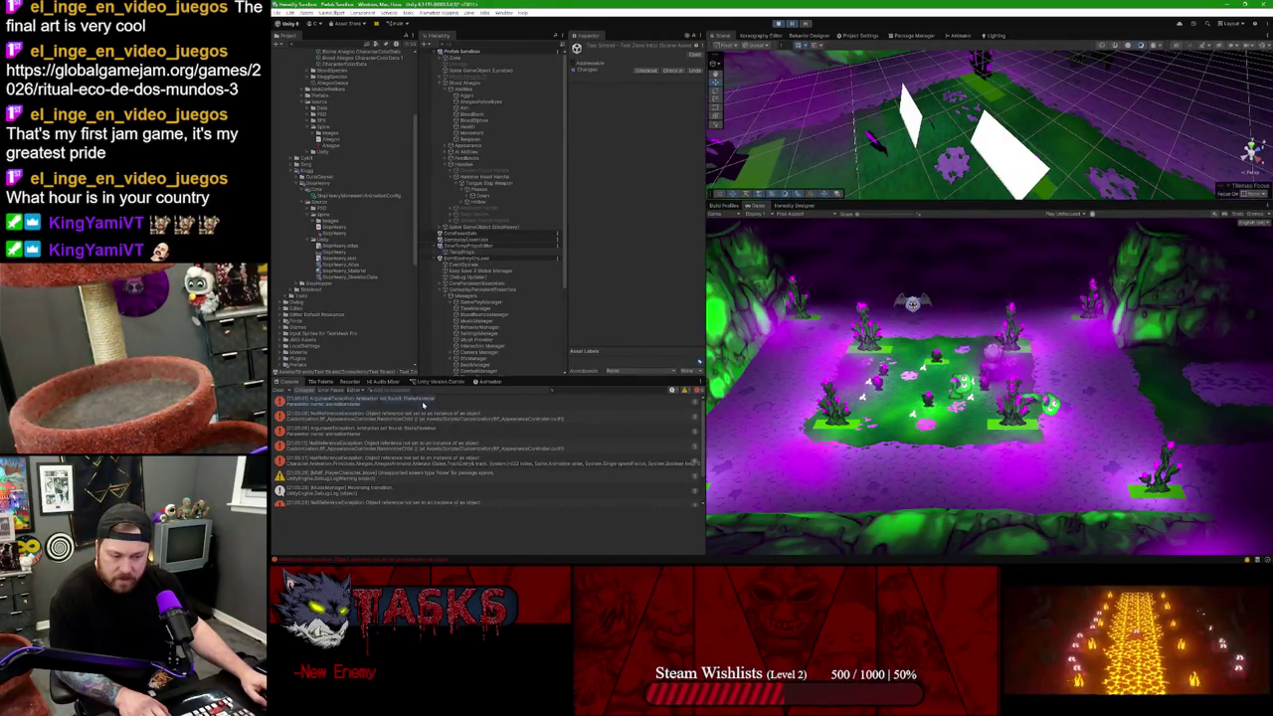
Step: Step through the five newest null-reference errors in the Console
click(422, 402)
click(421, 418)
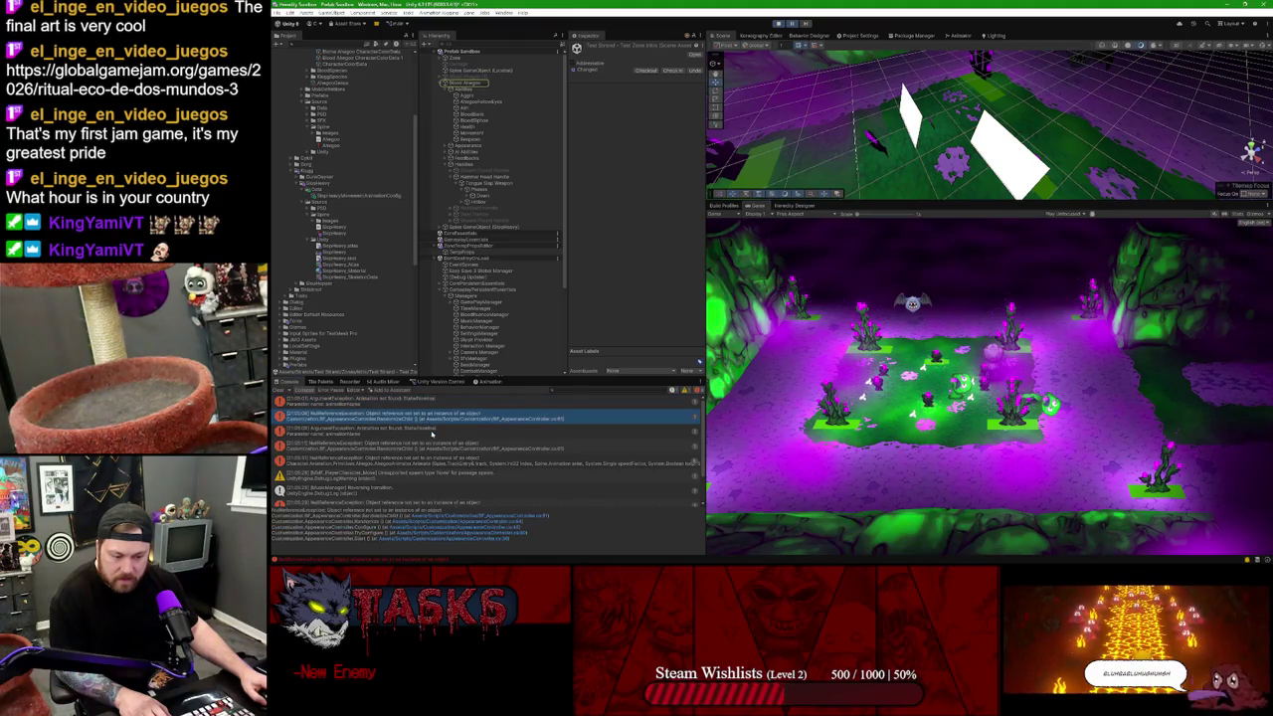
click(431, 433)
click(423, 447)
click(413, 461)
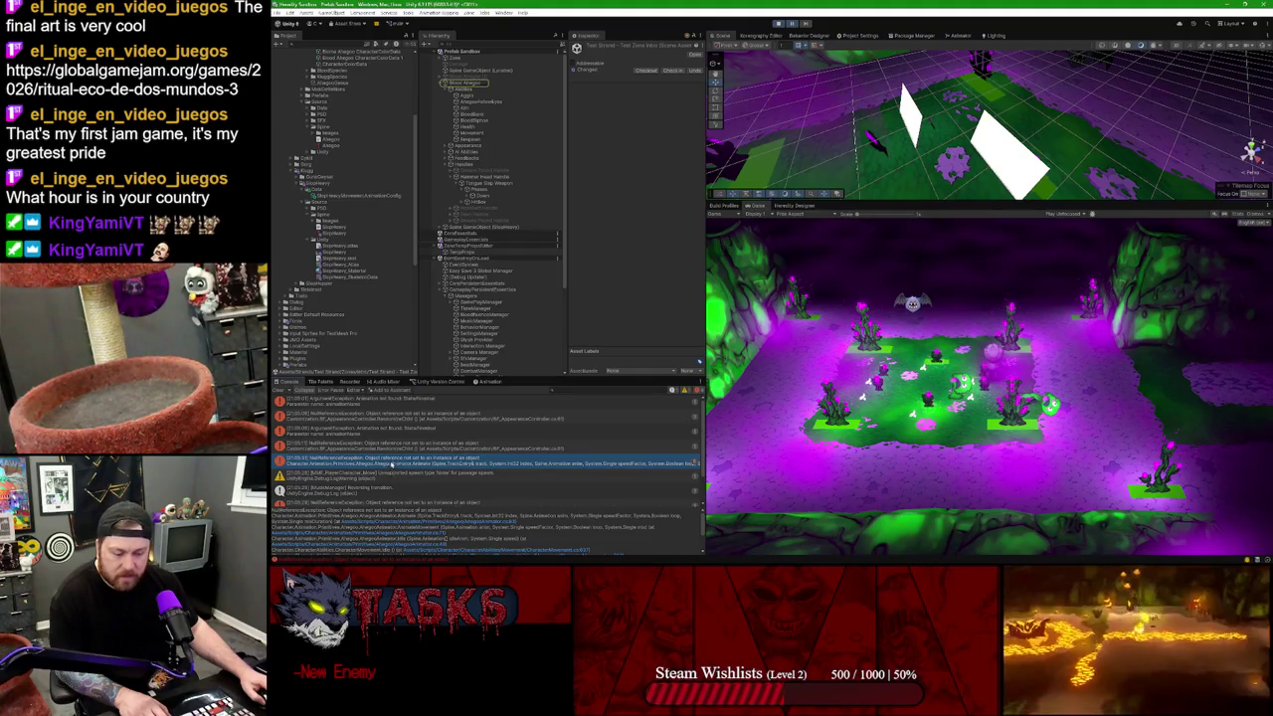
Step: Select the enemy, fold its Alegoo, character controller and TopDown Controller 2D components, and review its script fields
click(492, 84)
click(574, 105)
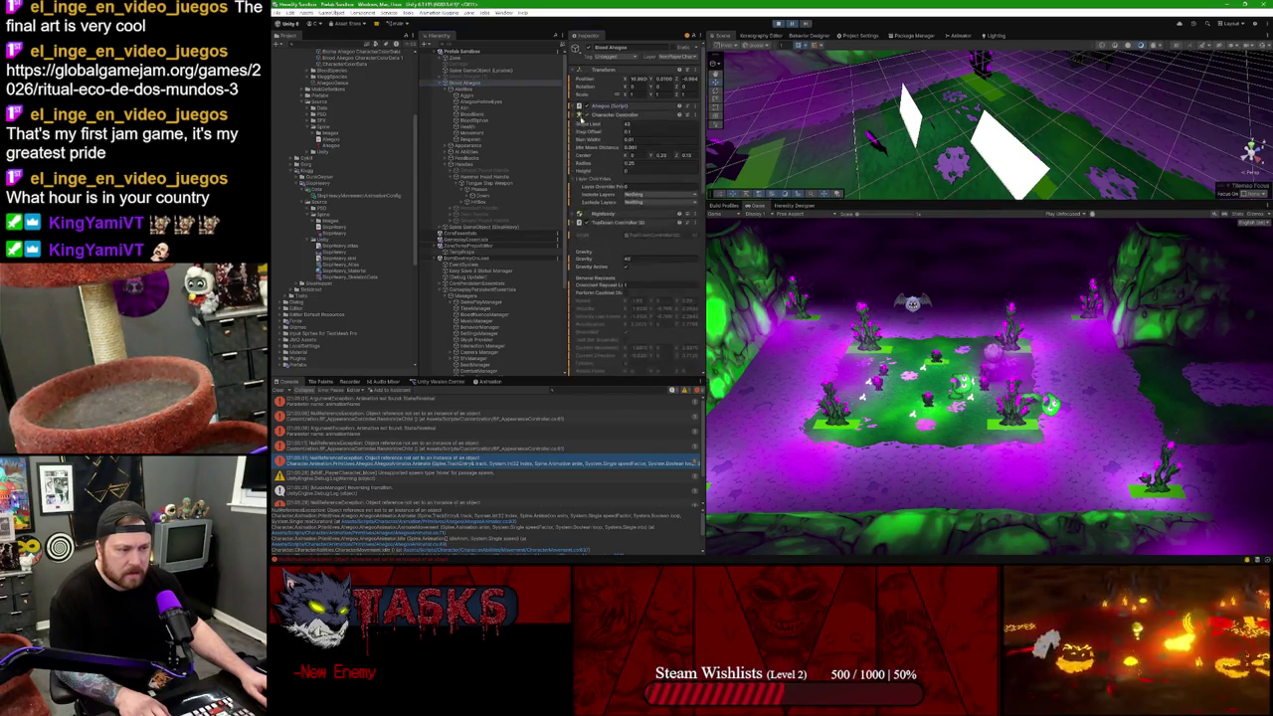
click(578, 114)
click(575, 131)
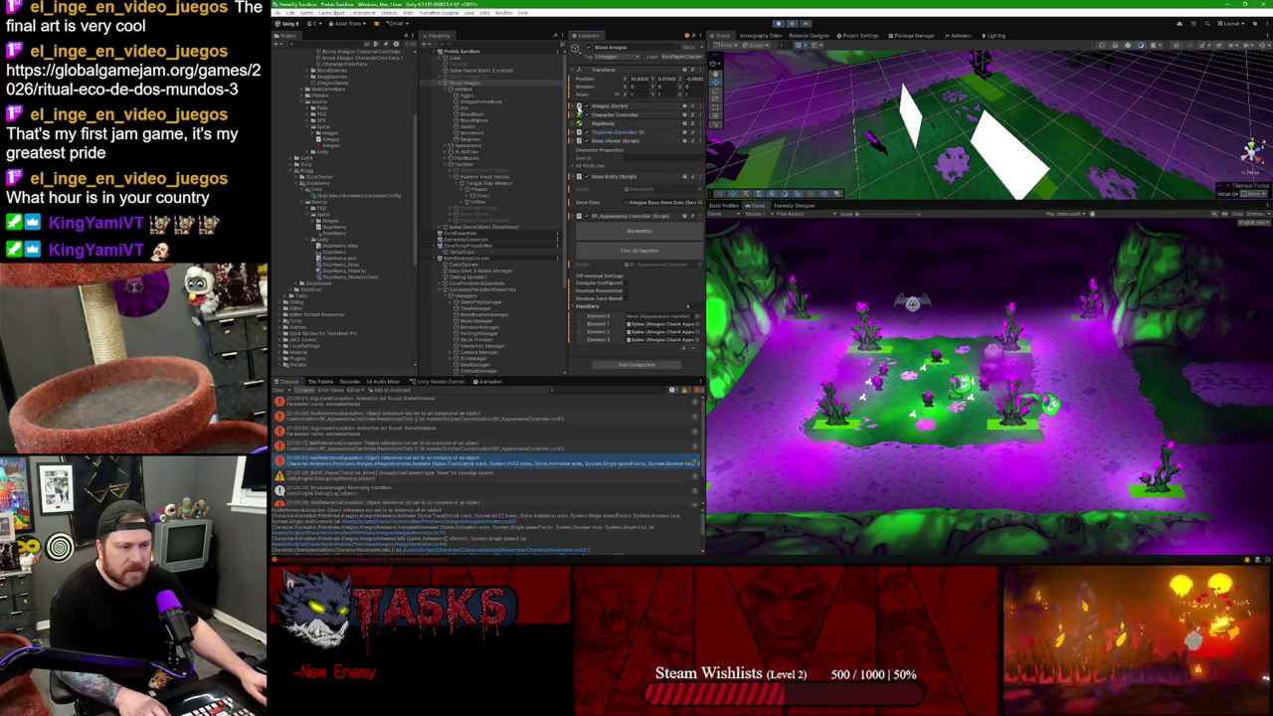
click(577, 106)
scroll(619, 228, down, 2)
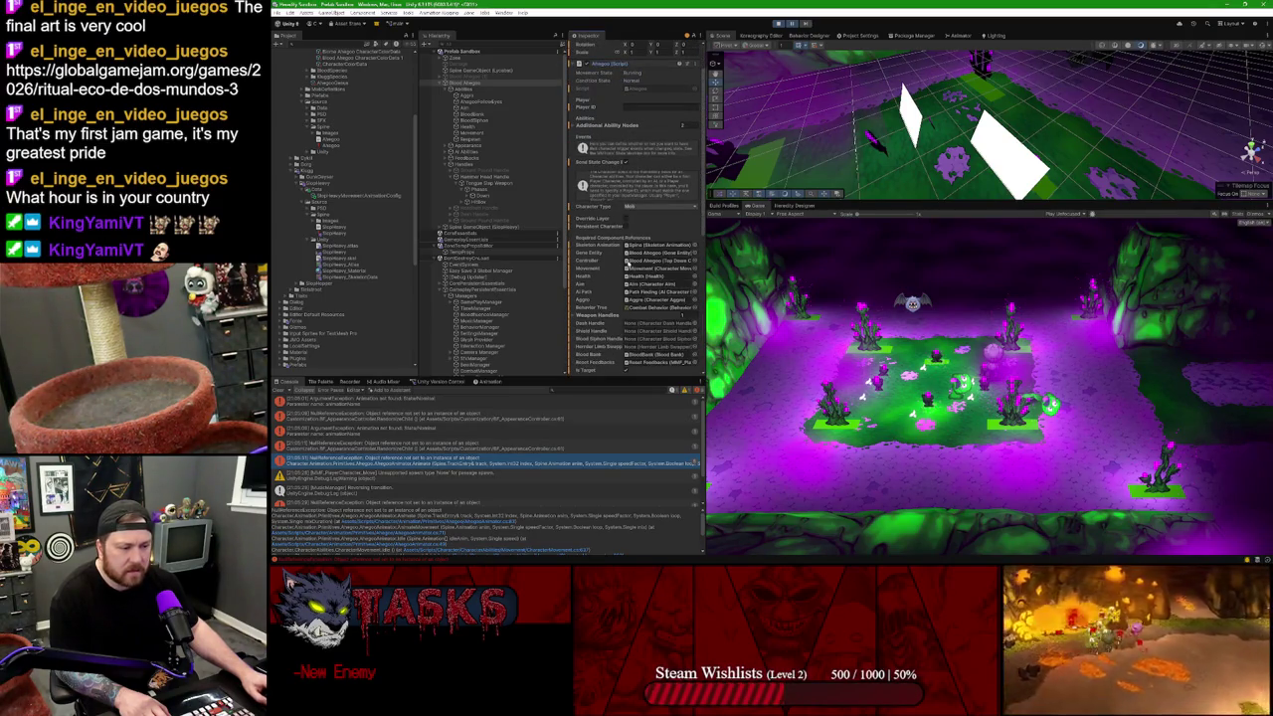
scroll(626, 278, down, 3)
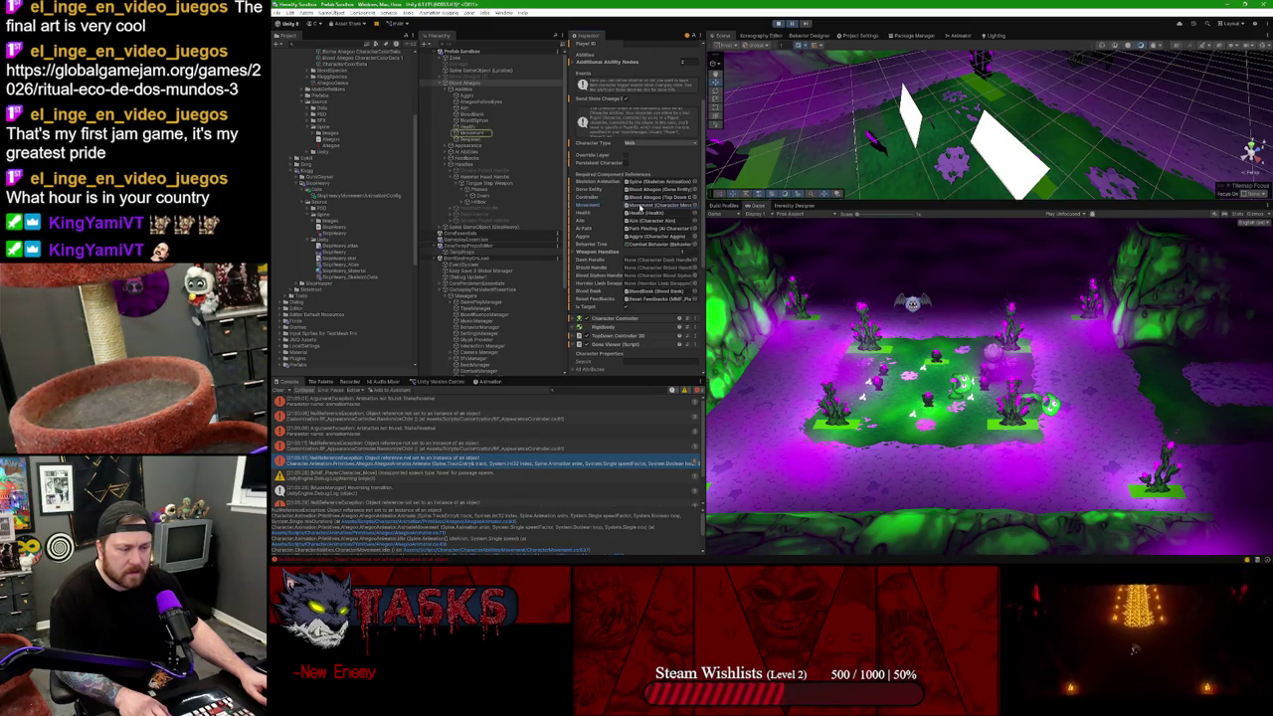
Step: Ping the enemy's referenced objects, then open the error's source, AlegooAnimator.cs, in Rider
click(644, 182)
click(644, 190)
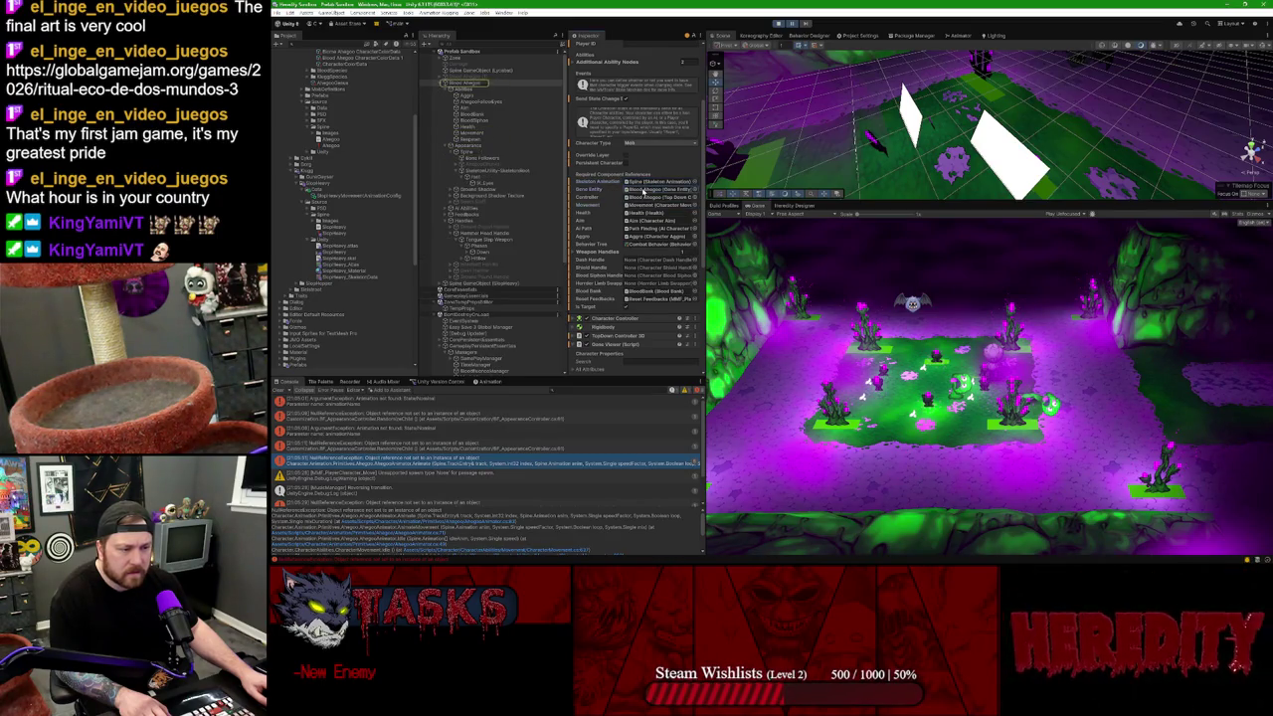
scroll(634, 198, down, 2)
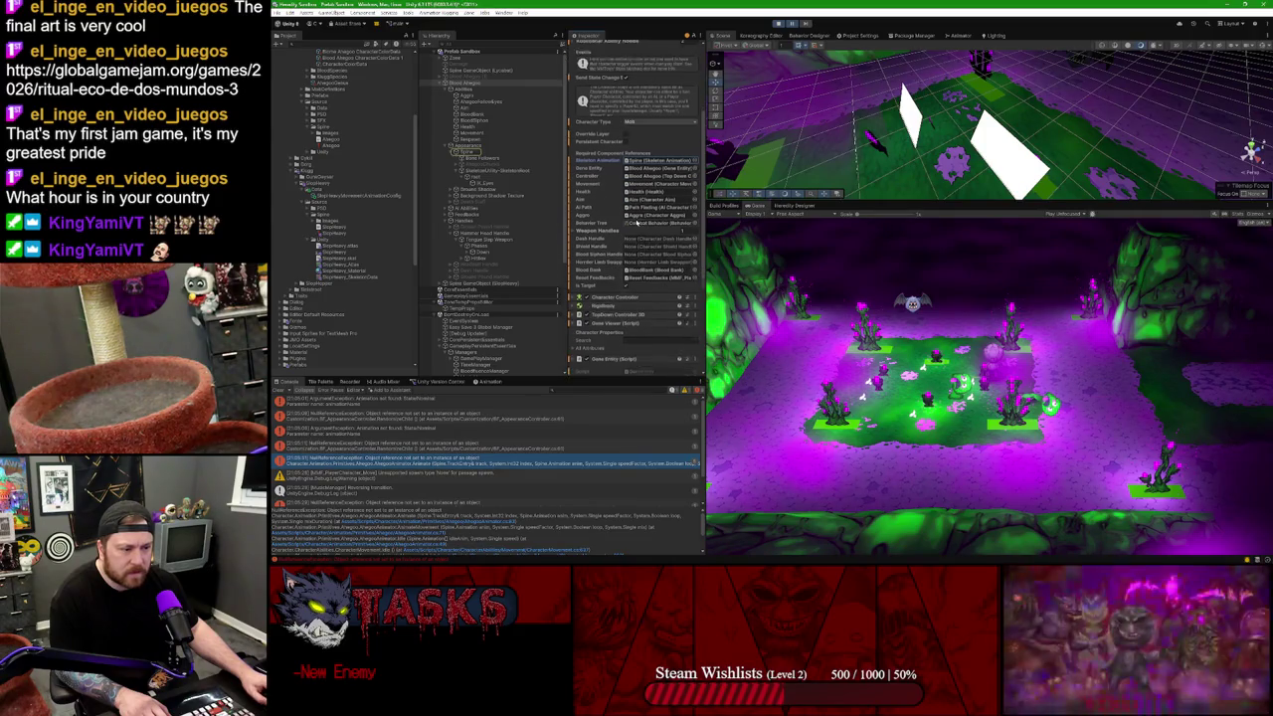
scroll(630, 250, down, 5)
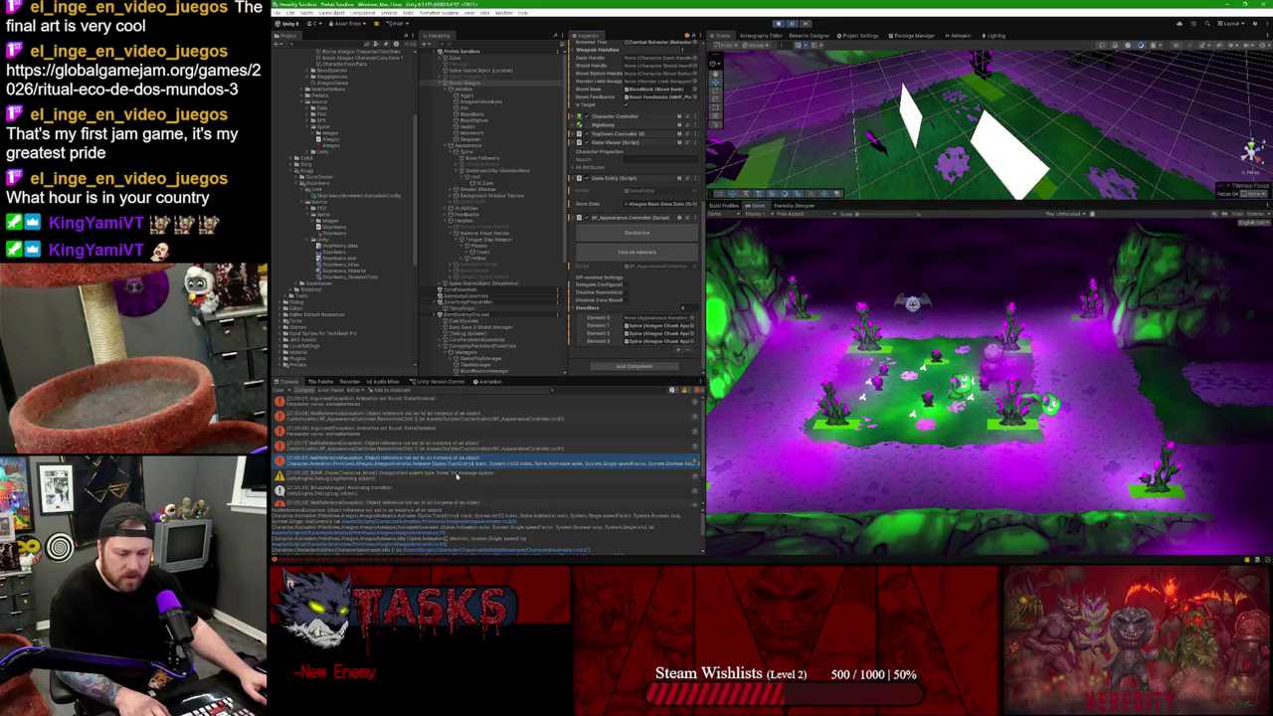
double_click(456, 463)
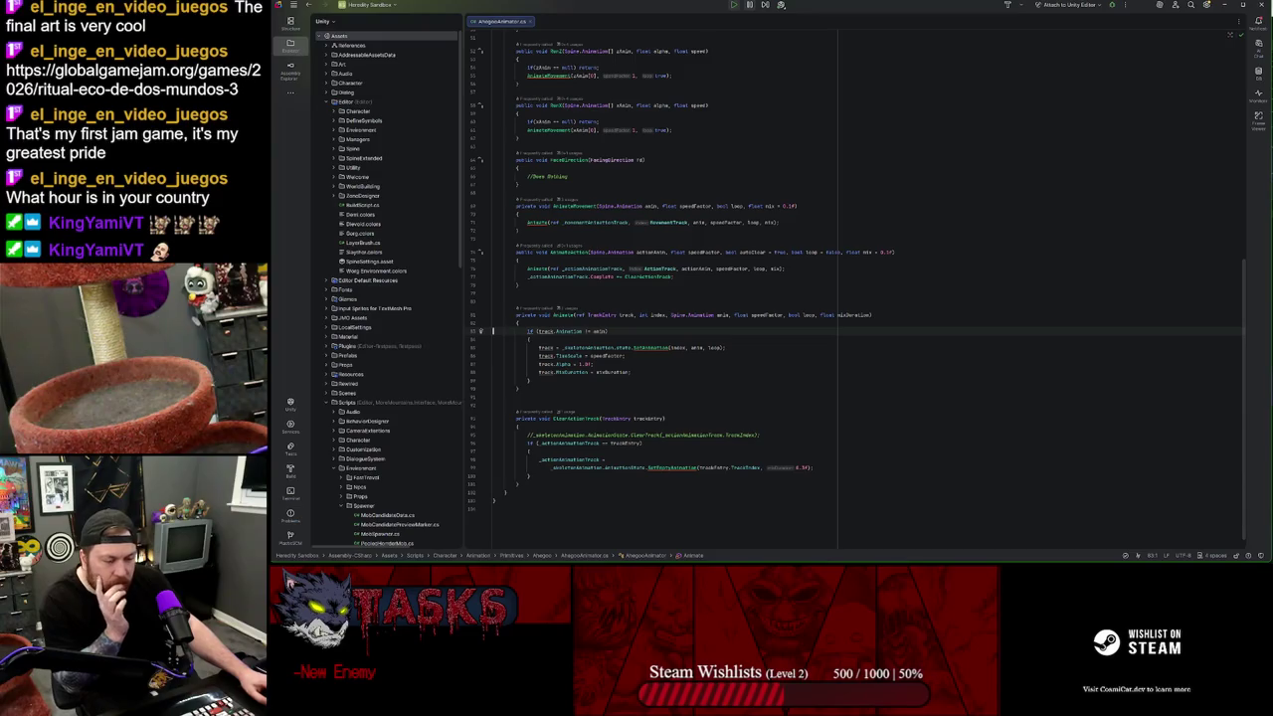
Step: Scroll to the top of AlegooAnimator.cs and minimize Rider to return to Unity
scroll(493, 330, up, 15)
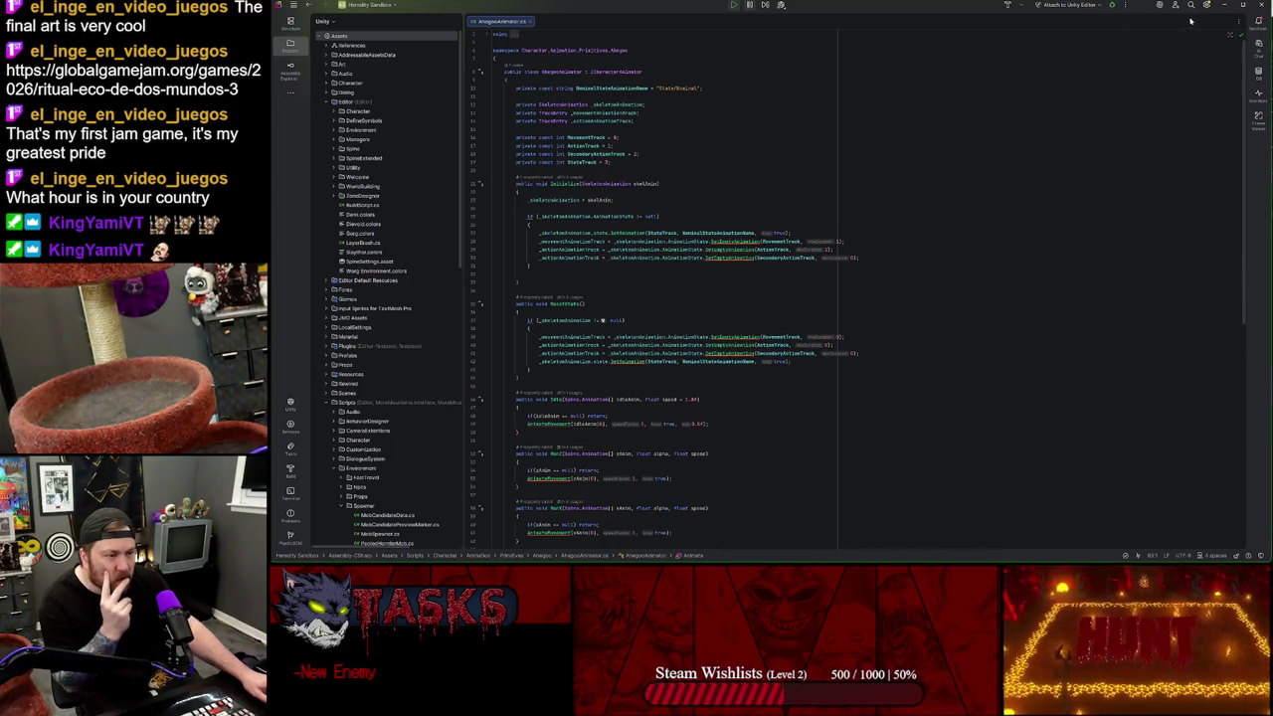
click(1224, 7)
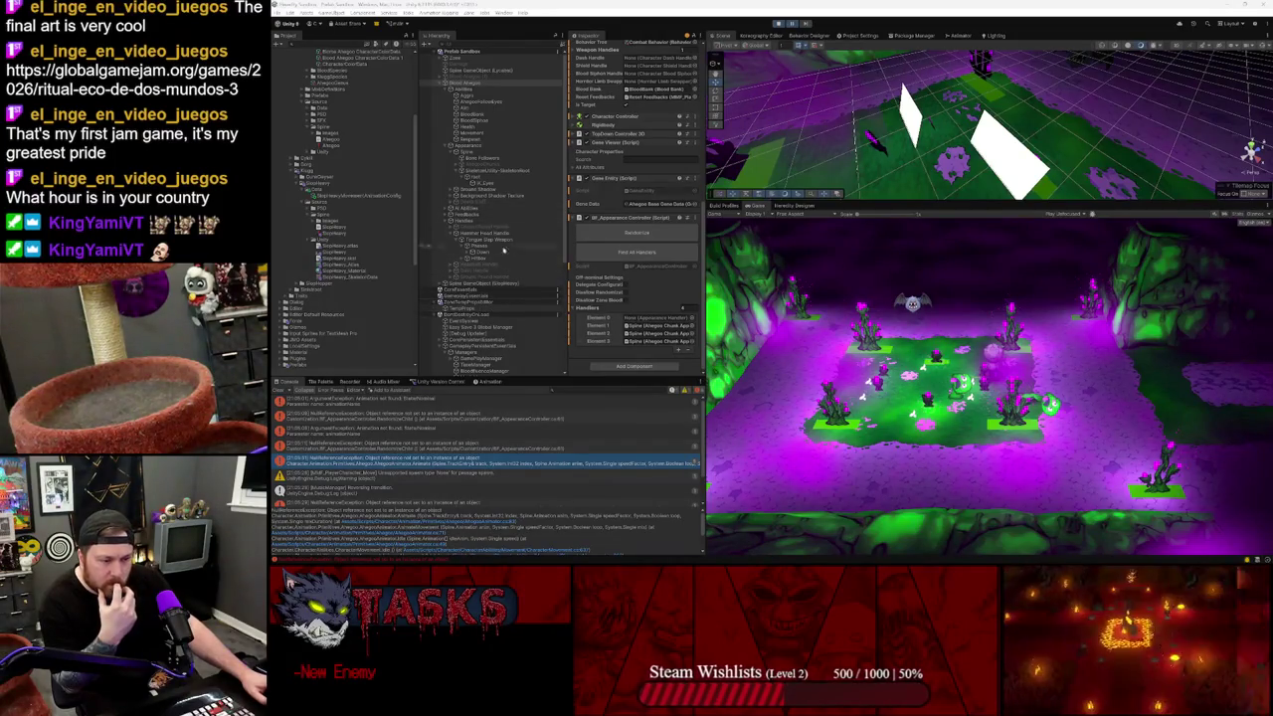
Step: Stop the game and check the State folder's Nominal animation in the Alegoo Spine project
click(789, 24)
mouse_move(766, 557)
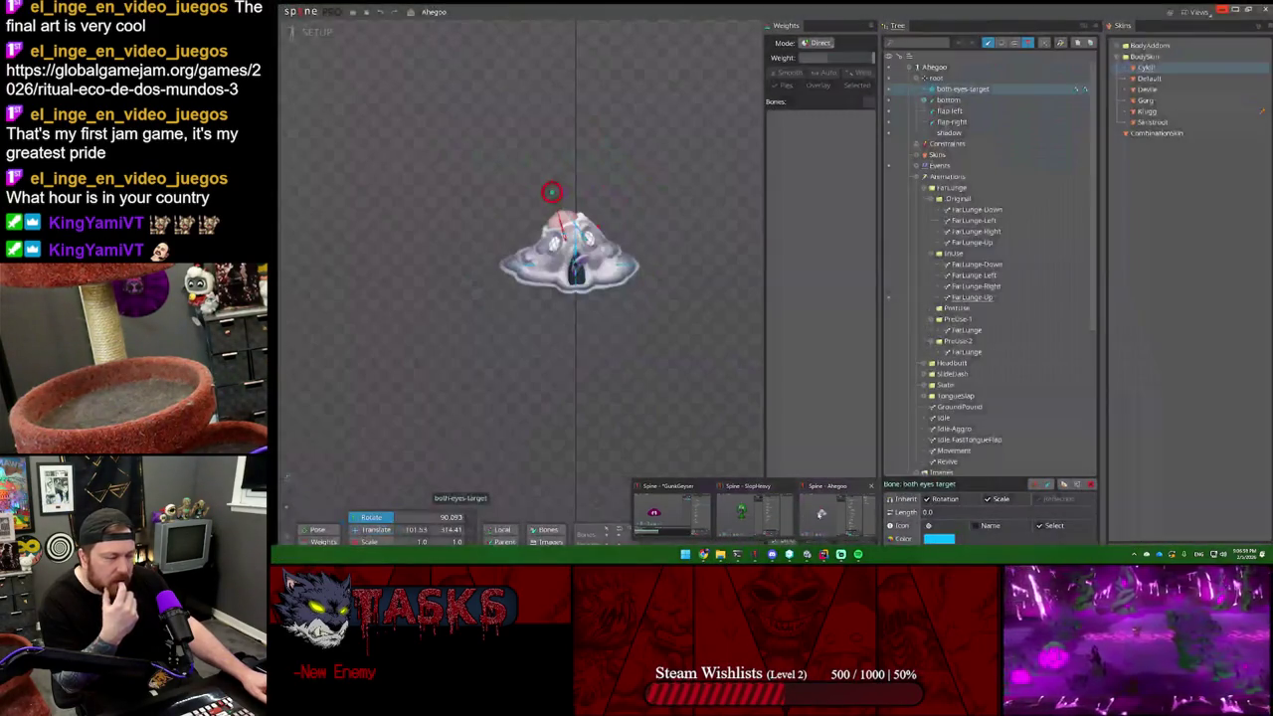
click(825, 513)
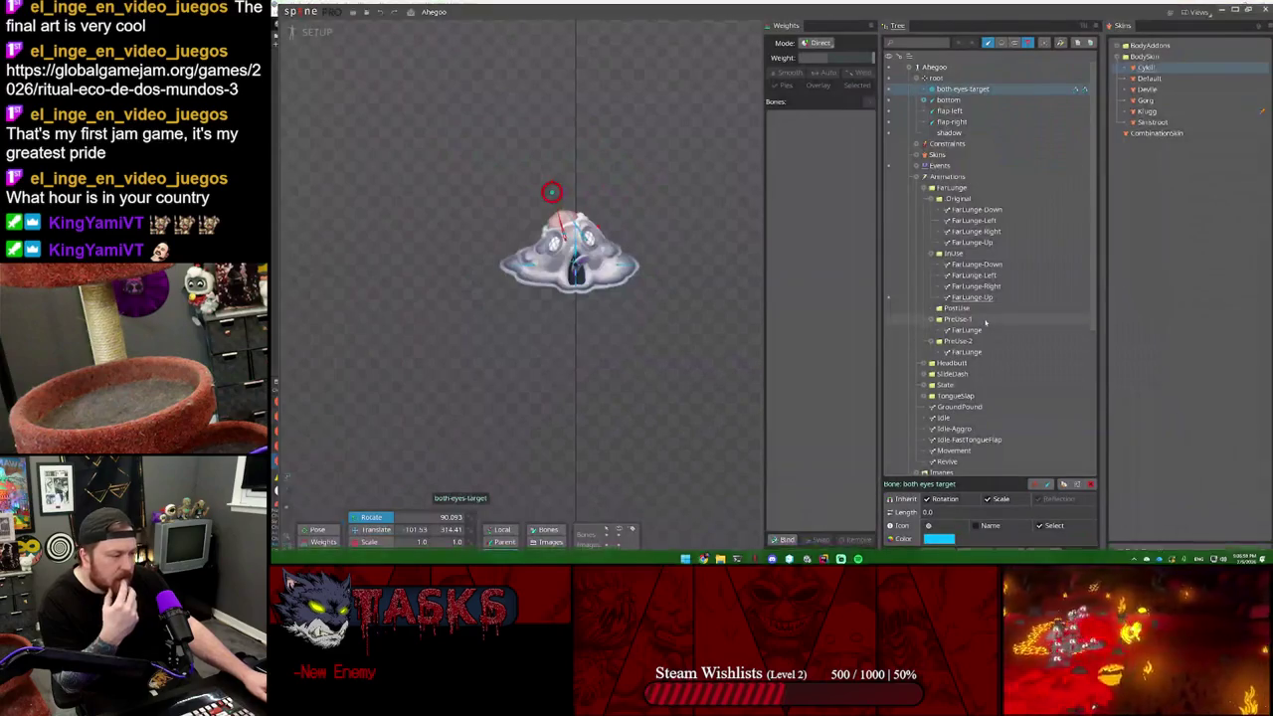
click(922, 188)
click(926, 220)
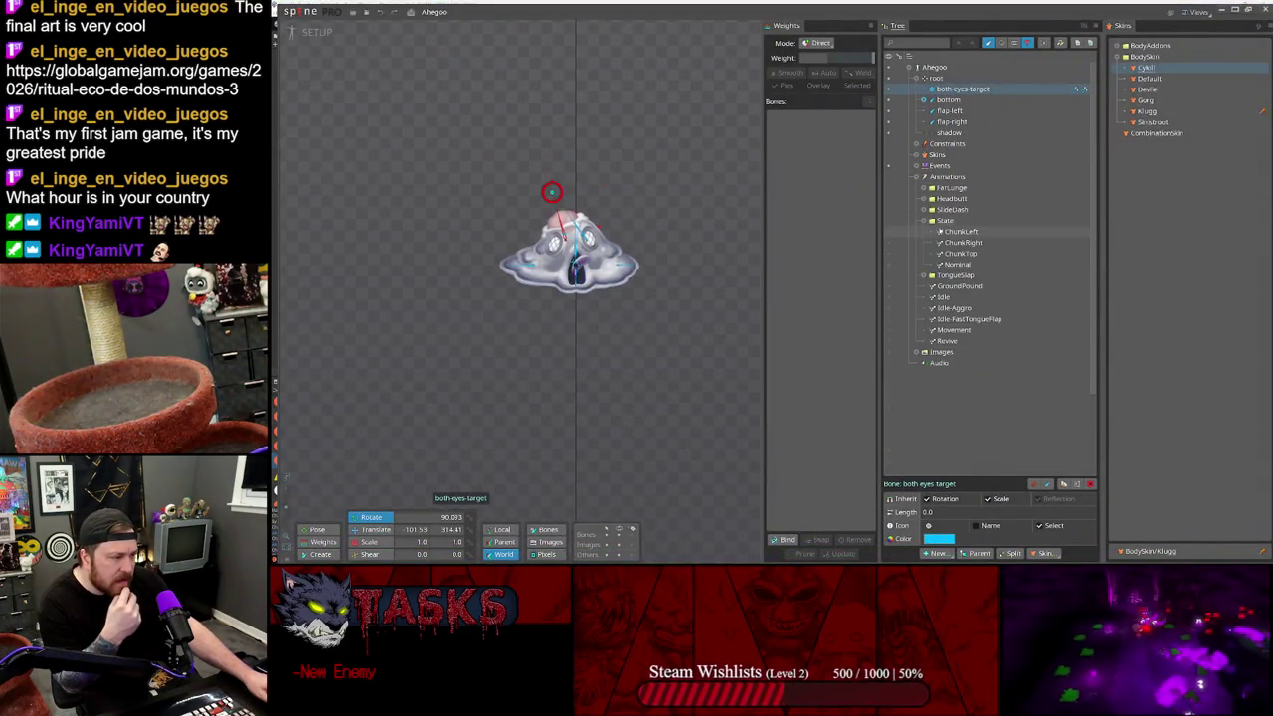
click(953, 264)
click(926, 220)
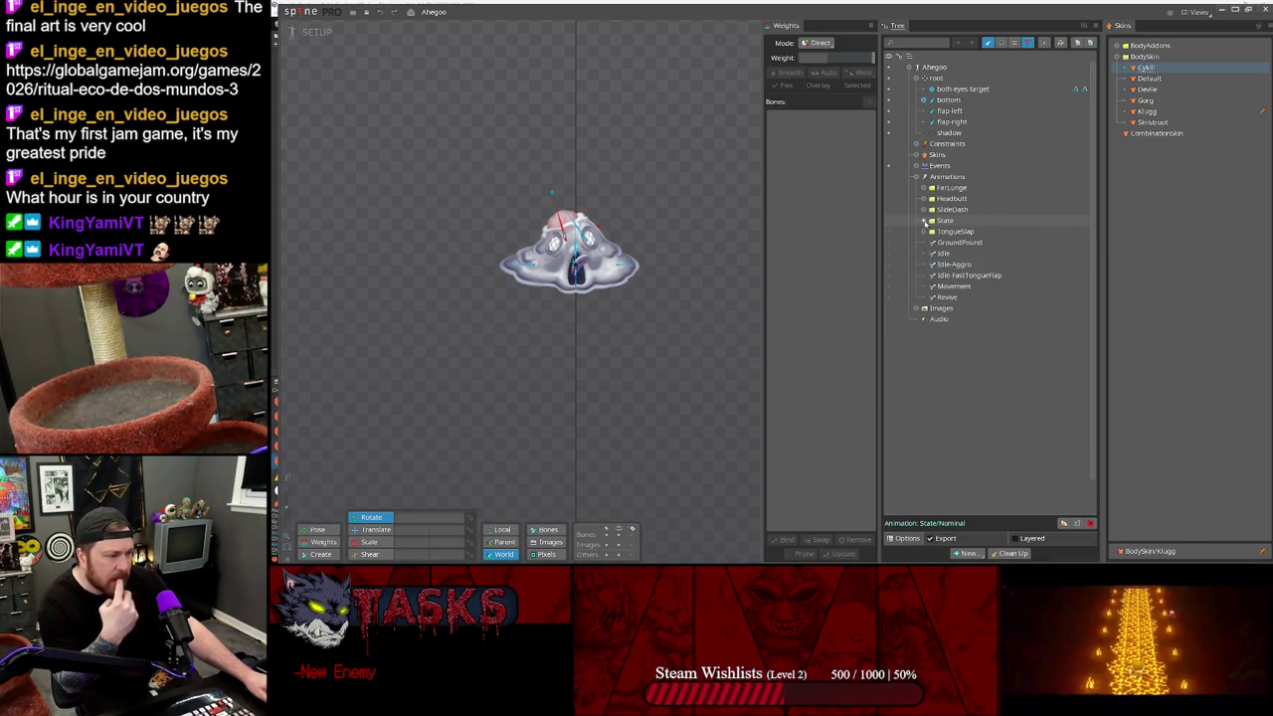
Step: Bring Unity forward briefly, then switch to the SlopHeavy Spine project window
mouse_move(851, 562)
mouse_move(807, 555)
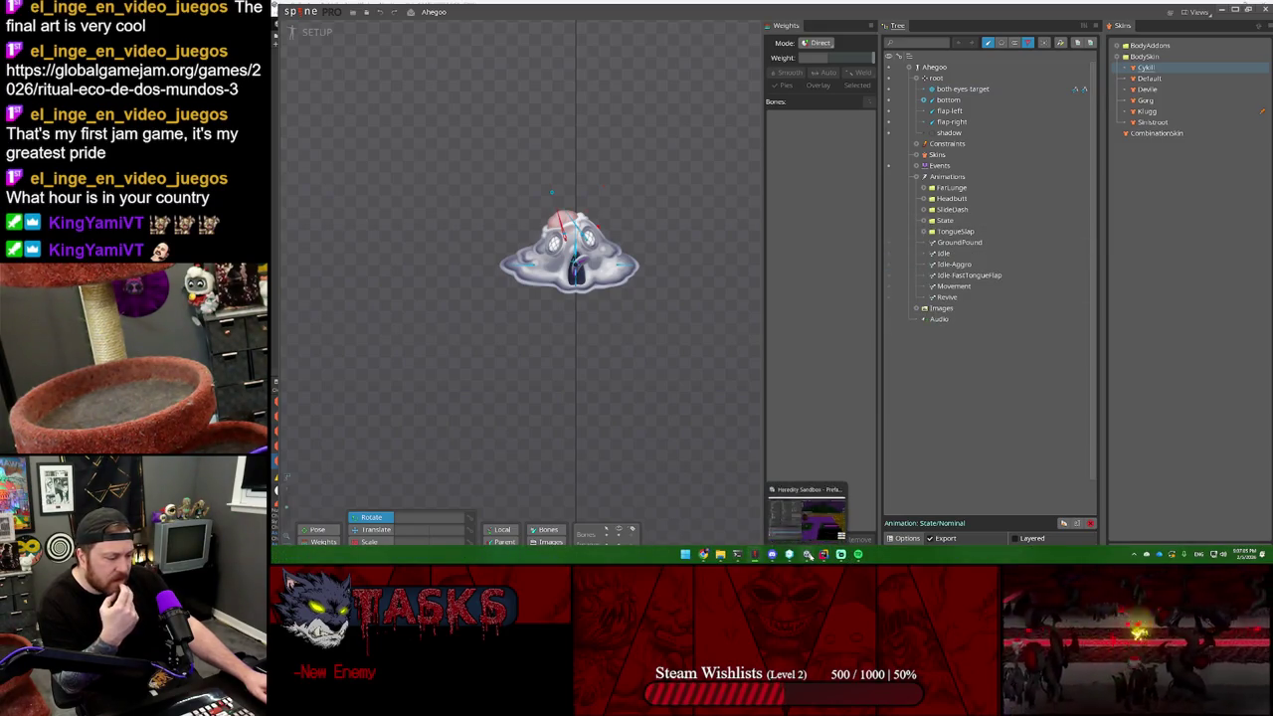
click(808, 512)
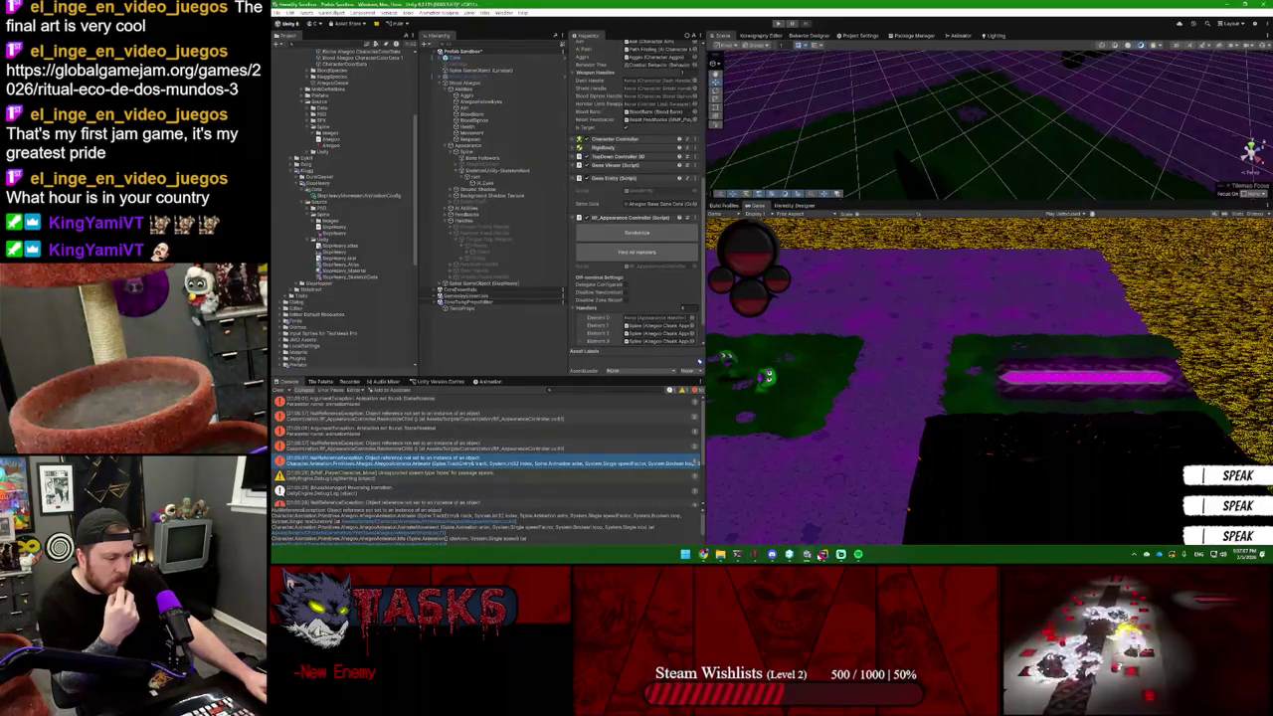
mouse_move(781, 557)
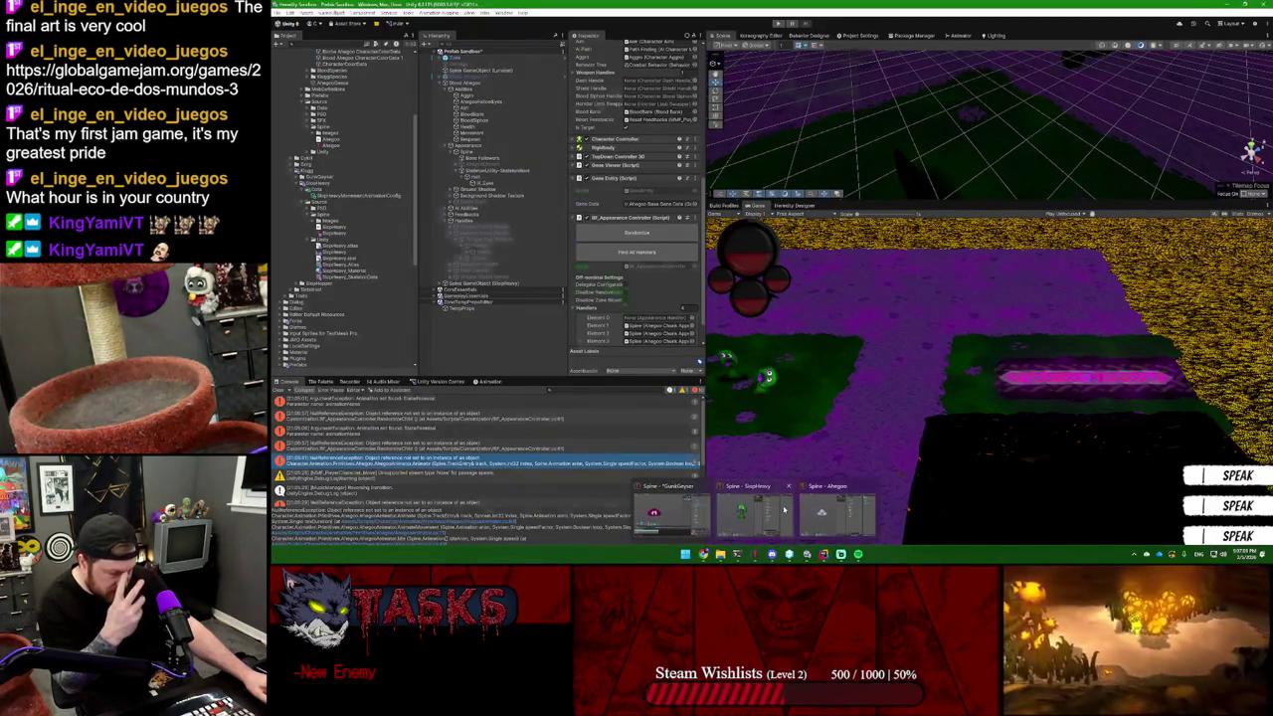
click(806, 509)
Step: Add a new folder named 'State' under SlopHeavy's animations
click(941, 271)
click(983, 549)
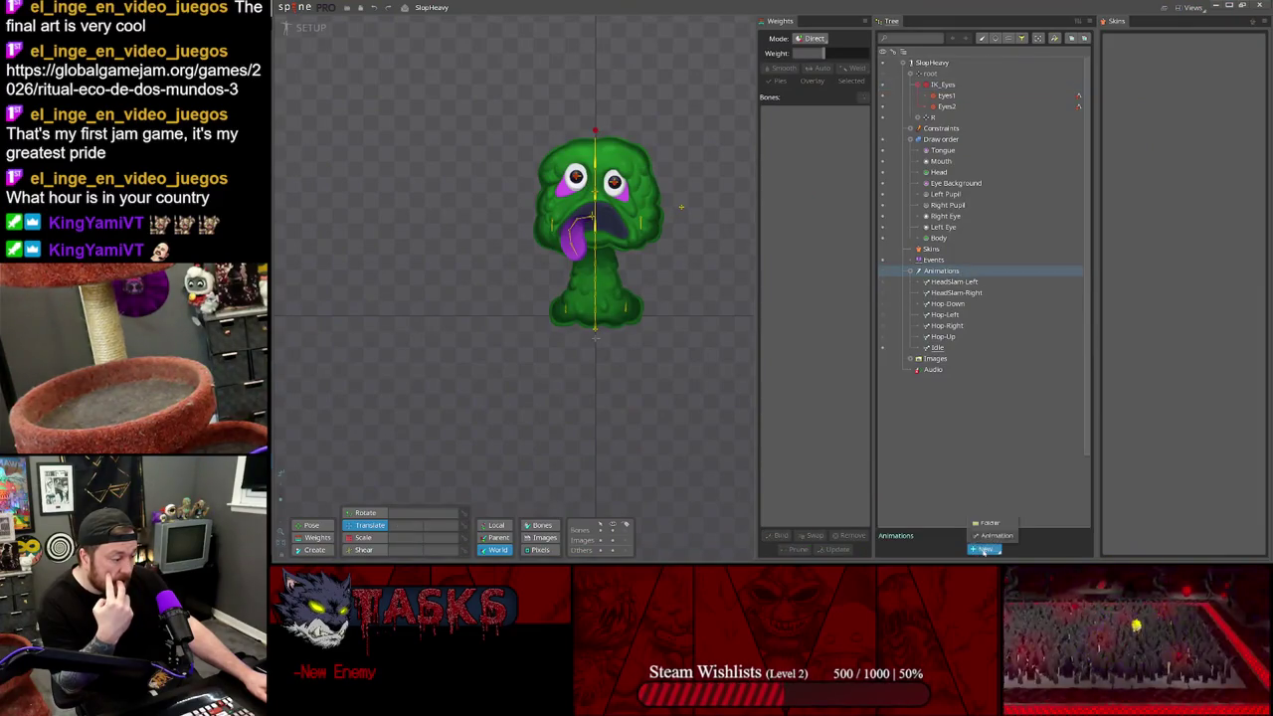
click(986, 522)
text(State)
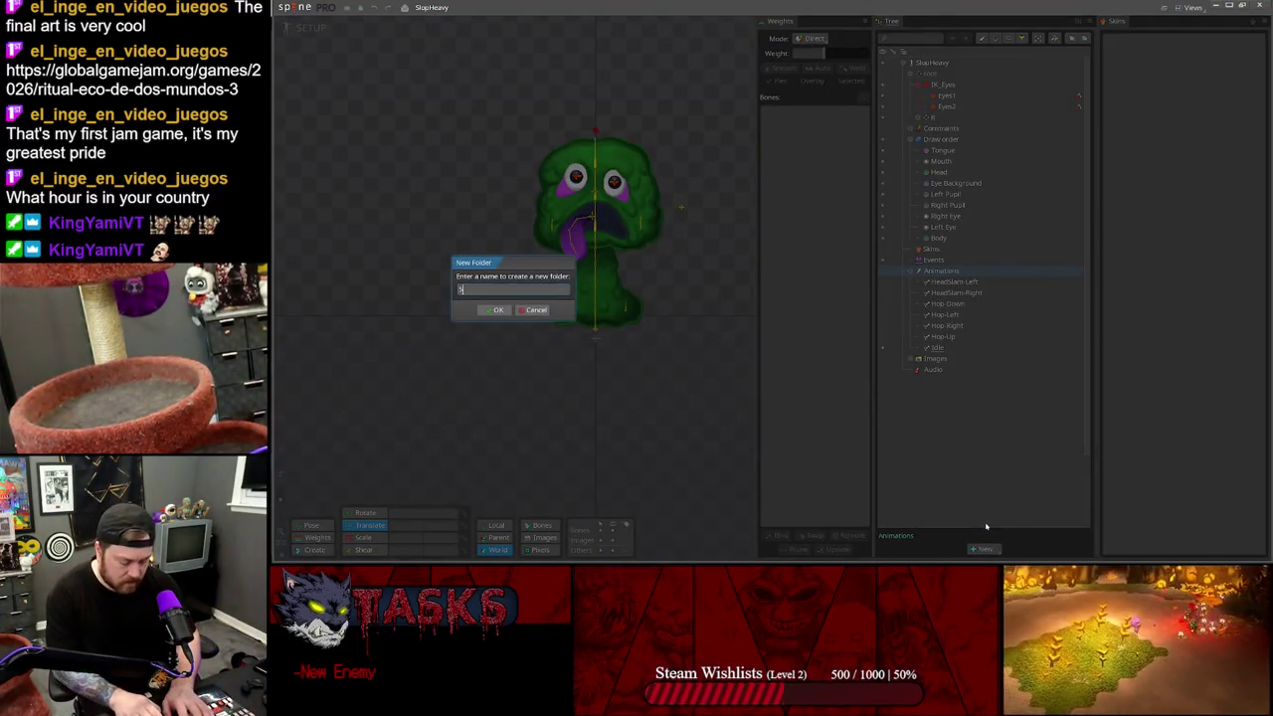
key(Return)
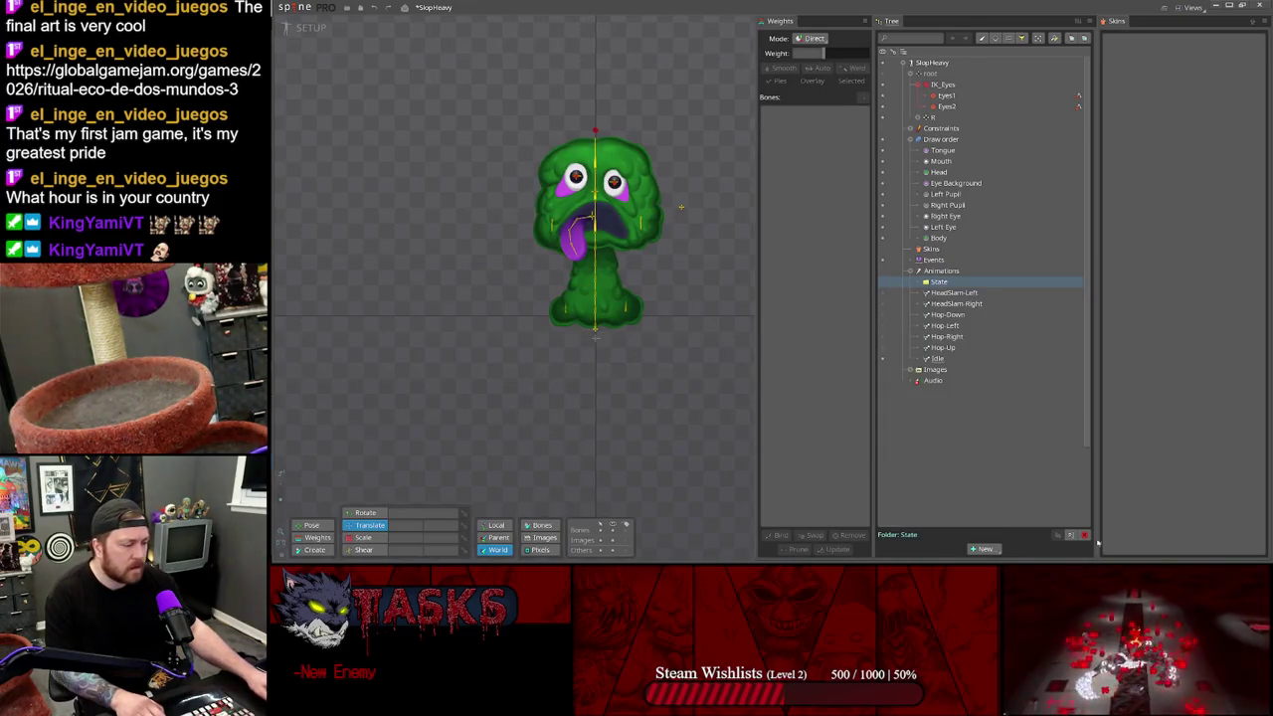
Step: Create a 'Nominal' animation inside State, deleting an accidental Nominal folder first
click(984, 549)
click(985, 525)
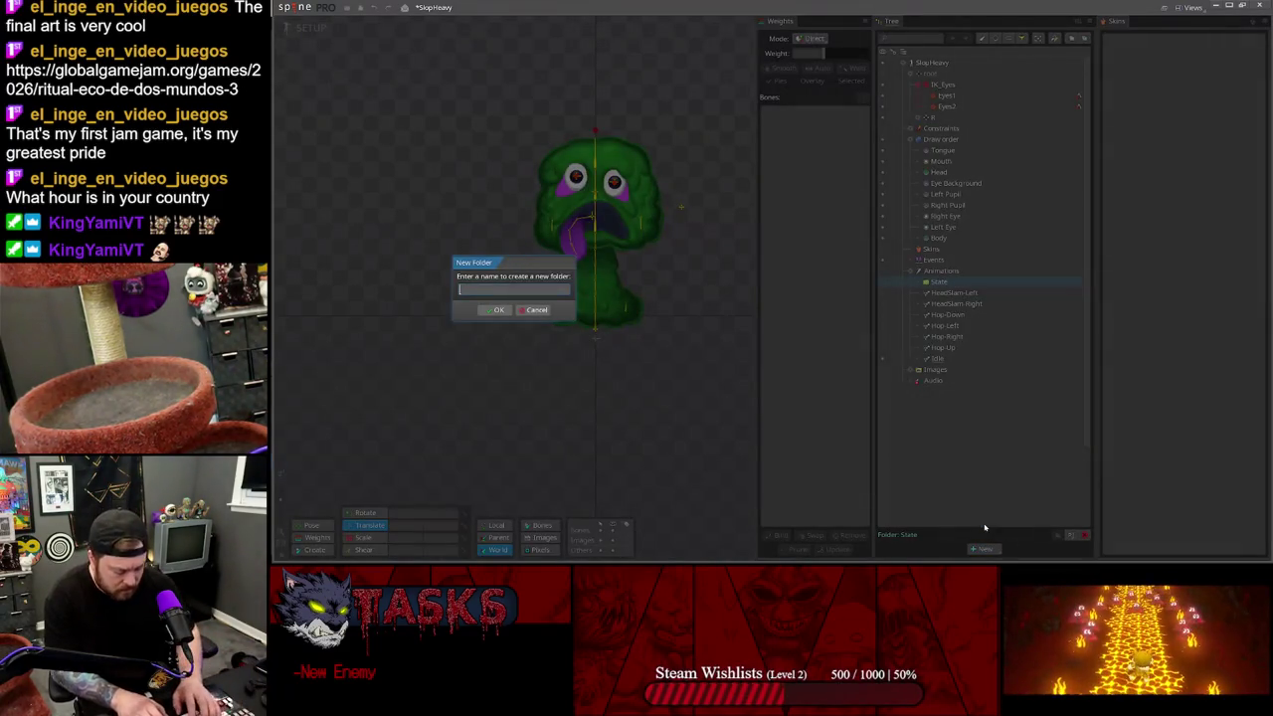
text(Nominal)
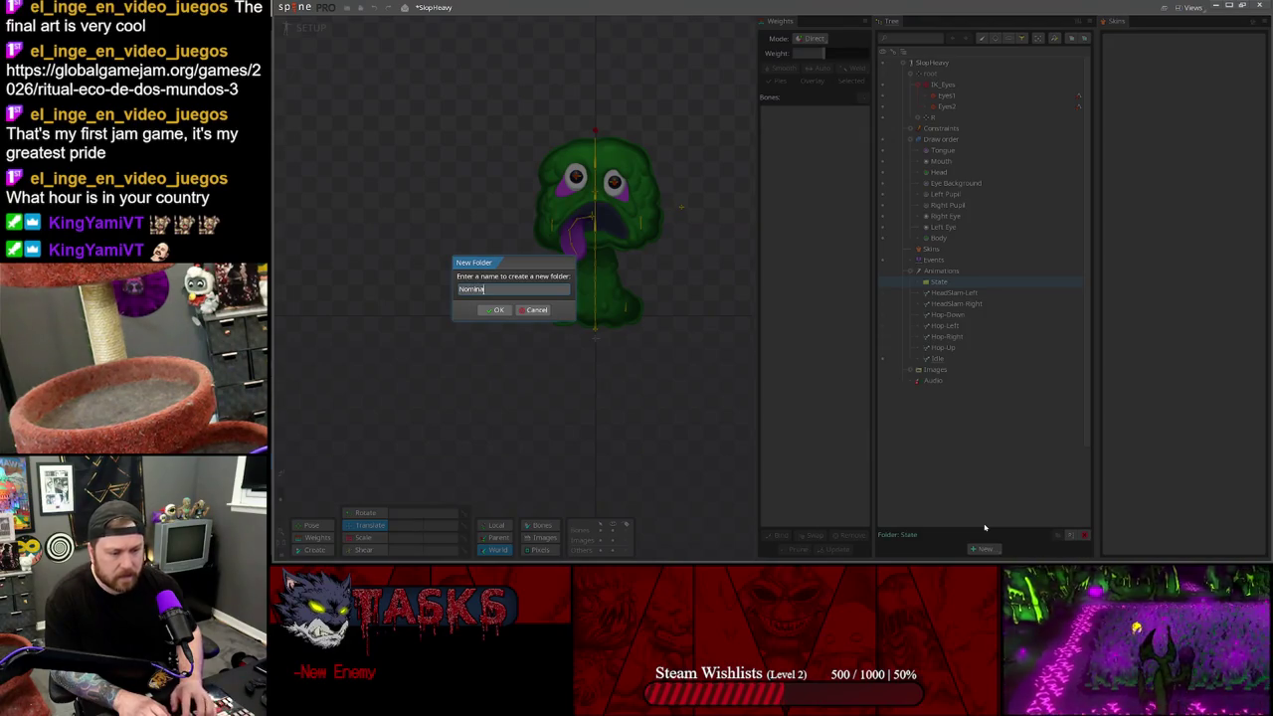
key(Return)
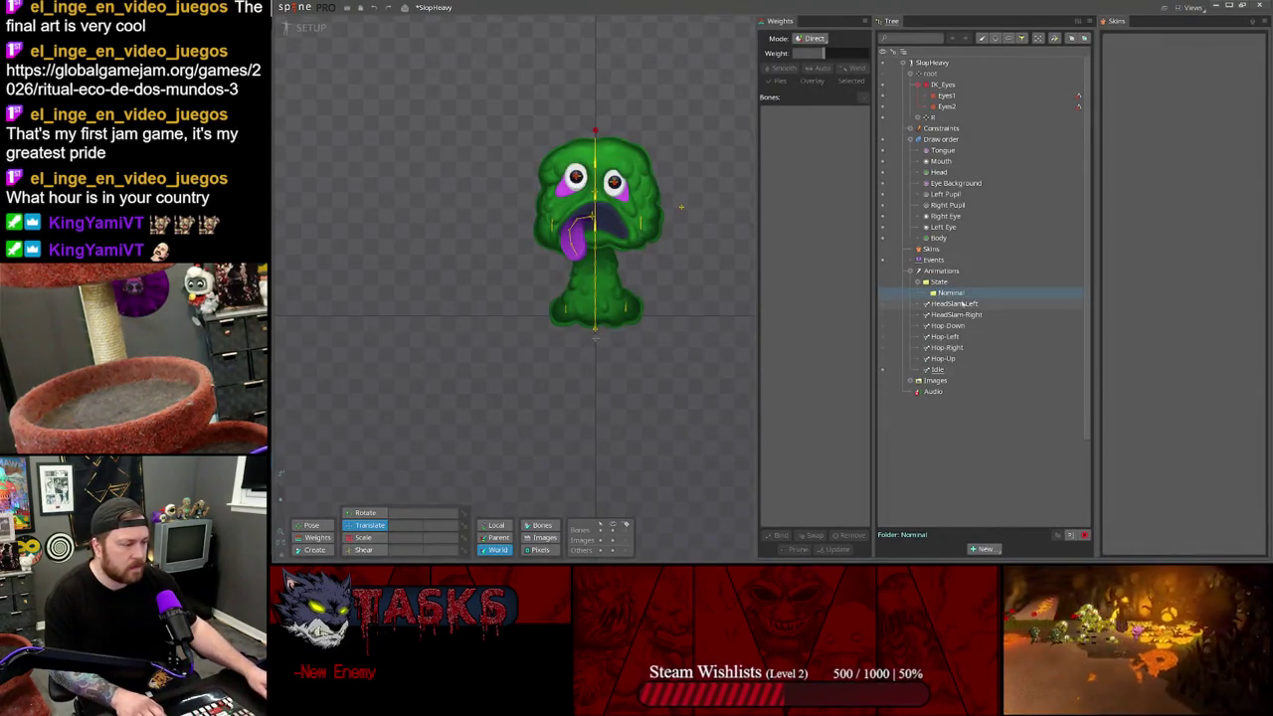
key(Delete)
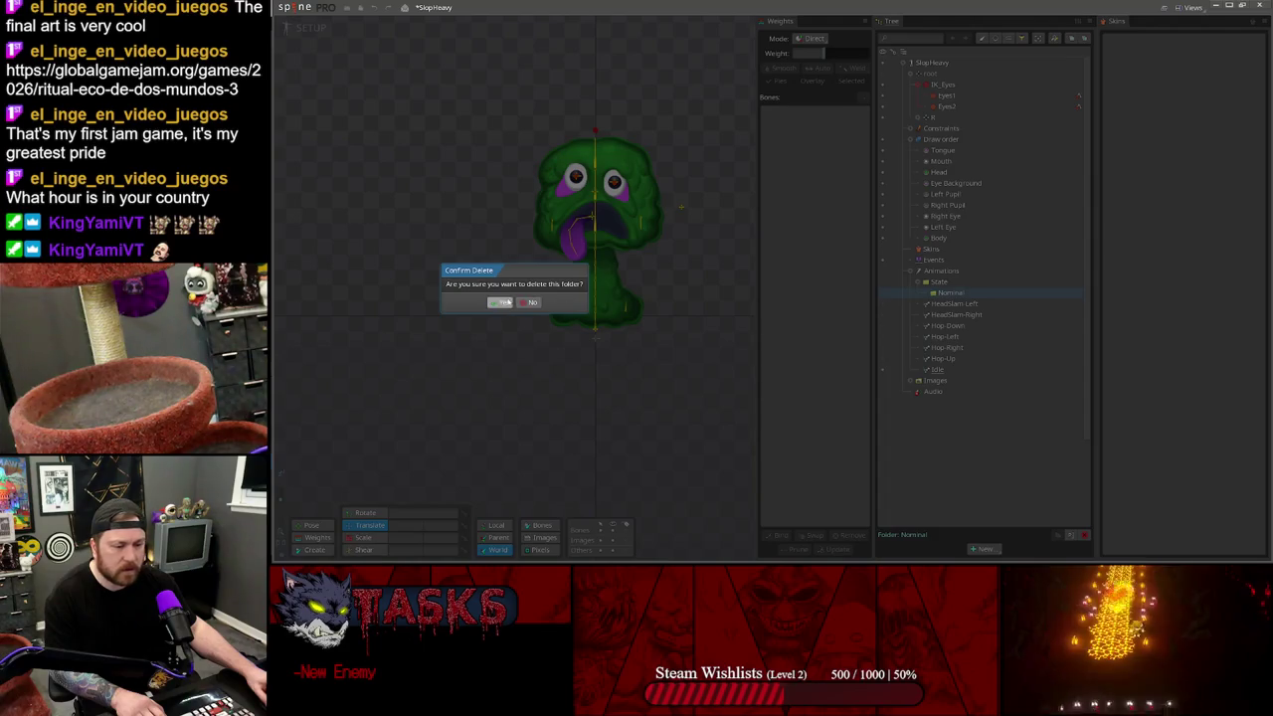
click(507, 302)
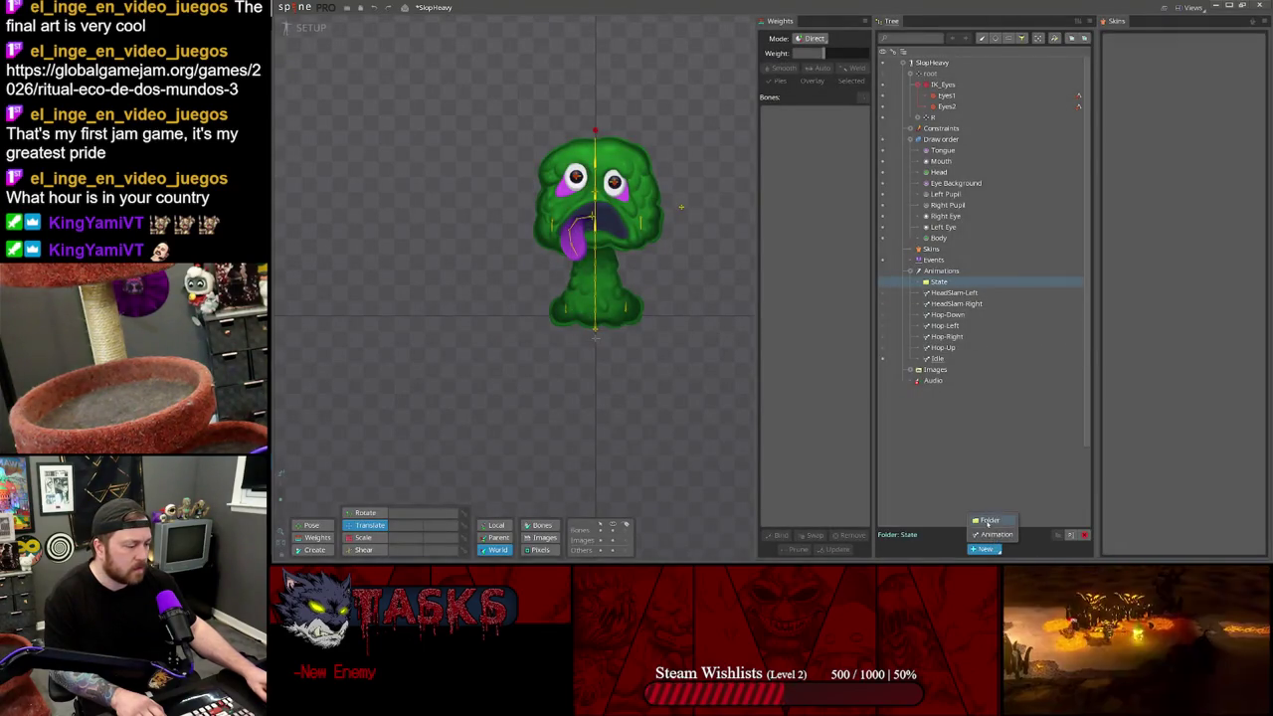
click(987, 535)
text(Nominal)
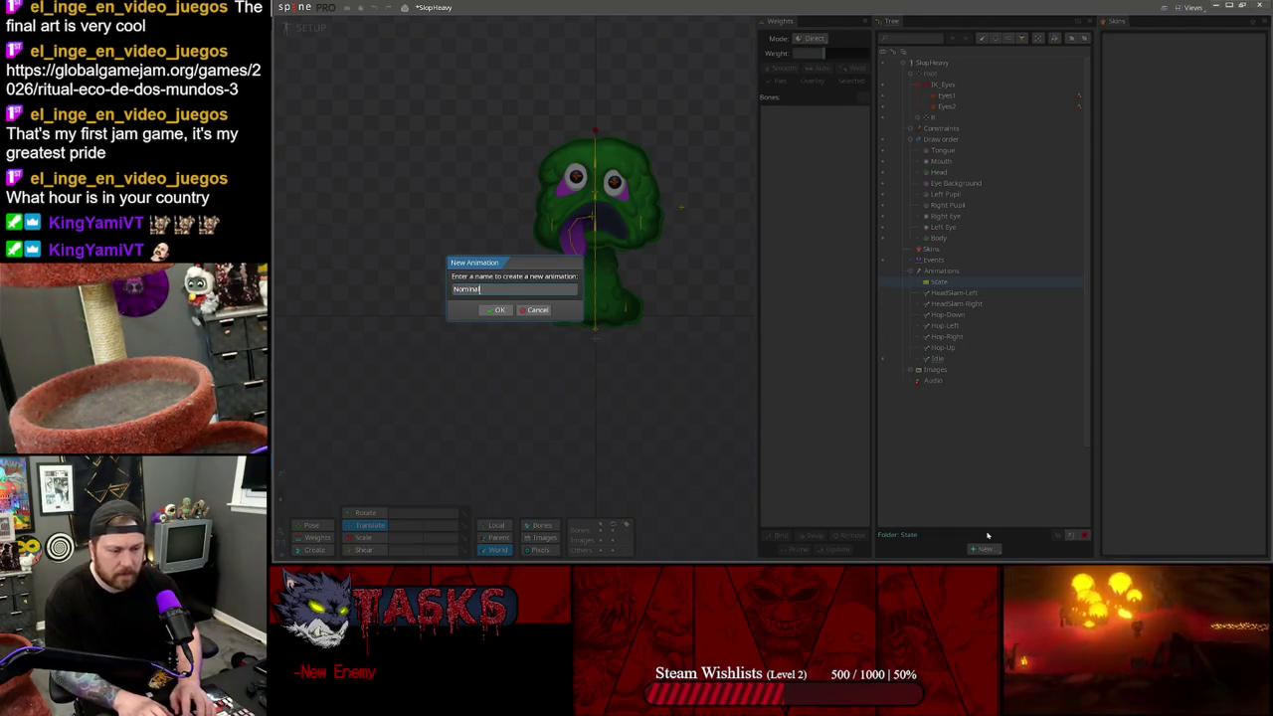
key(Return)
Step: Save the SlopHeavy project, export the skeleton as binary, and minimize Spine
key(ctrl+s)
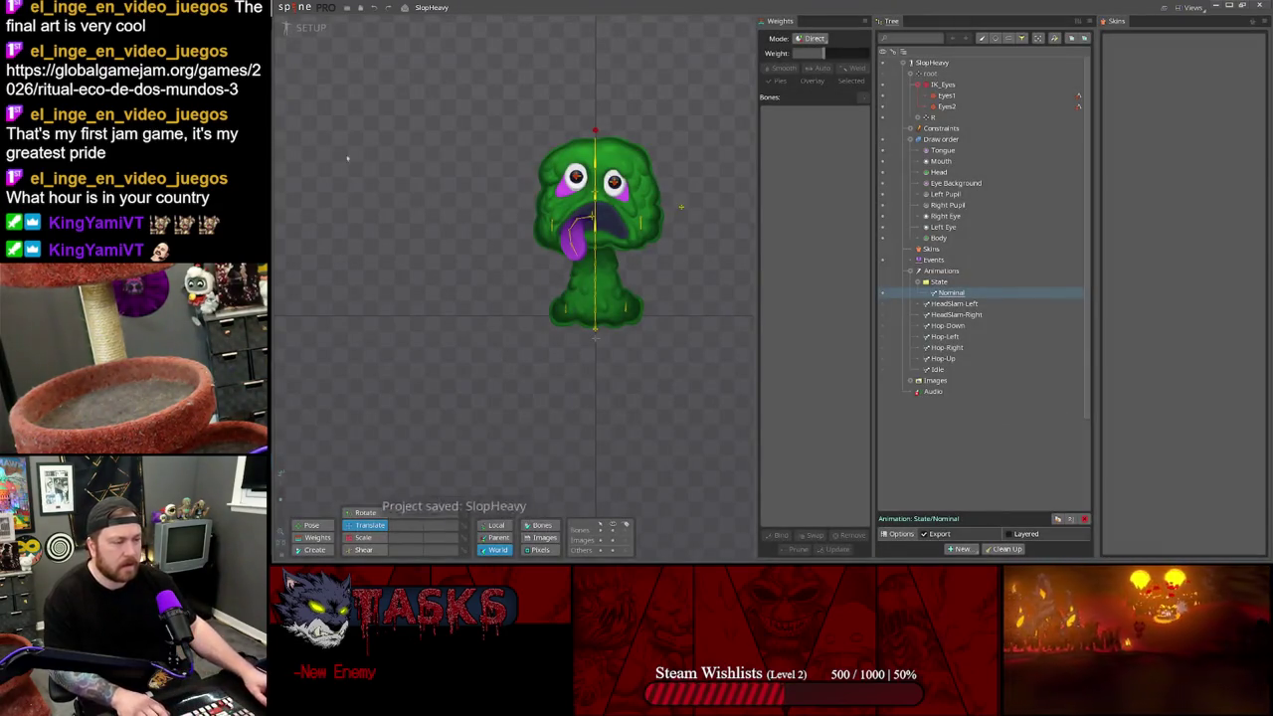
click(280, 8)
click(318, 135)
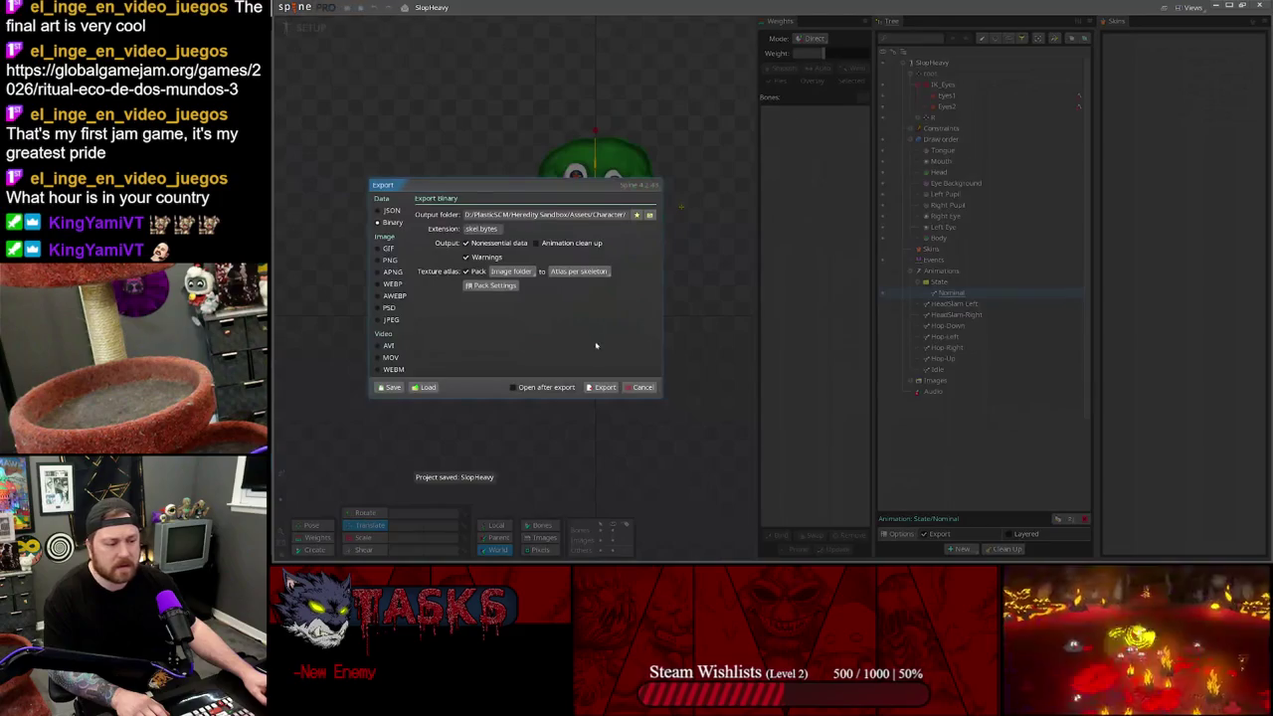
click(601, 387)
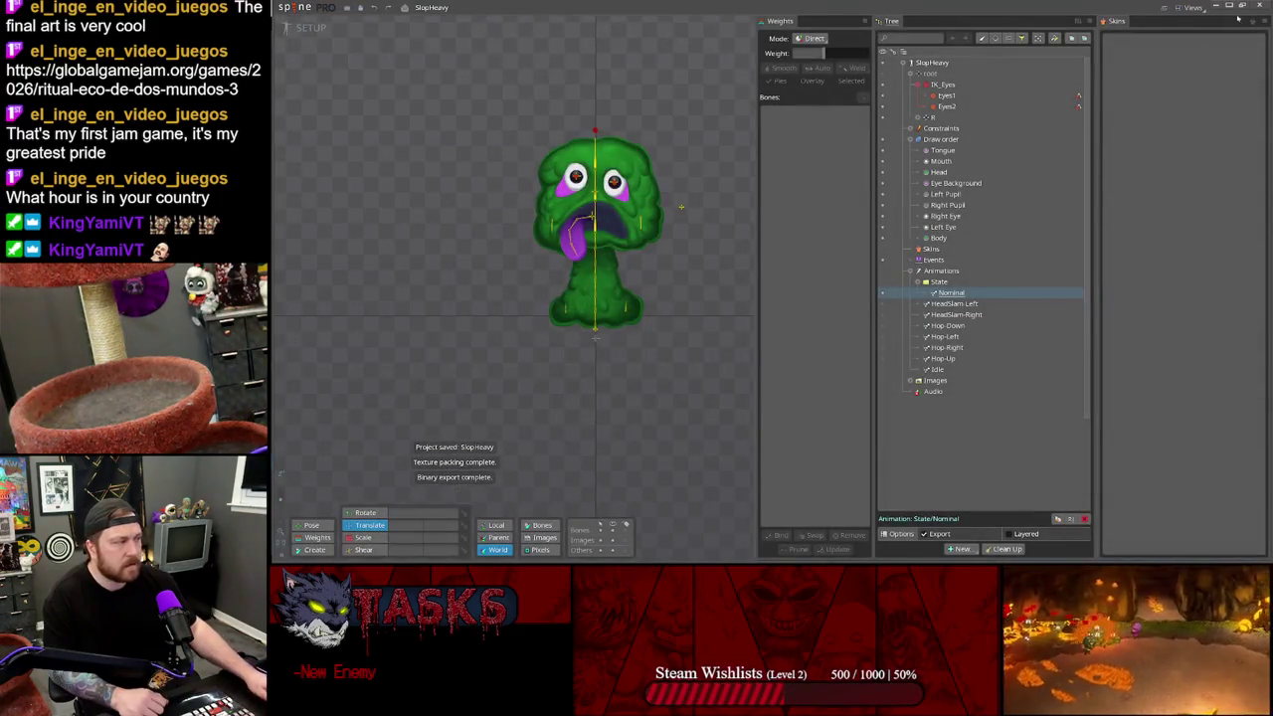
click(1215, 6)
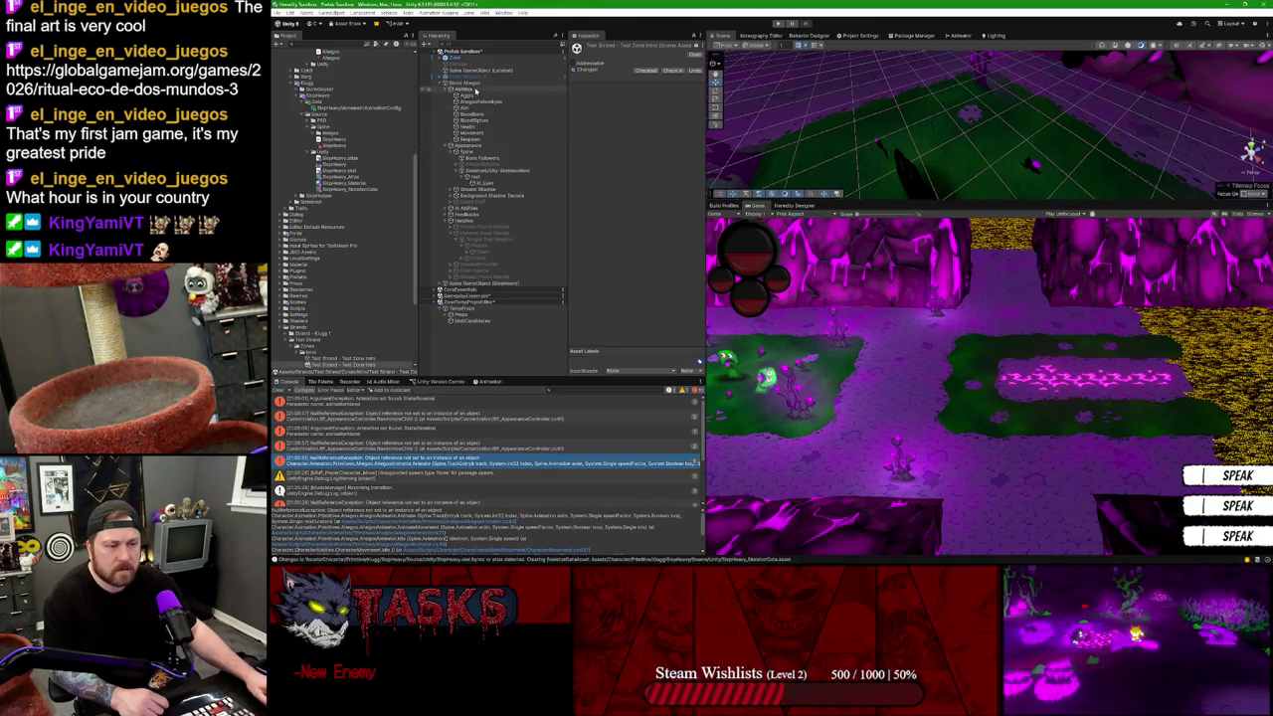
Step: Run the cave level, then stop and restart play mode to load the re-exported SlopHeavy assets
click(779, 23)
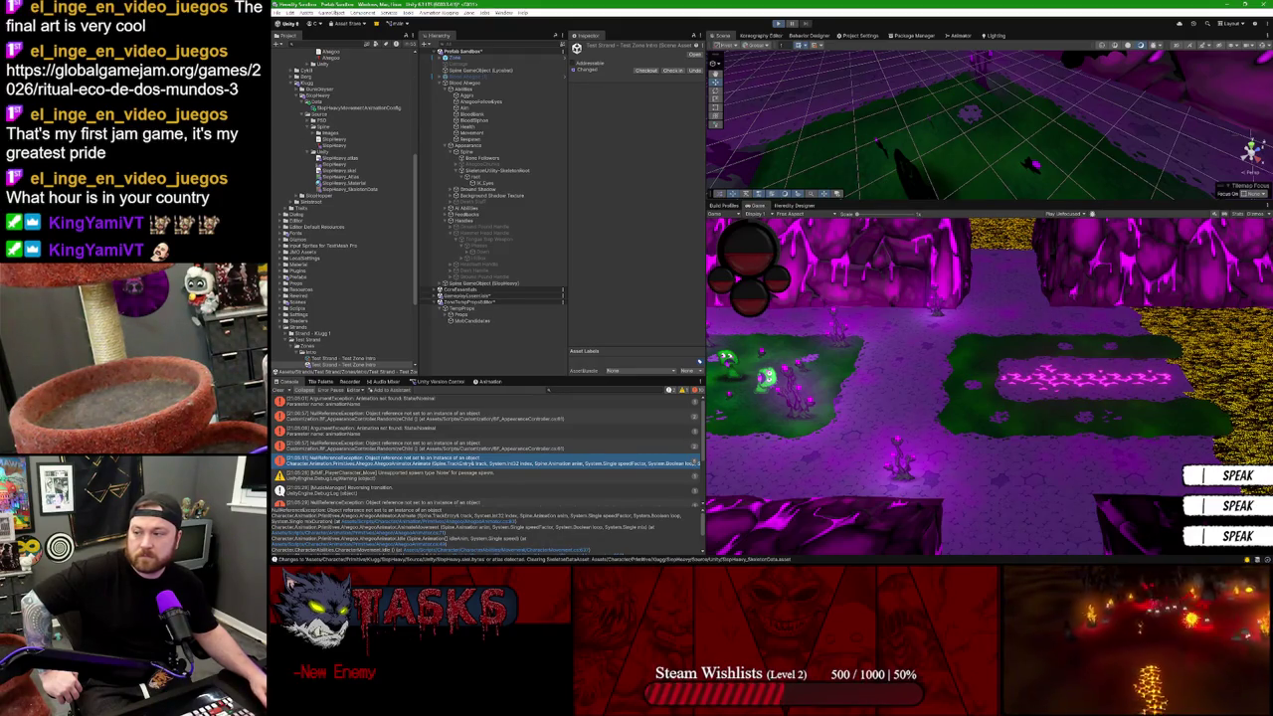
key(ctrl+p)
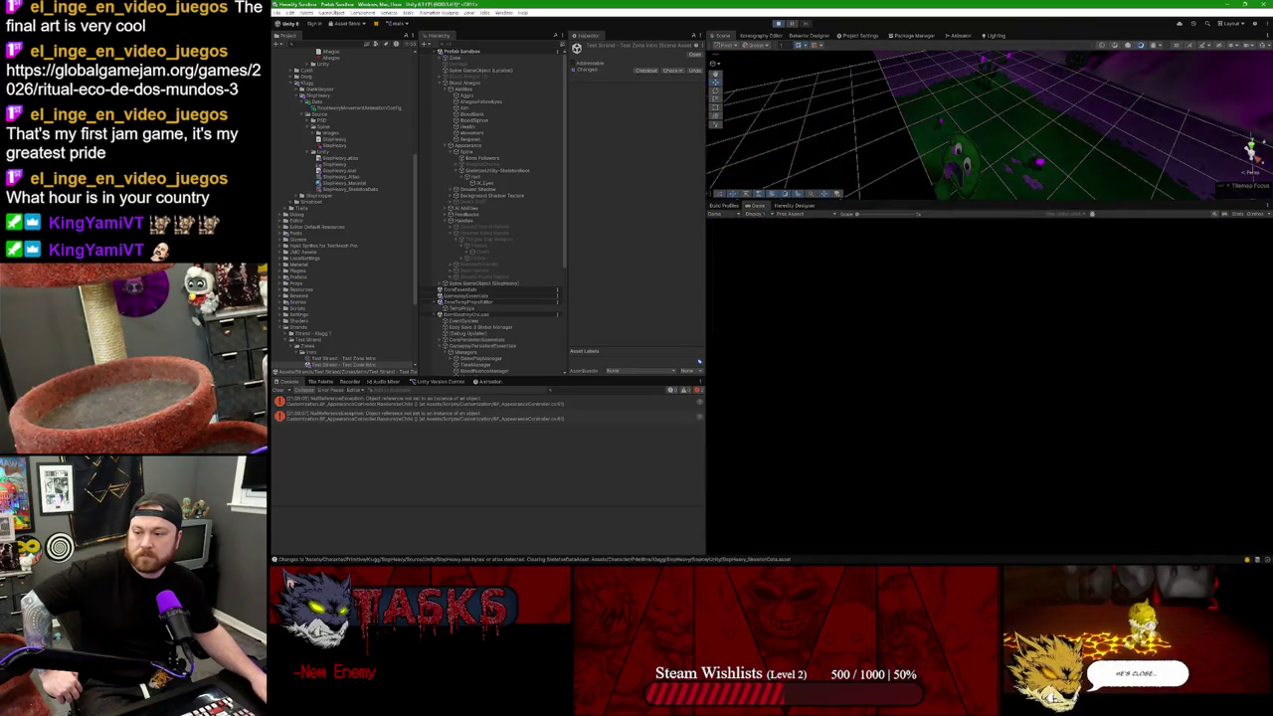
key(ctrl+p)
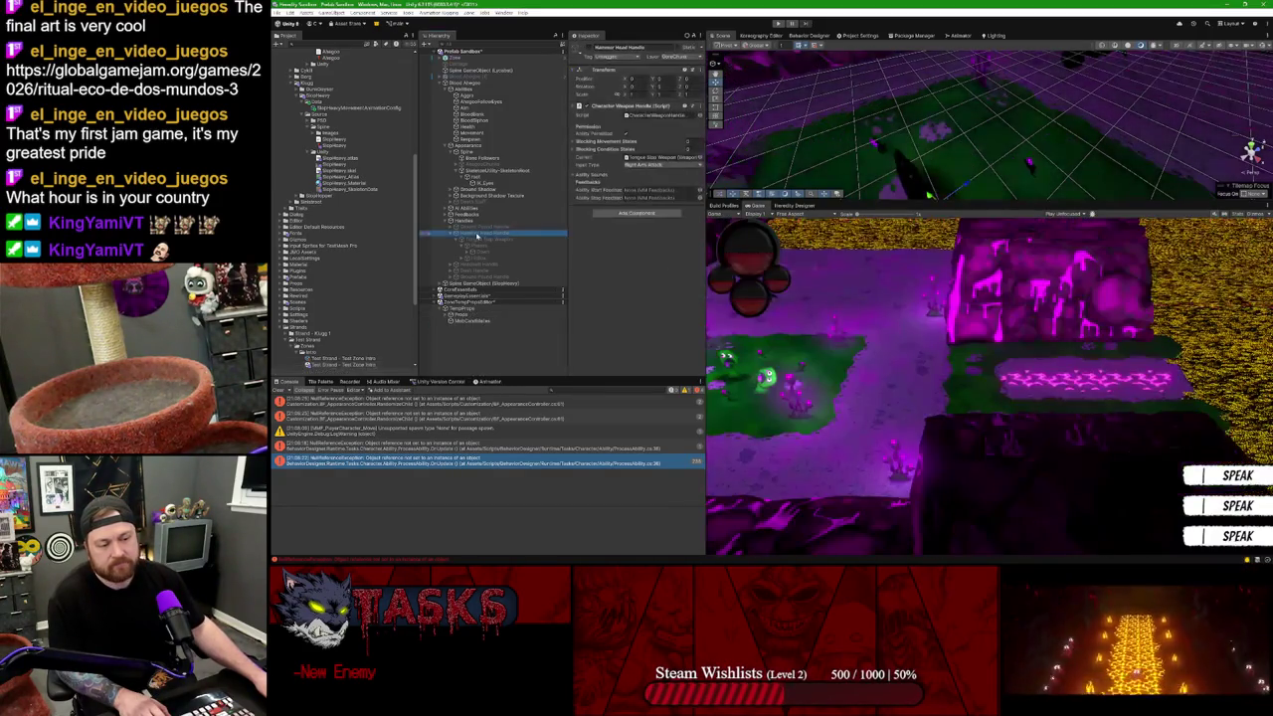
Step: Inspect the Hammer Head Handle's weapon settings, then stop the running game
click(481, 233)
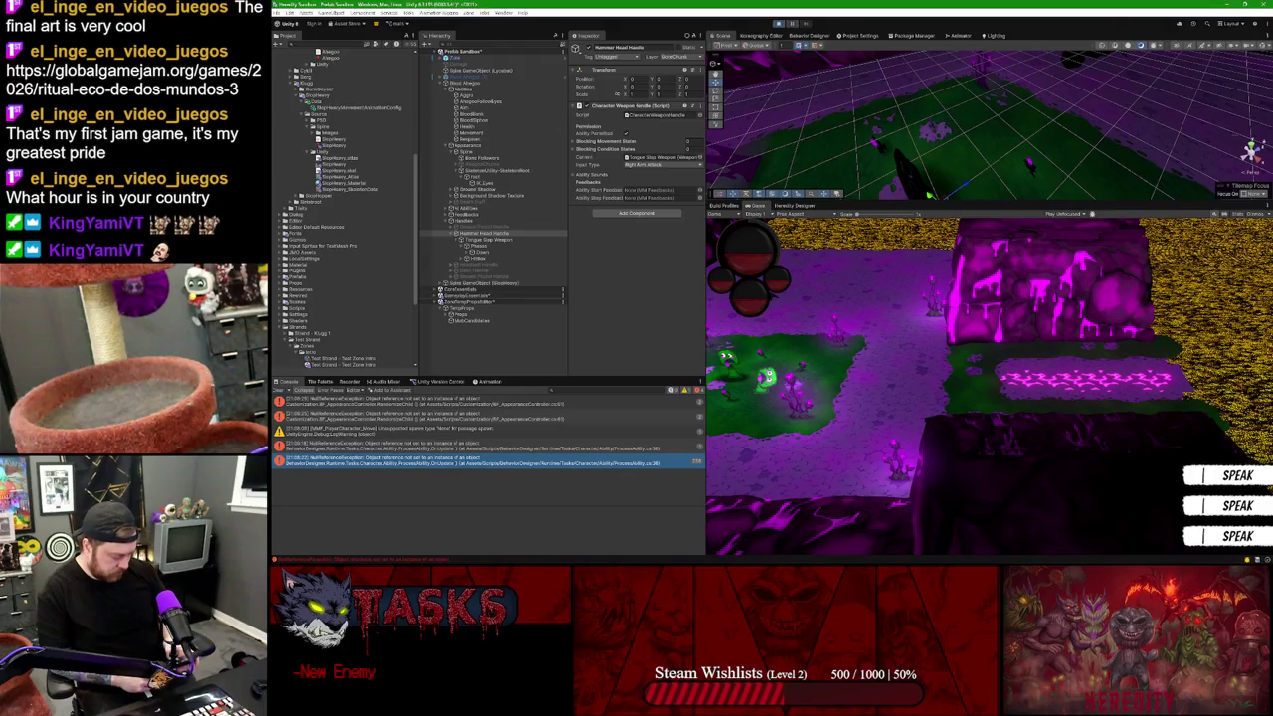
key(ctrl+p)
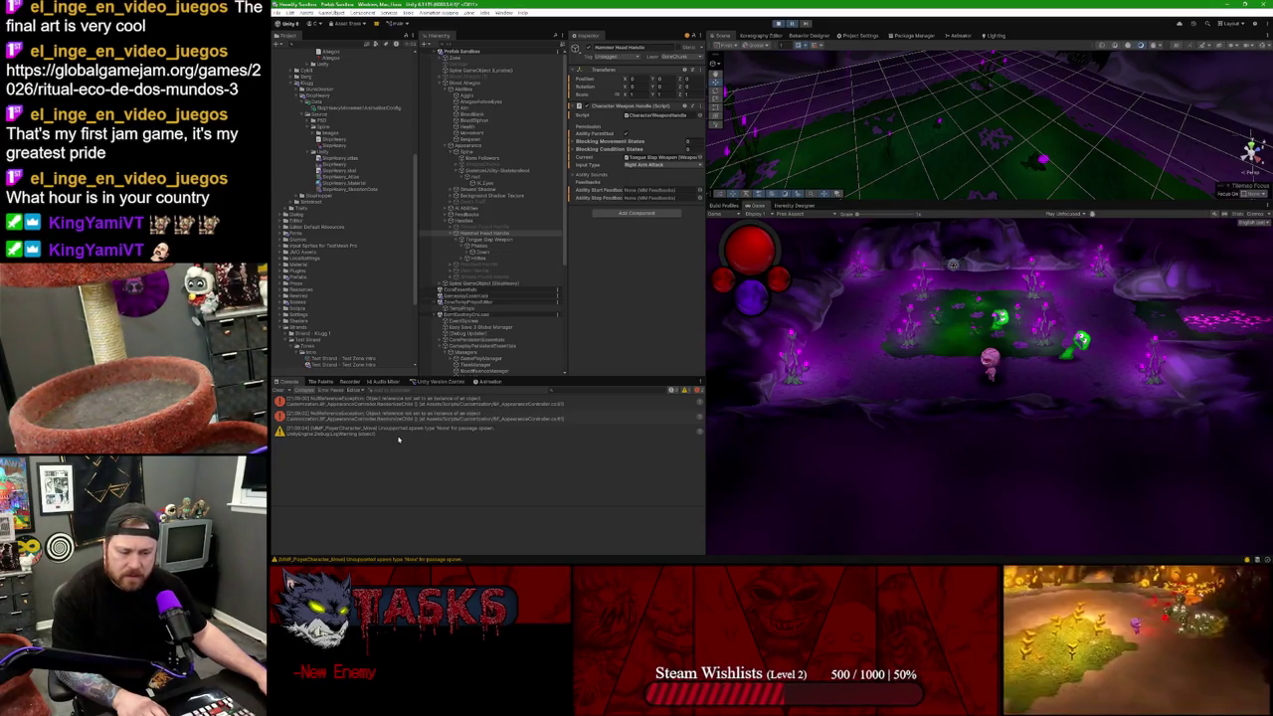
Step: Review the stack traces of the two null-reference errors in the console
click(396, 419)
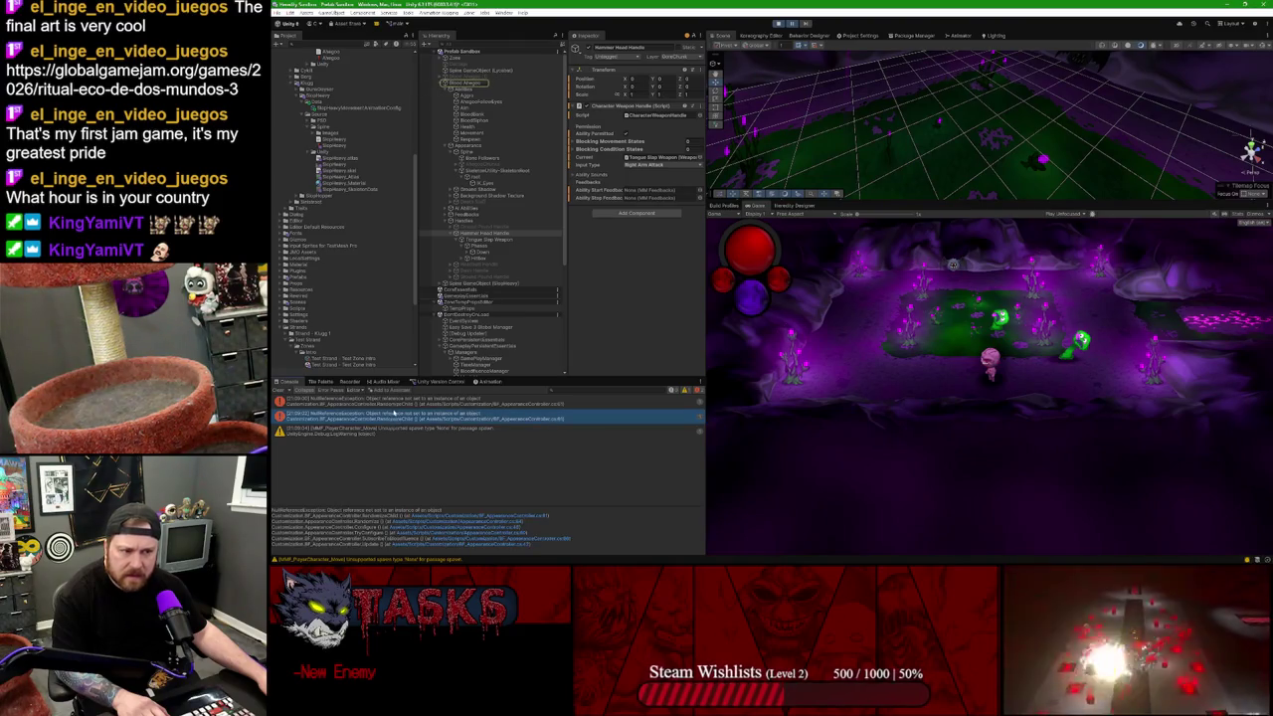
click(395, 405)
click(396, 419)
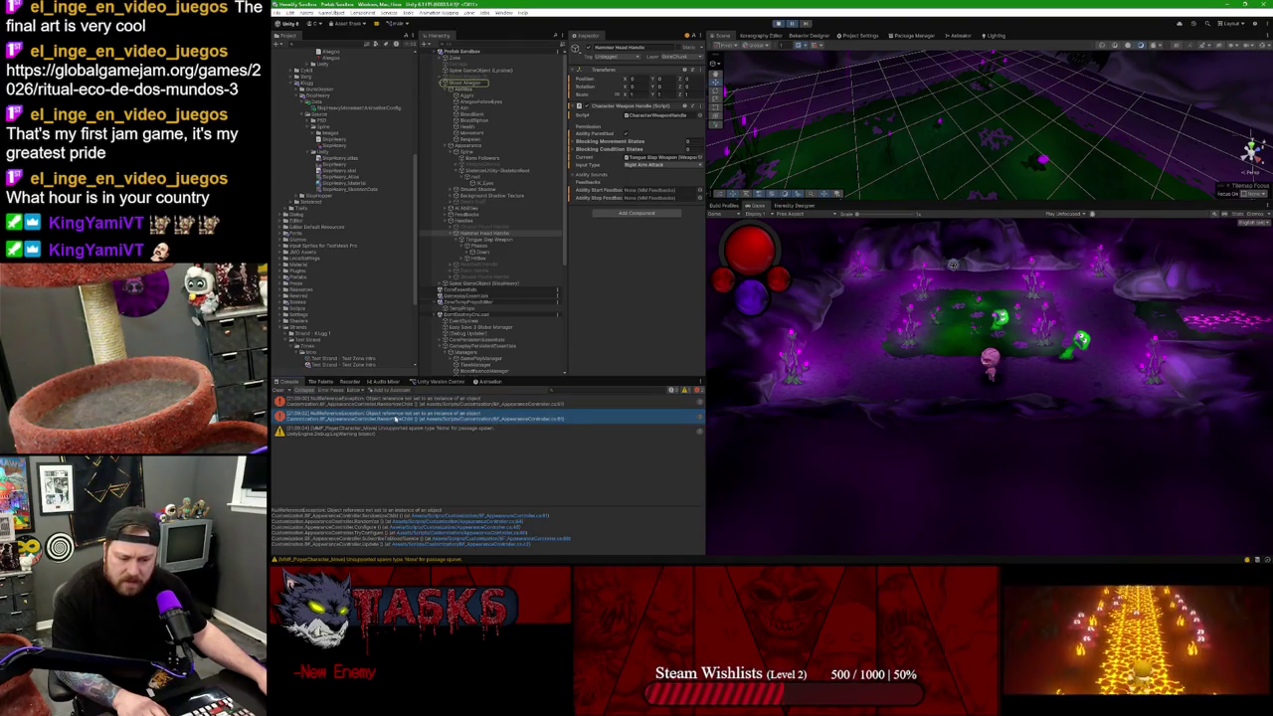
click(393, 405)
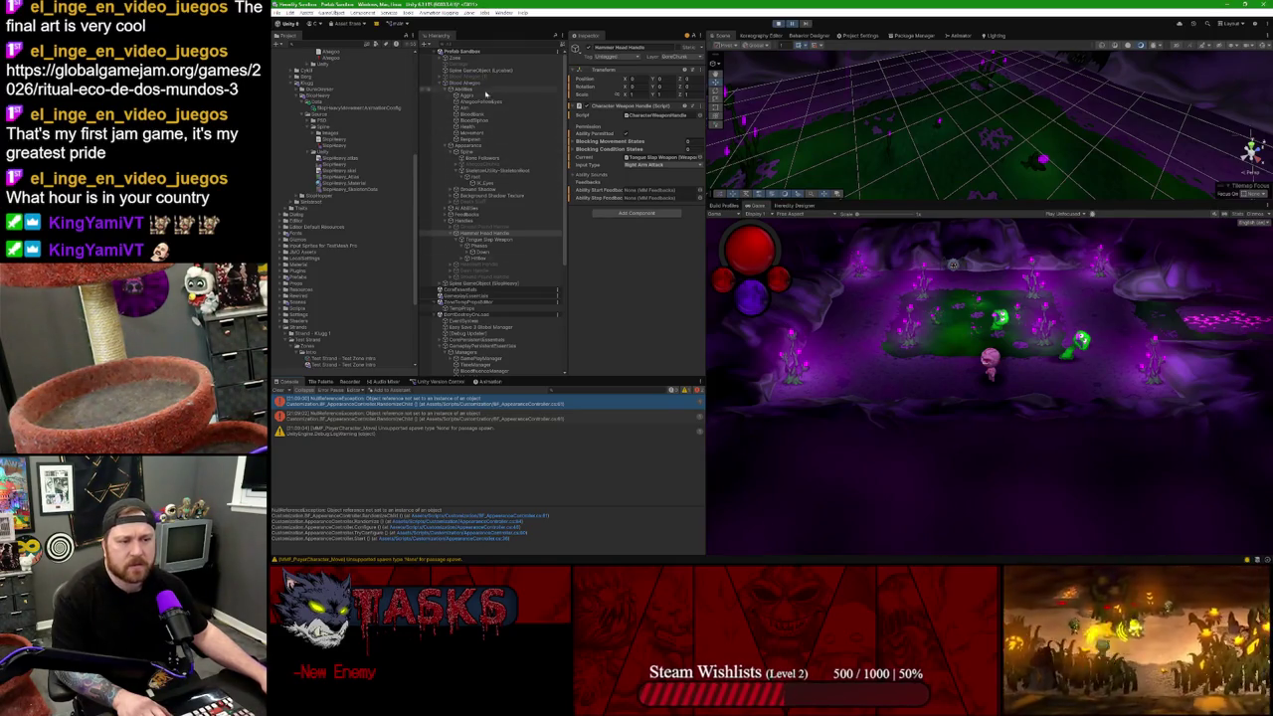
Step: Trace the errors to the enemy's empty first appearance handler slot, then stop the game
click(478, 146)
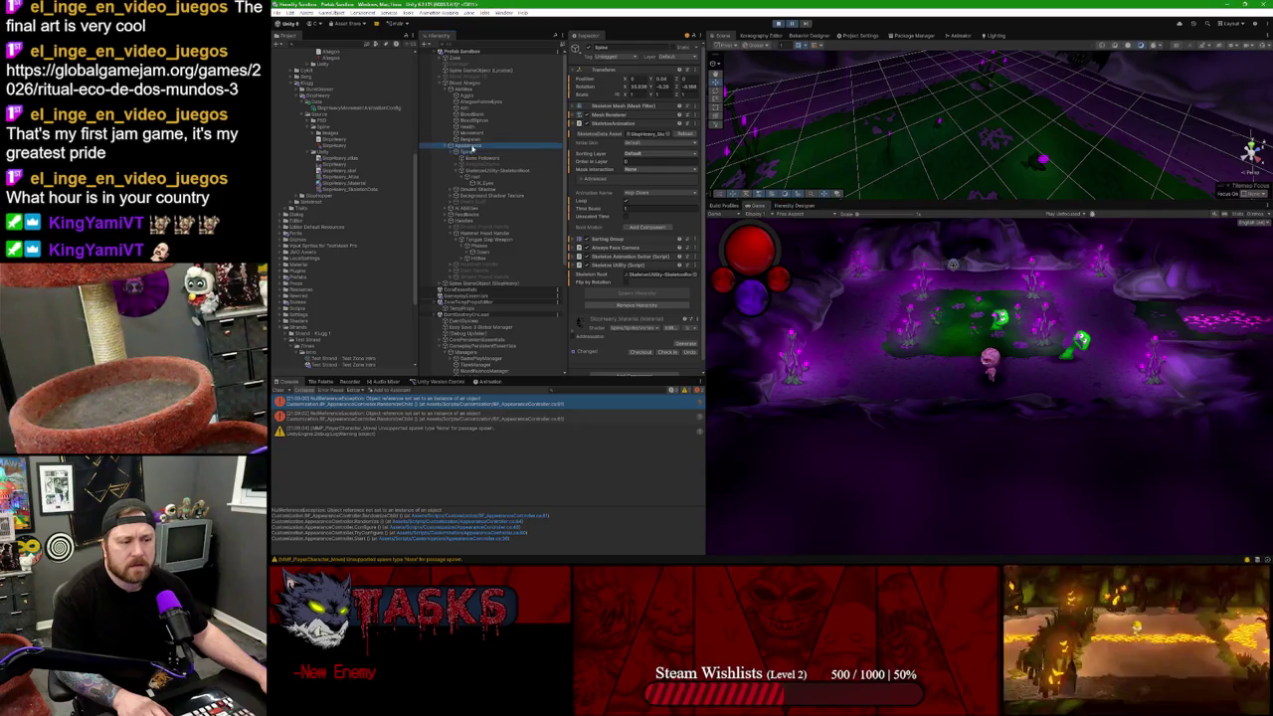
click(487, 85)
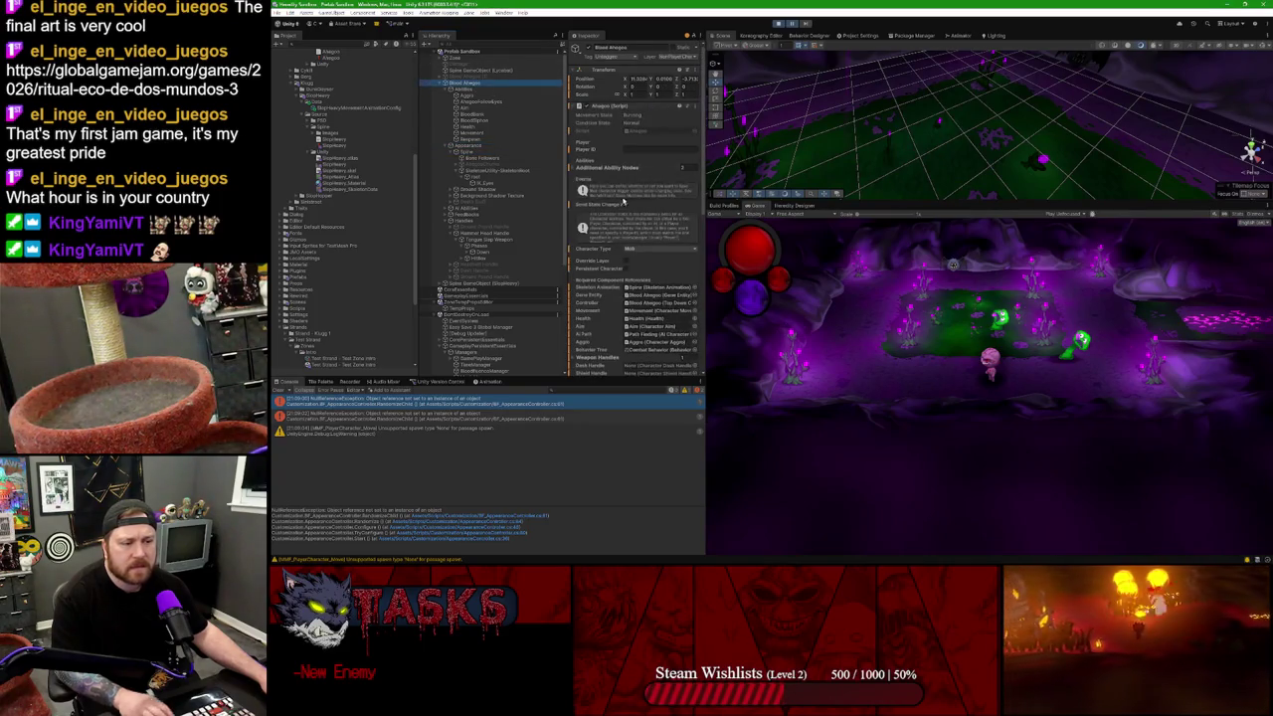
click(579, 105)
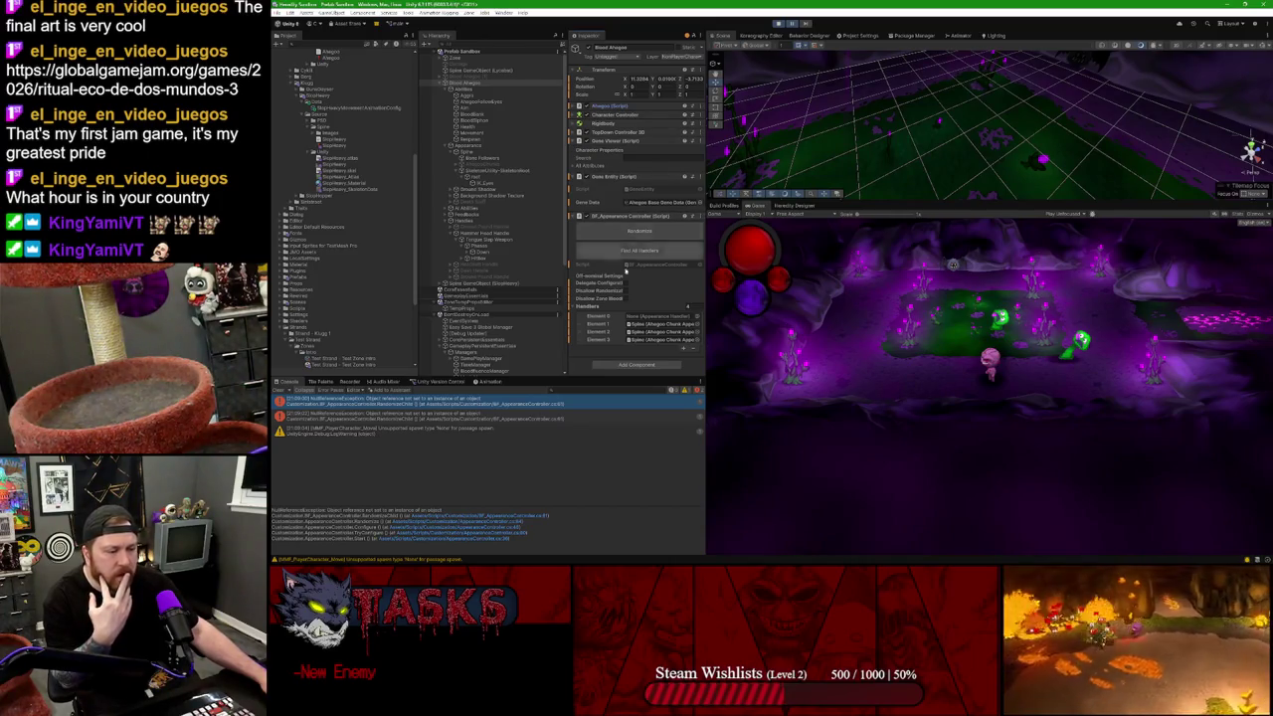
click(641, 326)
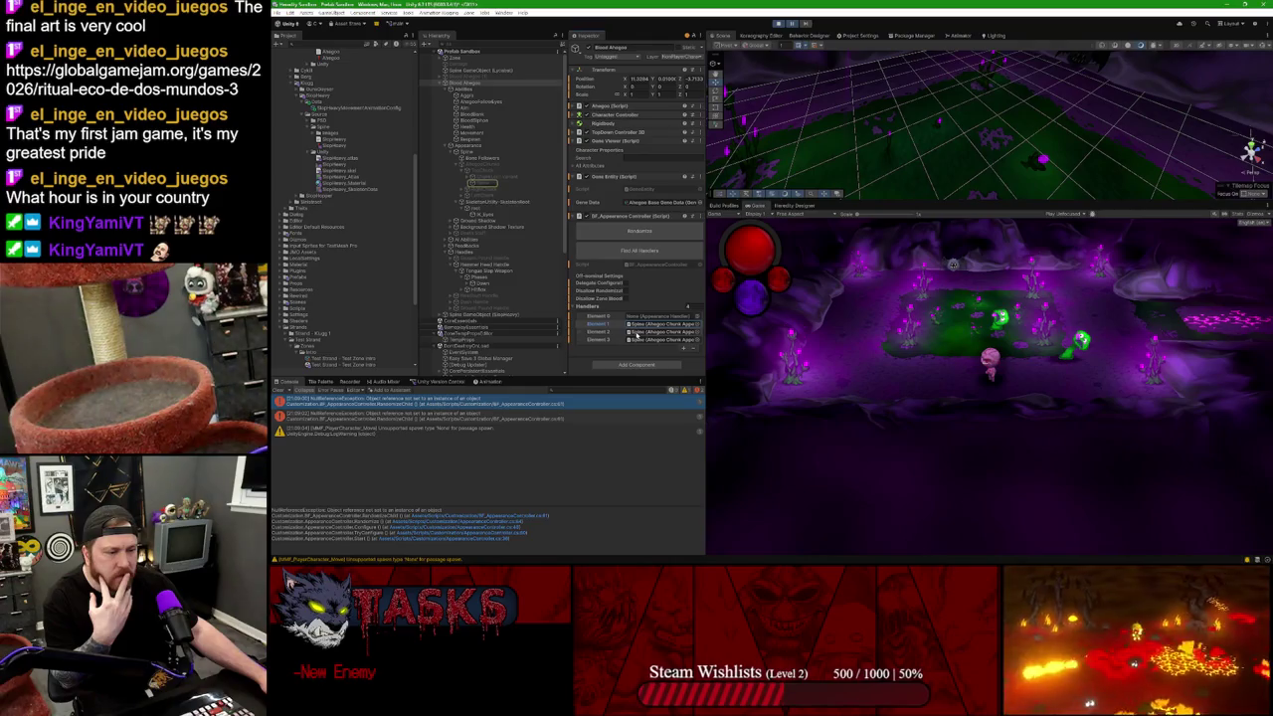
click(637, 340)
click(634, 325)
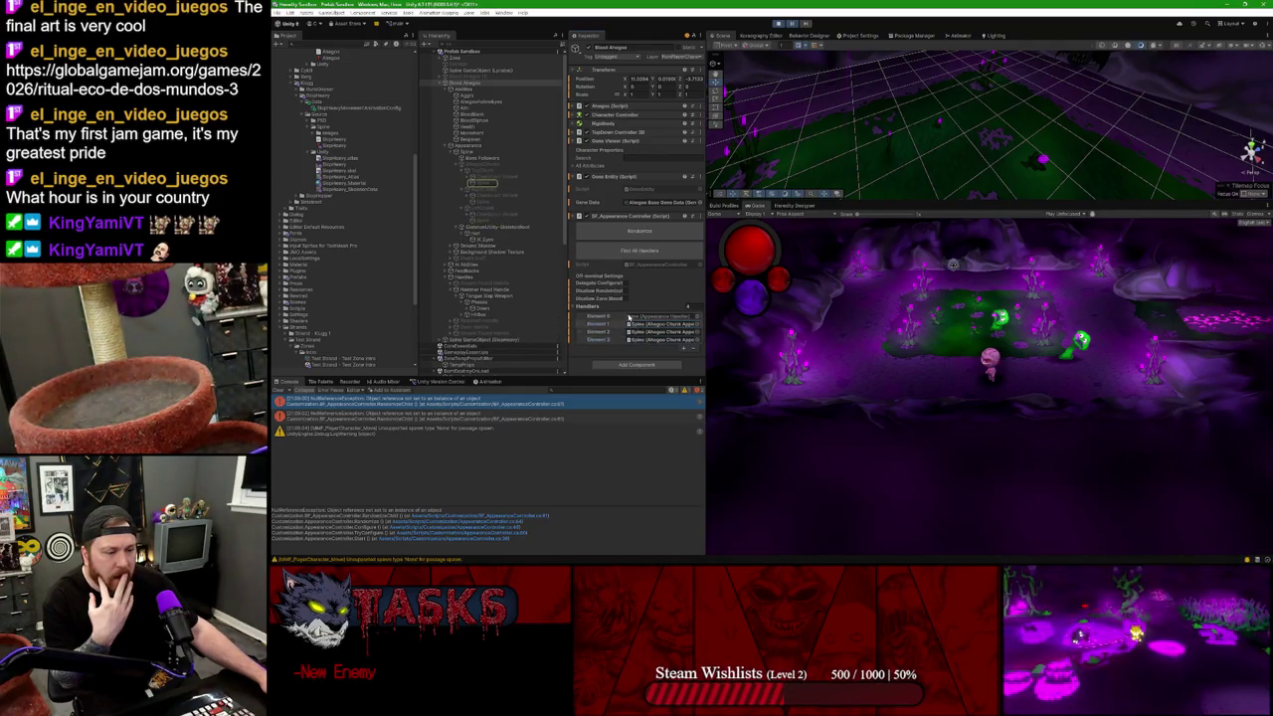
click(781, 23)
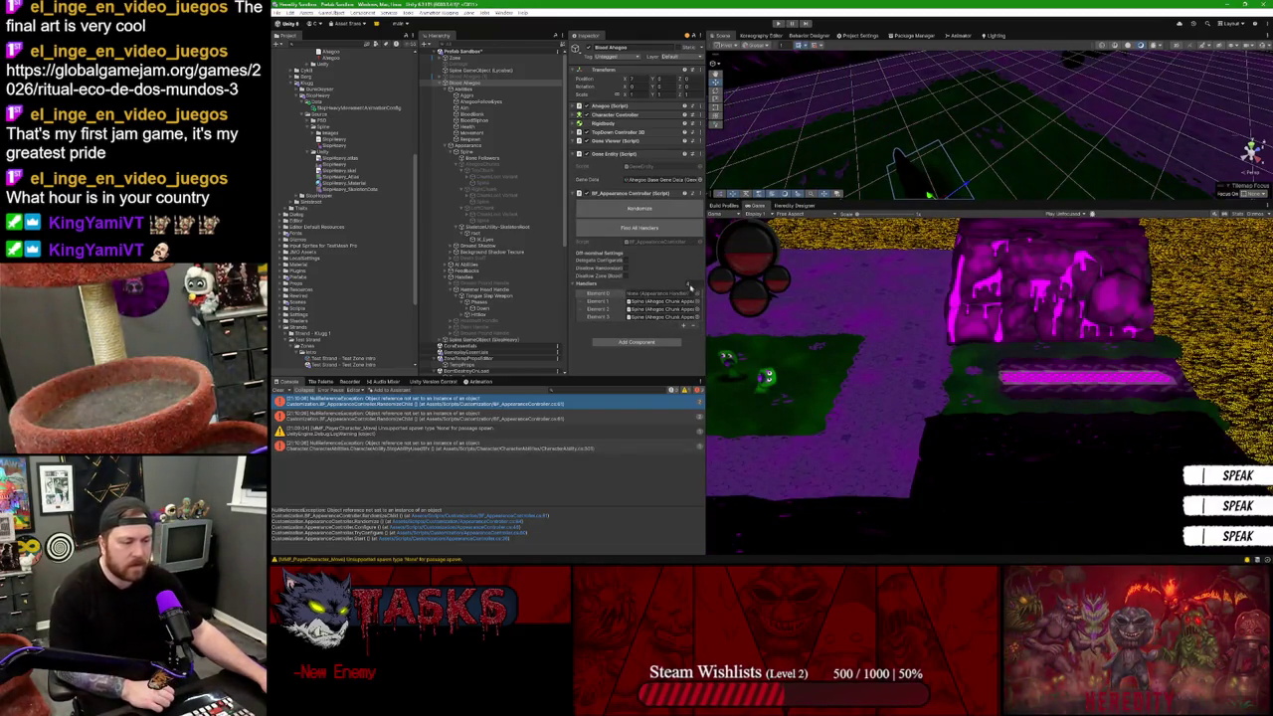
Step: Select Slop Heavy and set its BF_Appearance Controller Handlers list size to 0
click(476, 84)
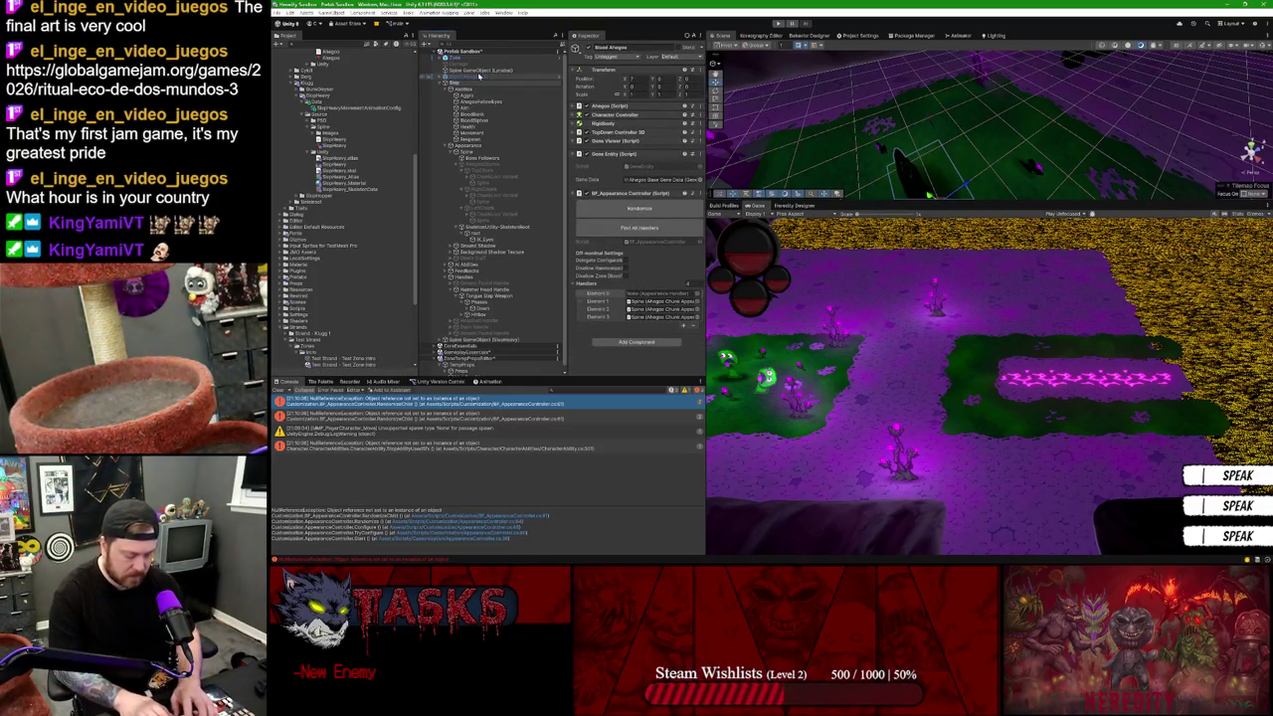
click(479, 83)
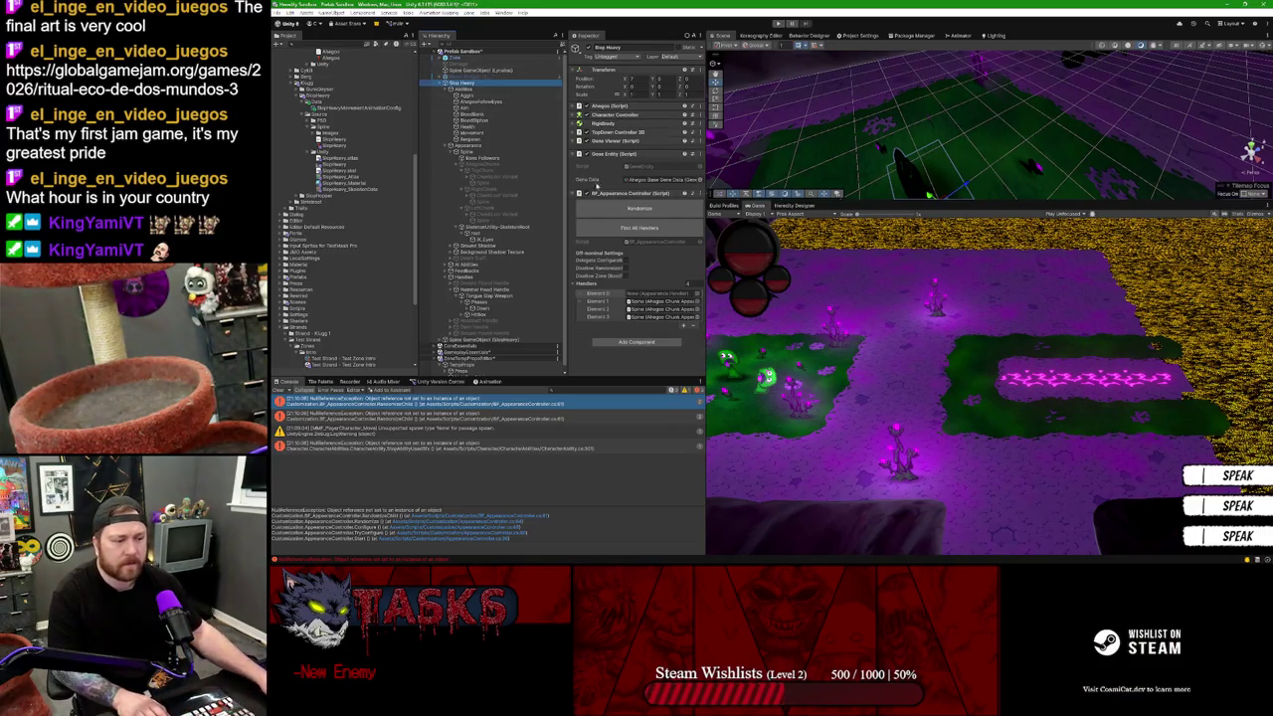
text(0)
key(Return)
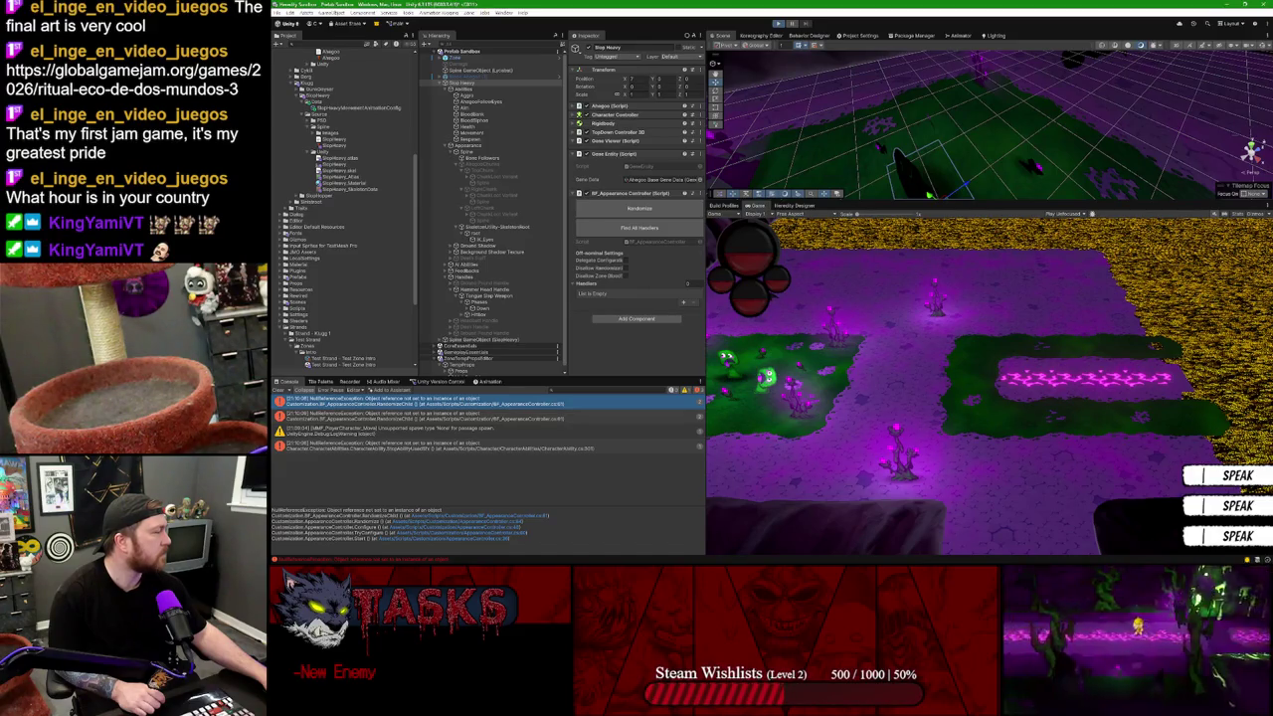
Step: Restart play mode and move the green worm player right, left and back right
key(ctrl+p)
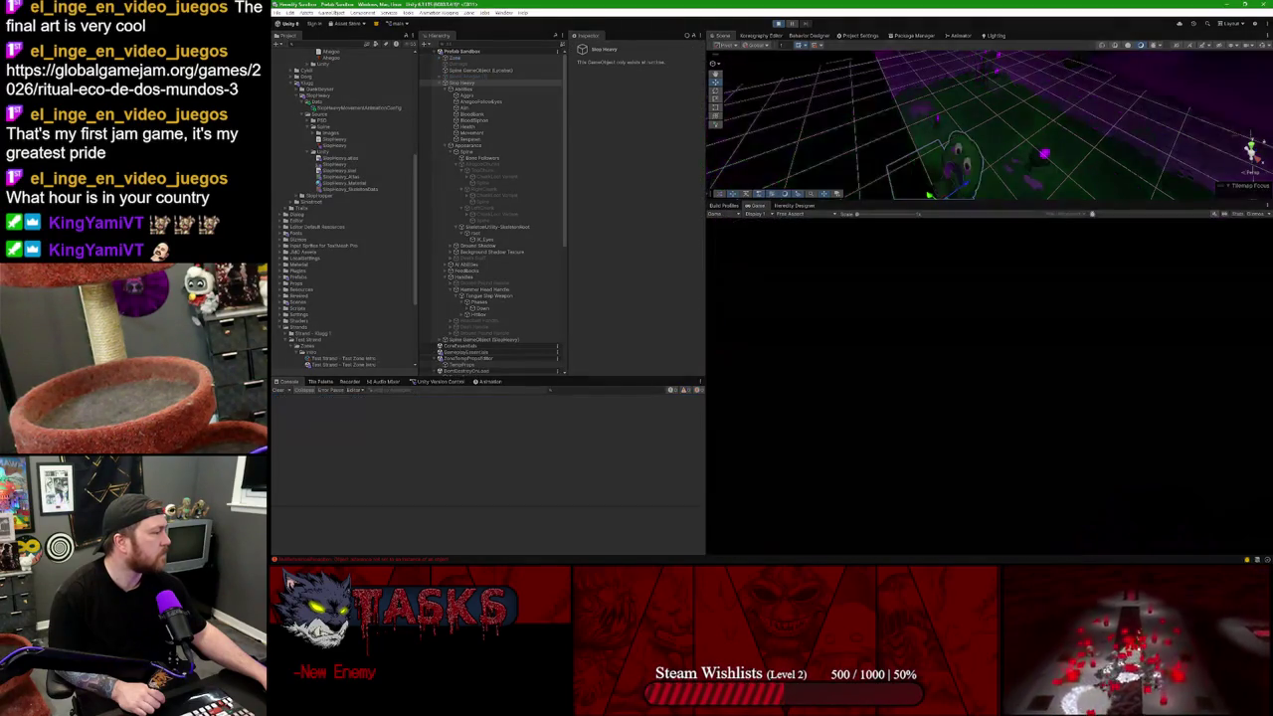
key(ctrl+p)
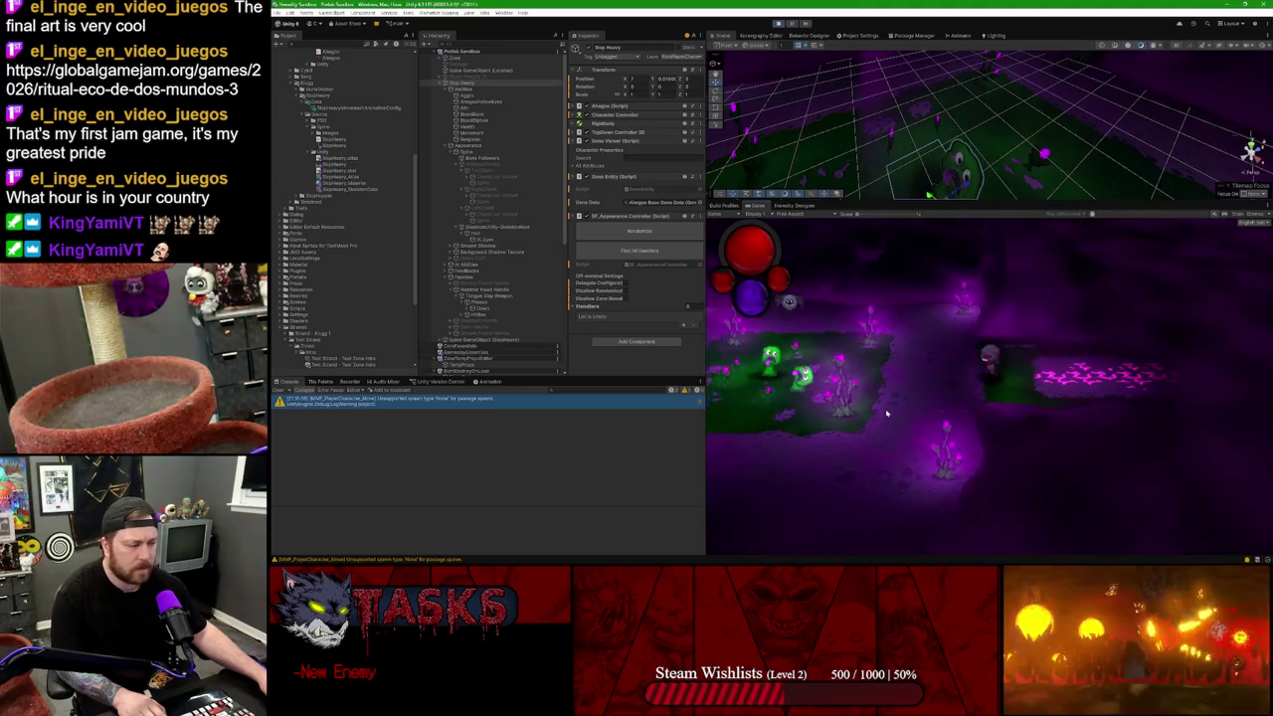
key(d)
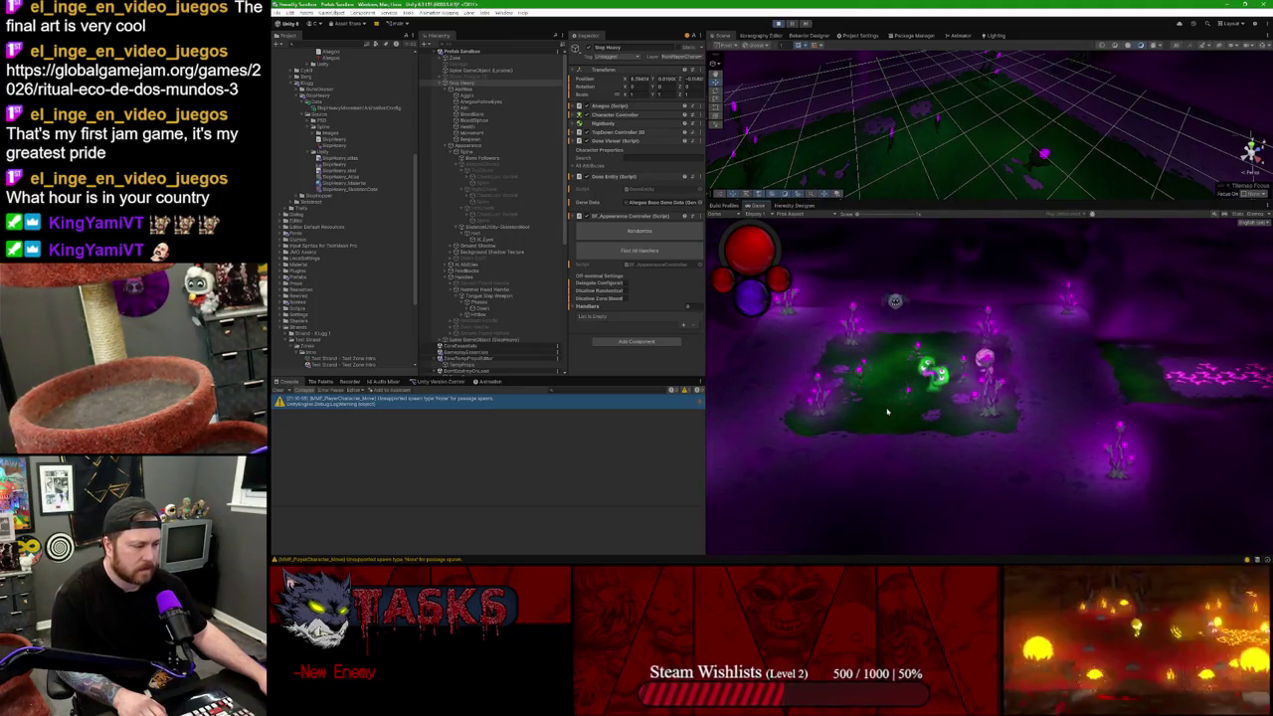
key(a)
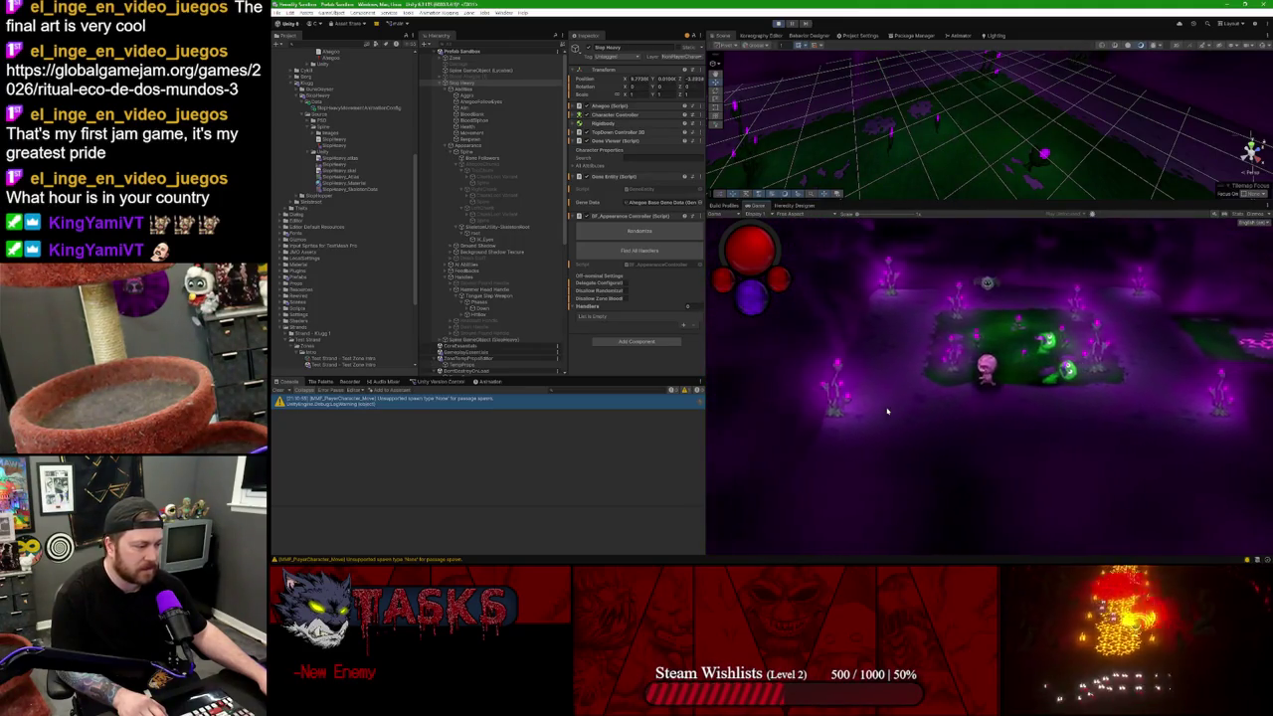
key(a)
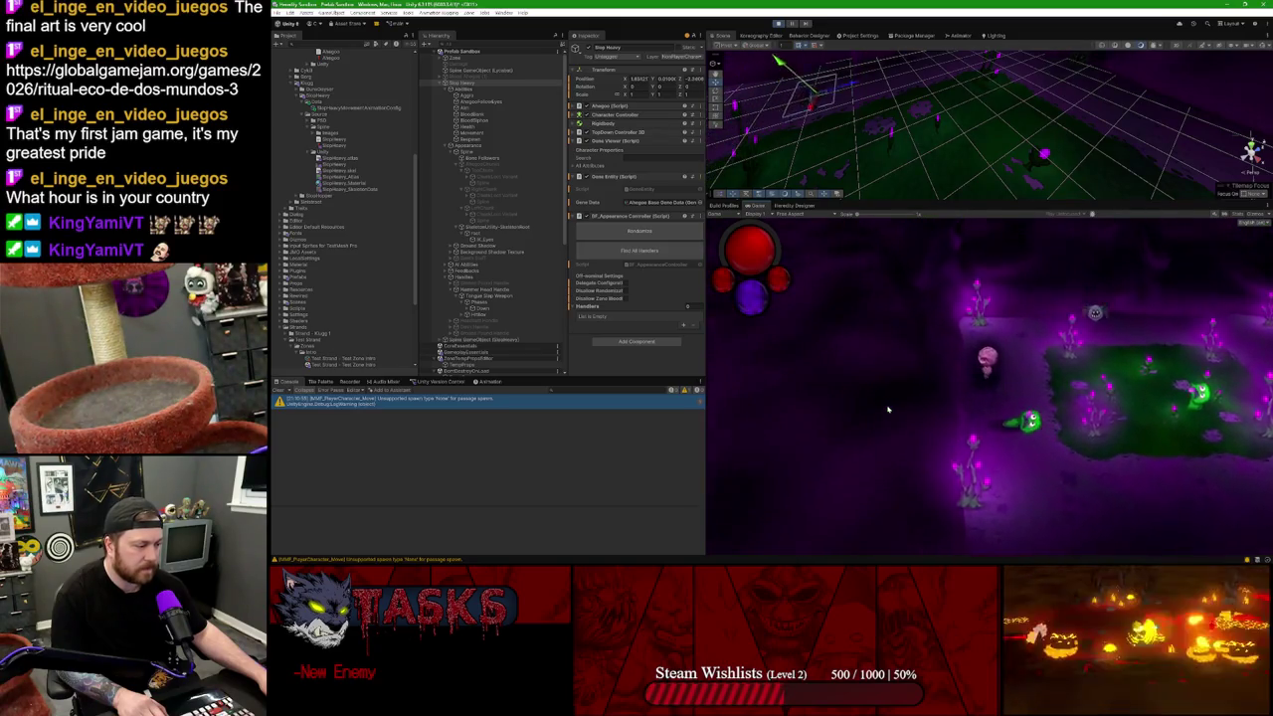
key(d)
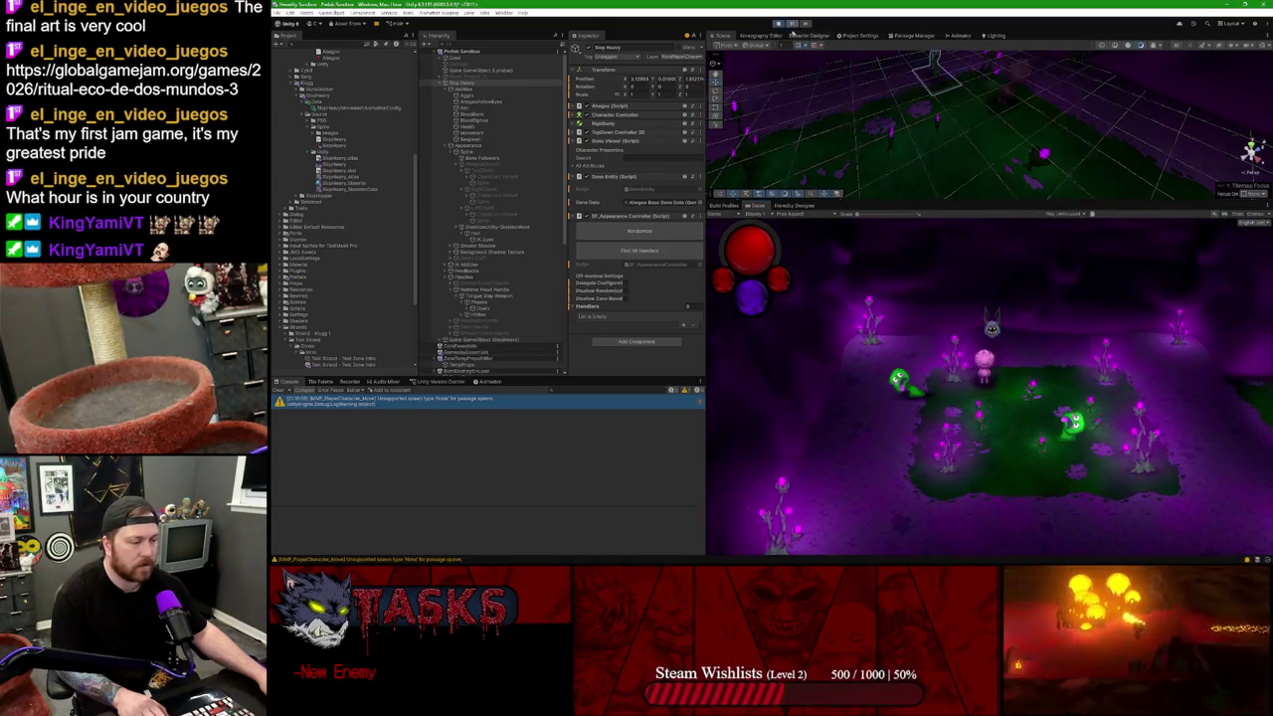
Step: Open the Skeleton Animation Debugger, load the enemy's skeleton into it, and select Tongue Slap Weapon
click(422, 12)
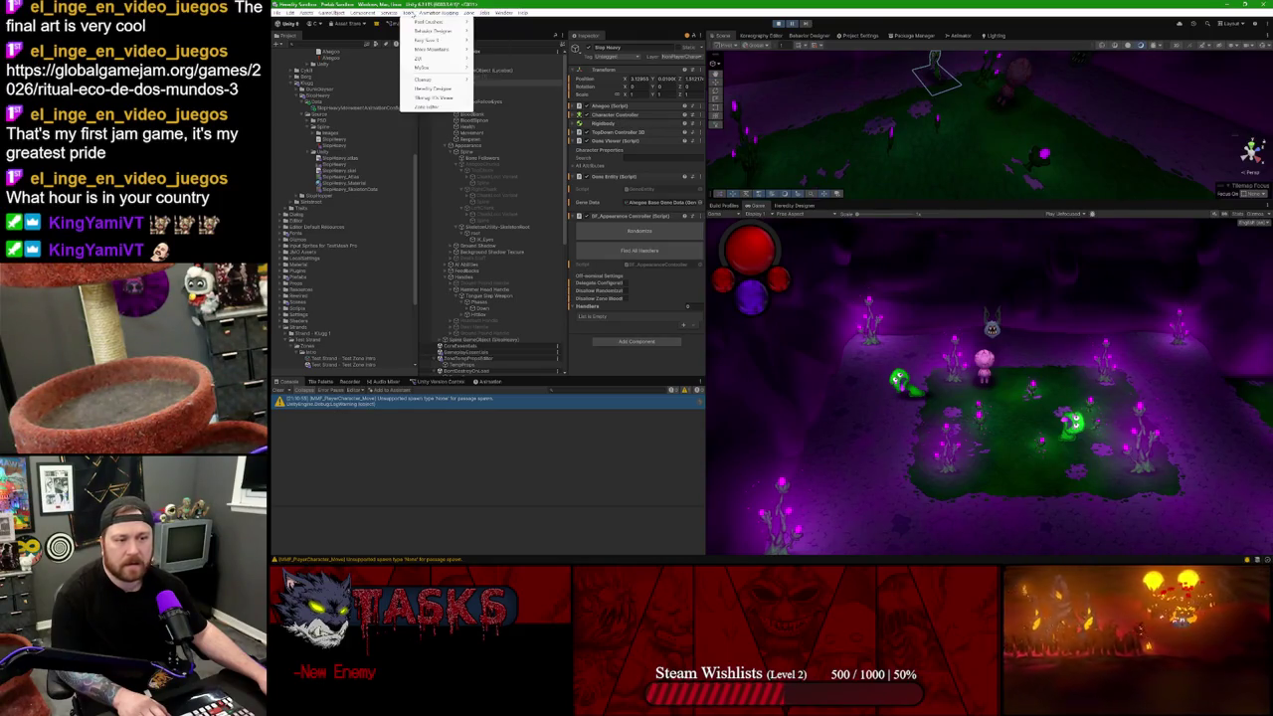
click(505, 12)
click(505, 12)
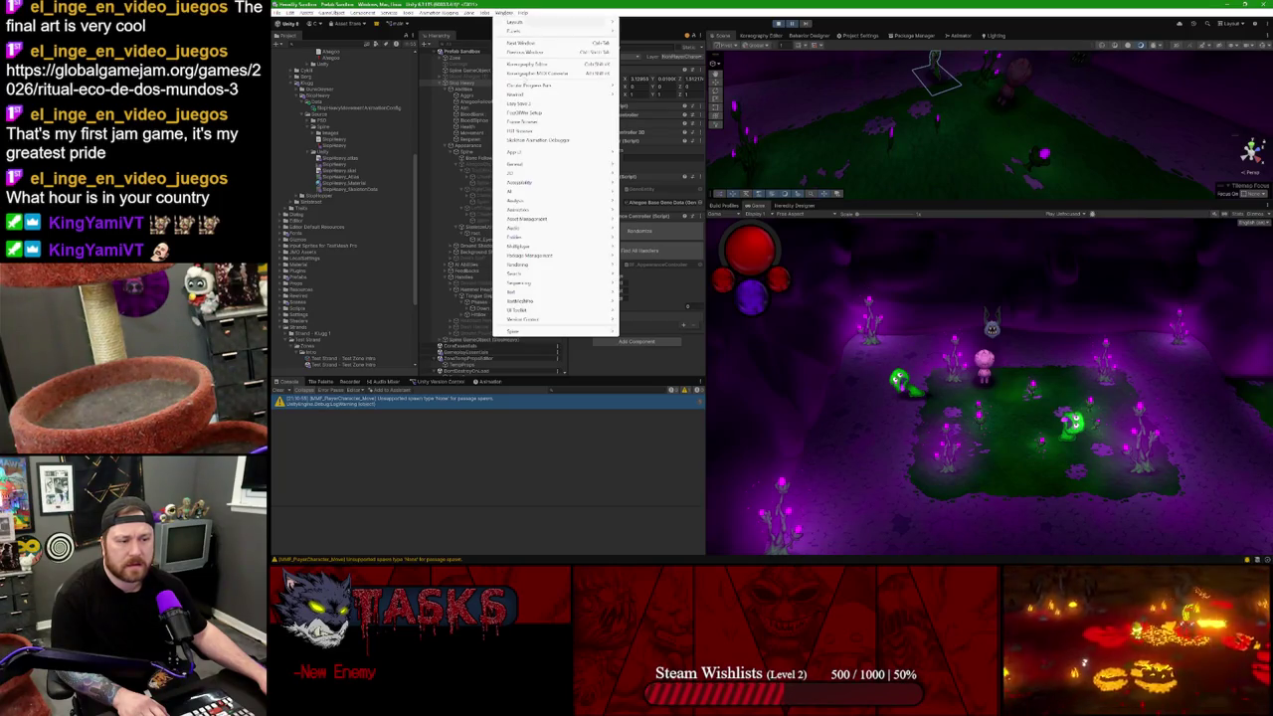
click(539, 141)
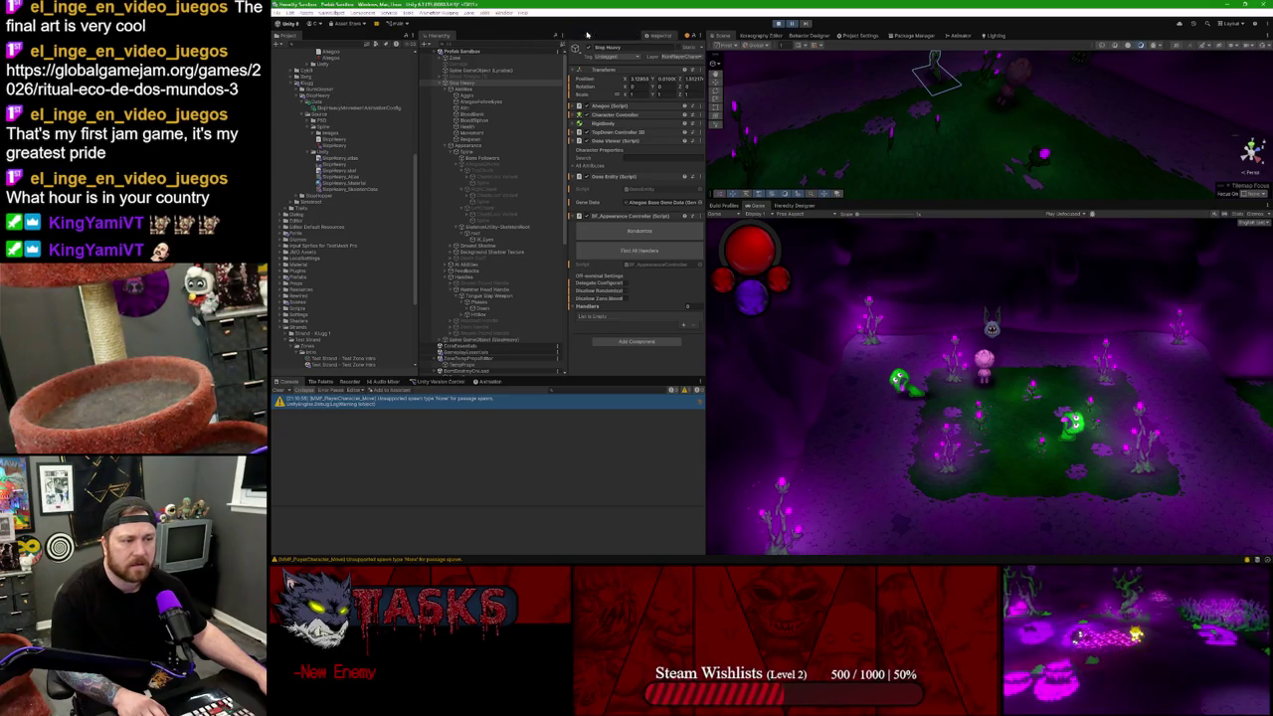
click(597, 37)
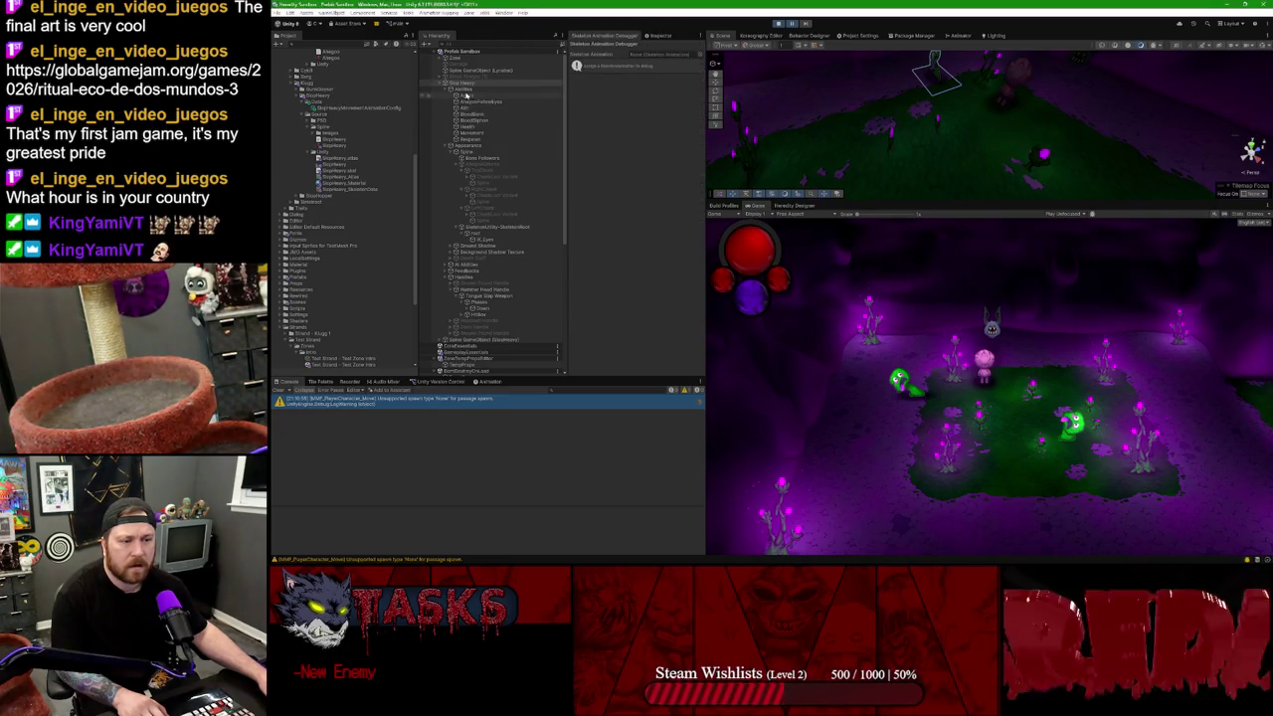
drag(466, 149, 656, 54)
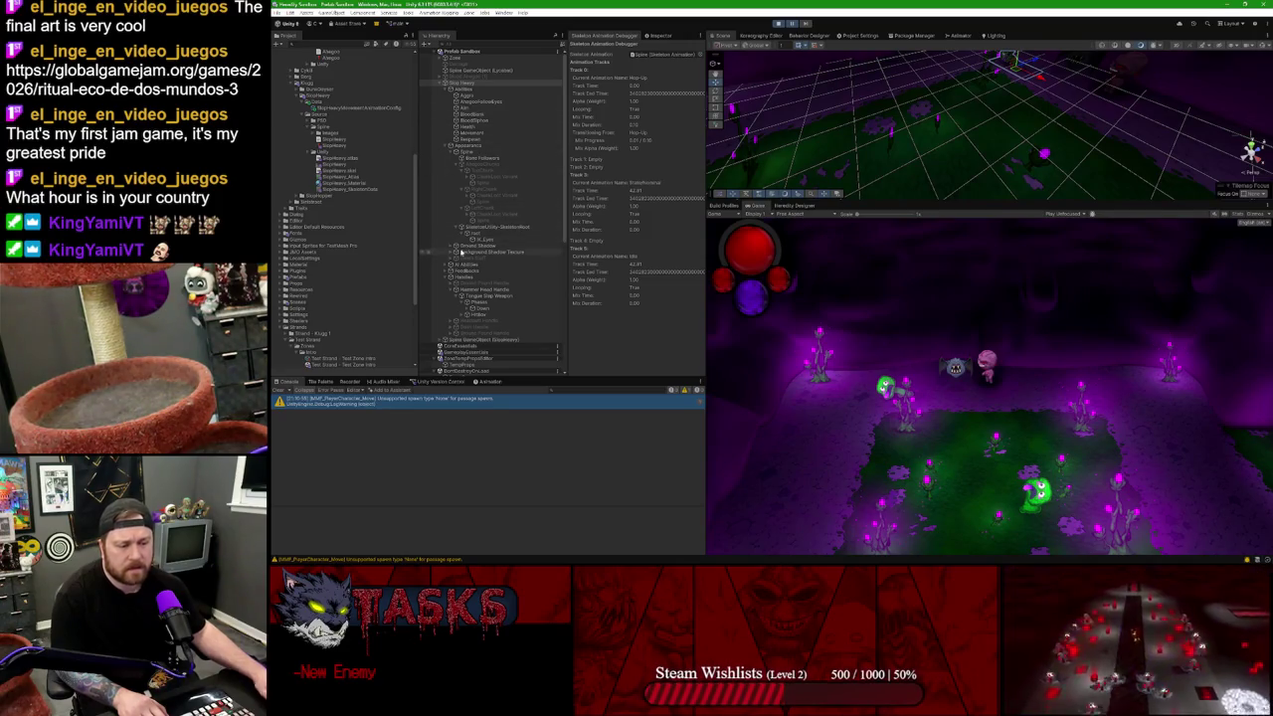
click(475, 297)
click(478, 303)
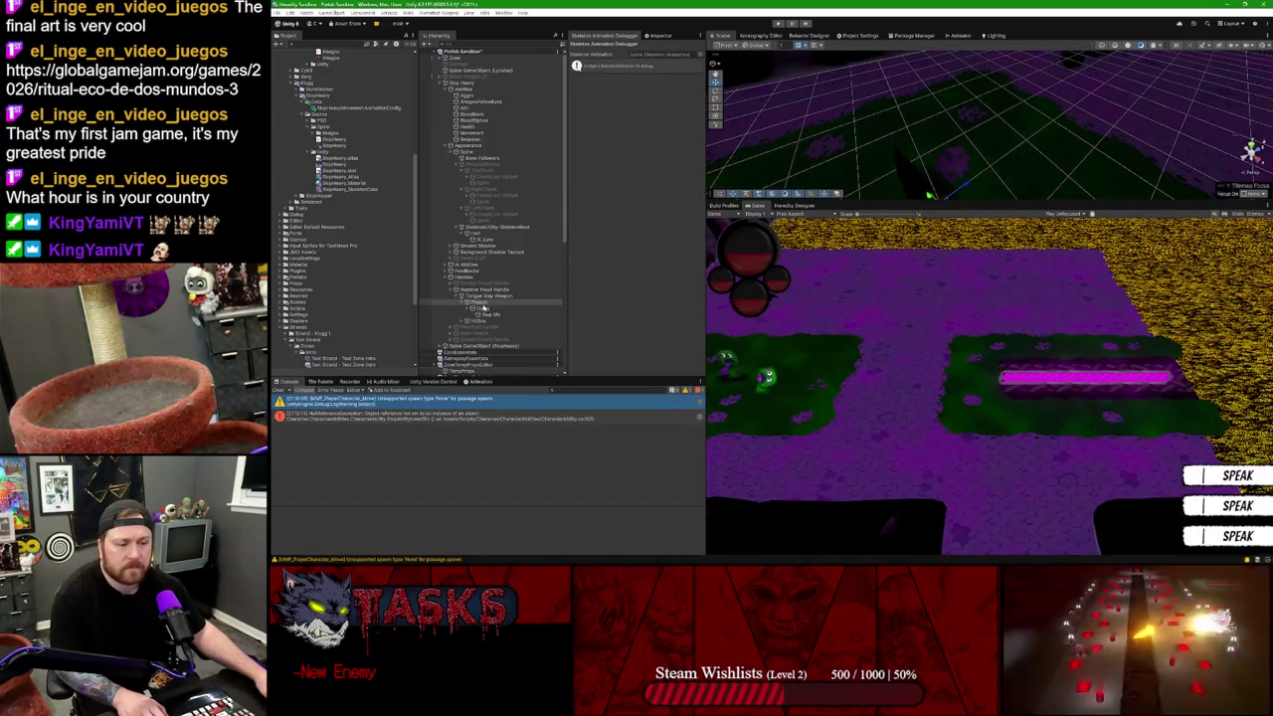
Step: Select the Tongue Slap Weapon's Down phase to view its MMF Weapon feedbacks in the Inspector
click(481, 290)
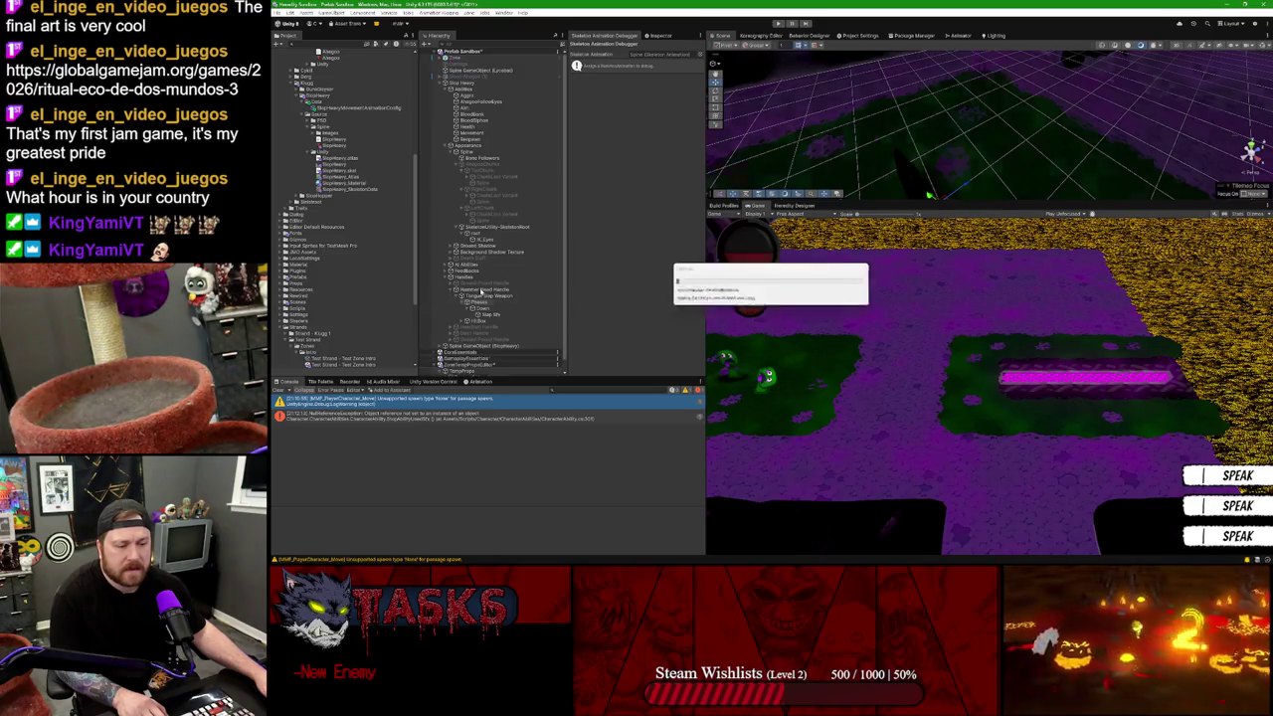
click(483, 309)
click(489, 302)
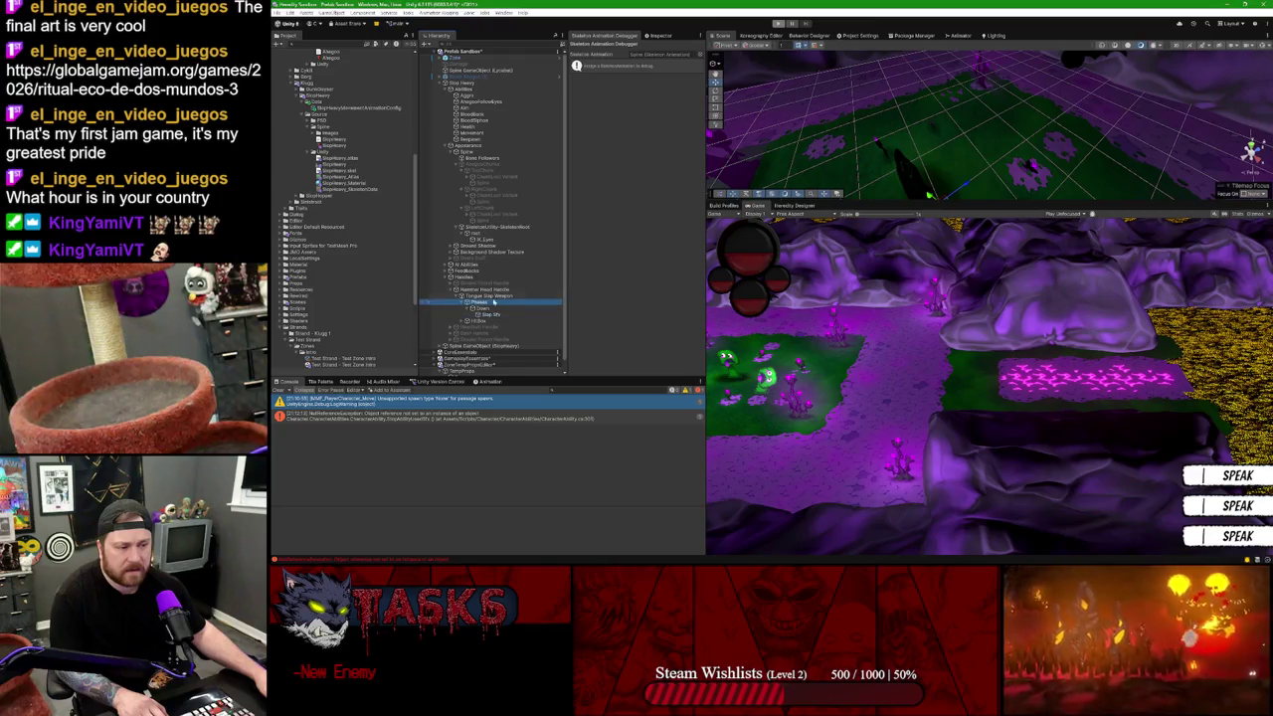
click(655, 34)
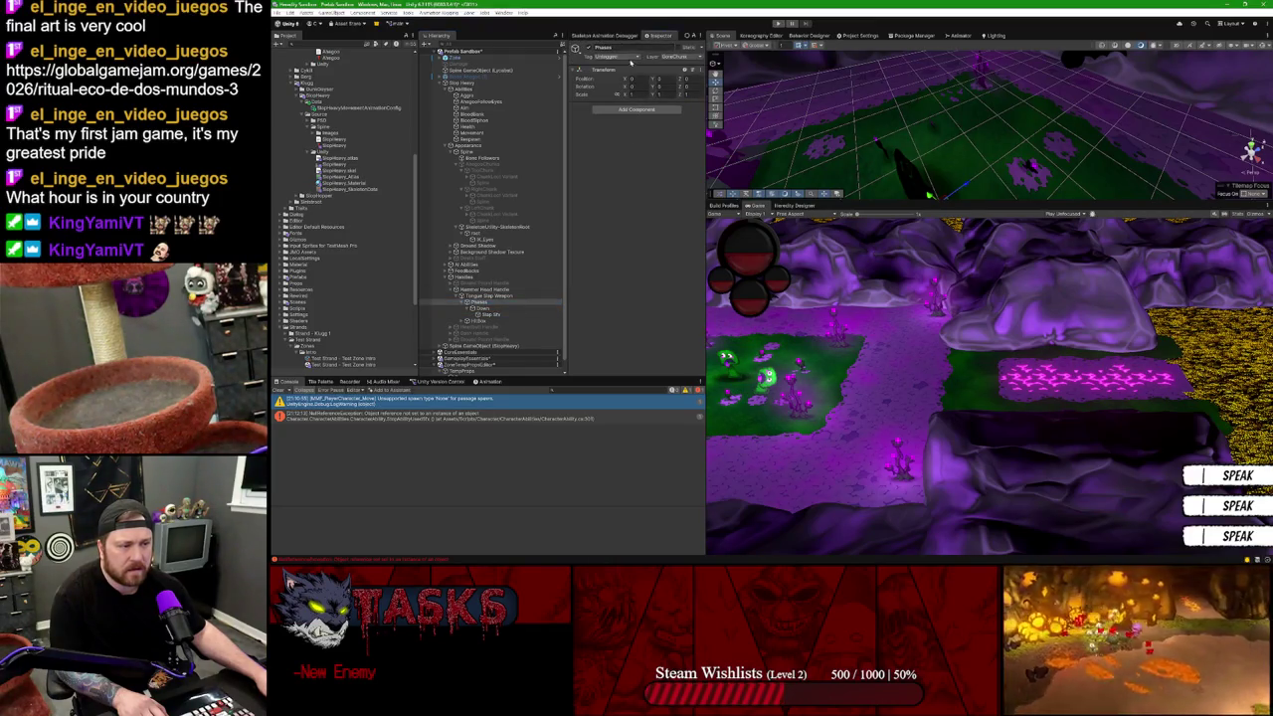
click(507, 296)
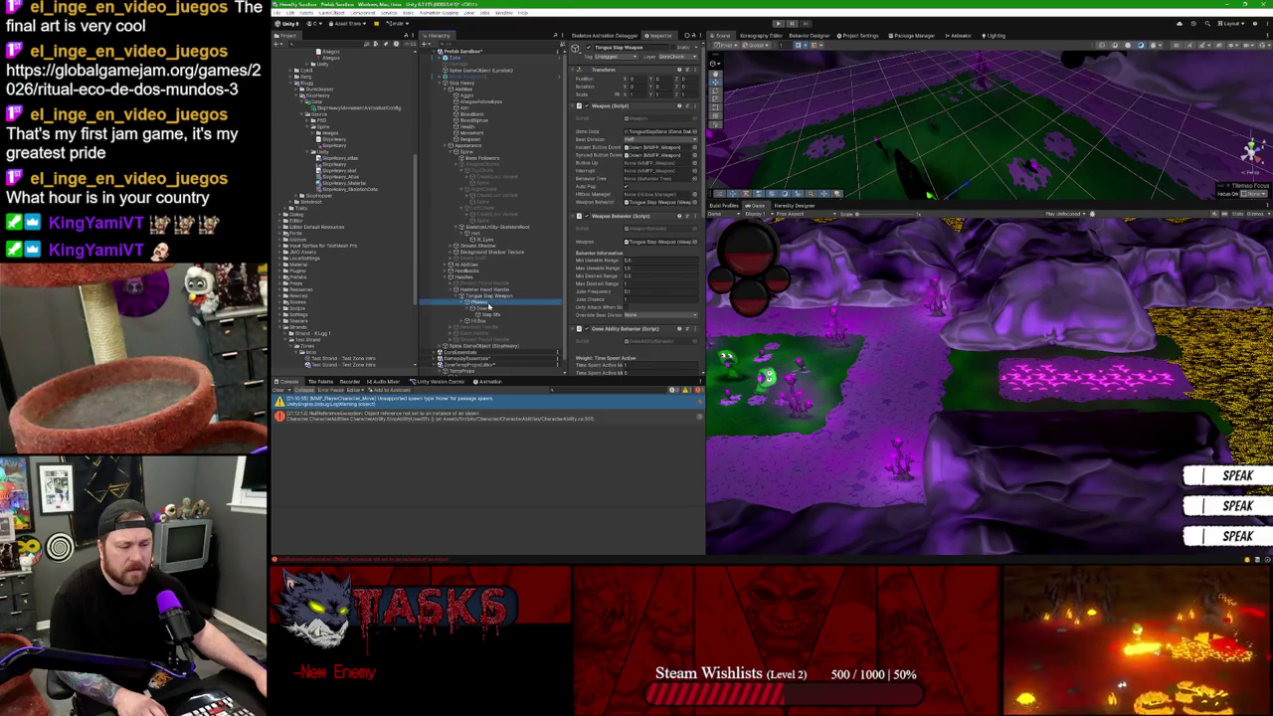
click(494, 314)
click(490, 308)
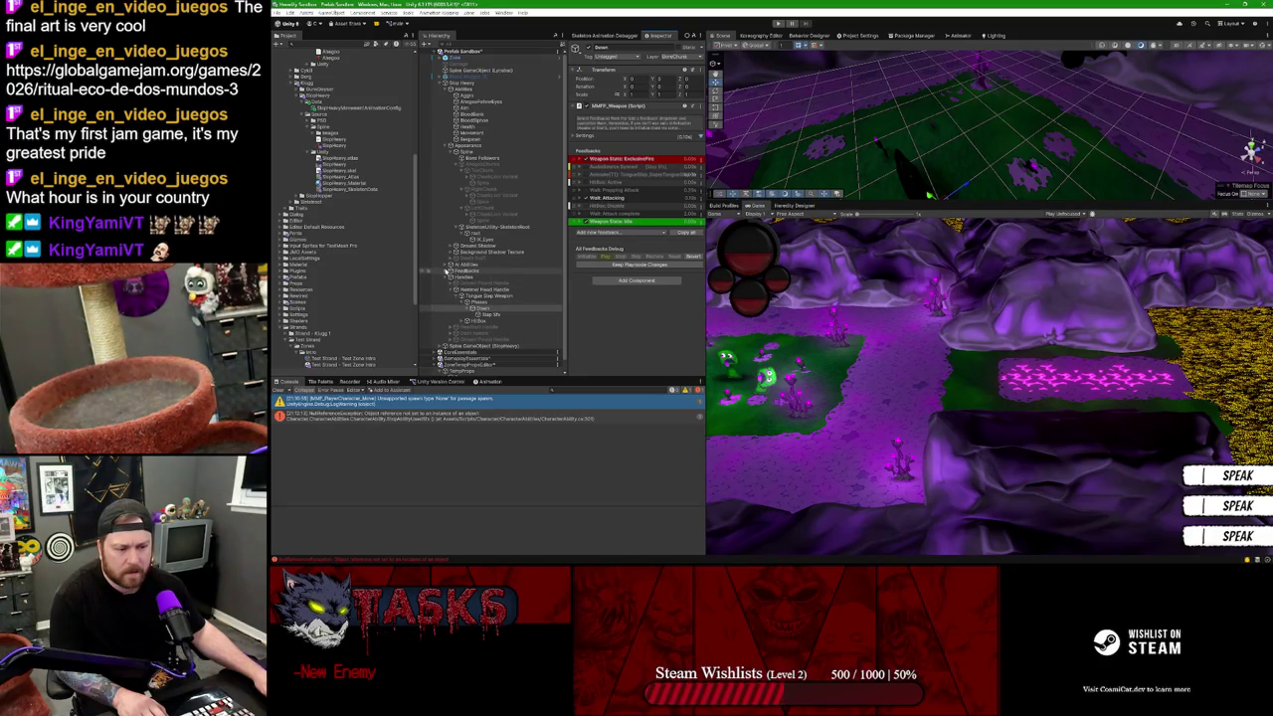
Step: Review the Movement object's Character Movement settings and ping the SlopHeavyMovementAnimationConfig asset
click(446, 271)
click(447, 270)
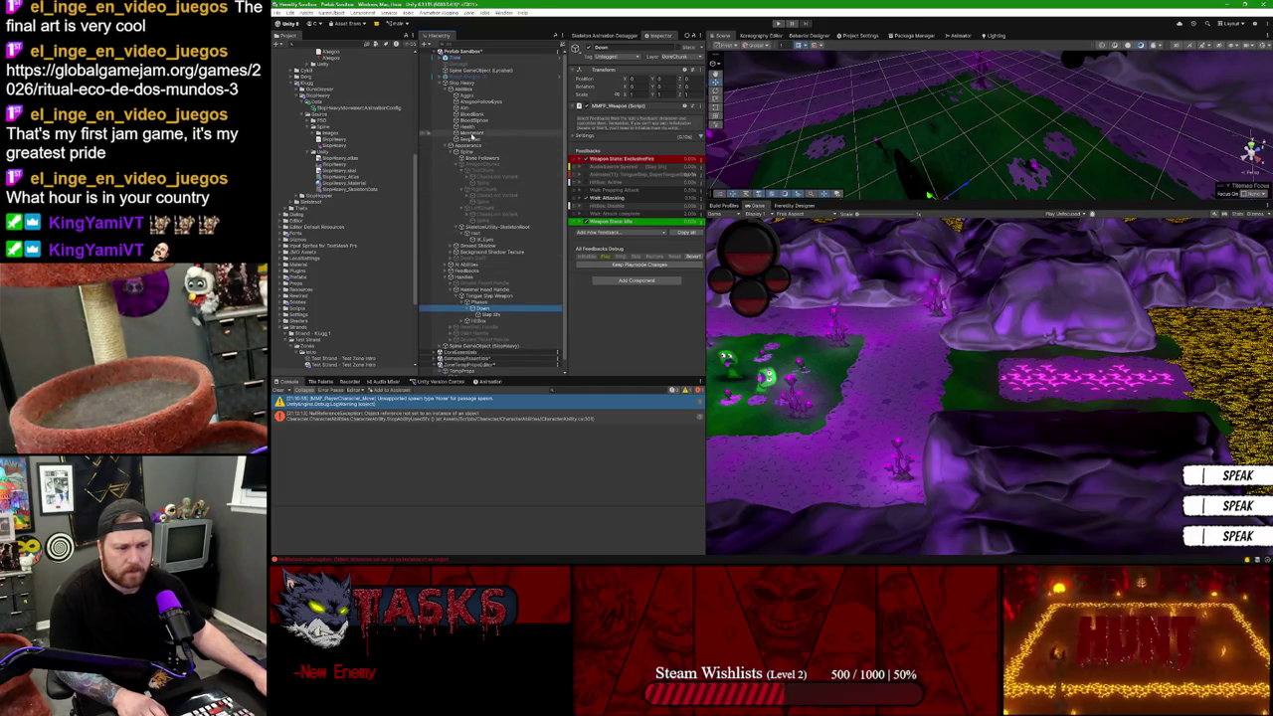
click(469, 132)
scroll(626, 194, down, 3)
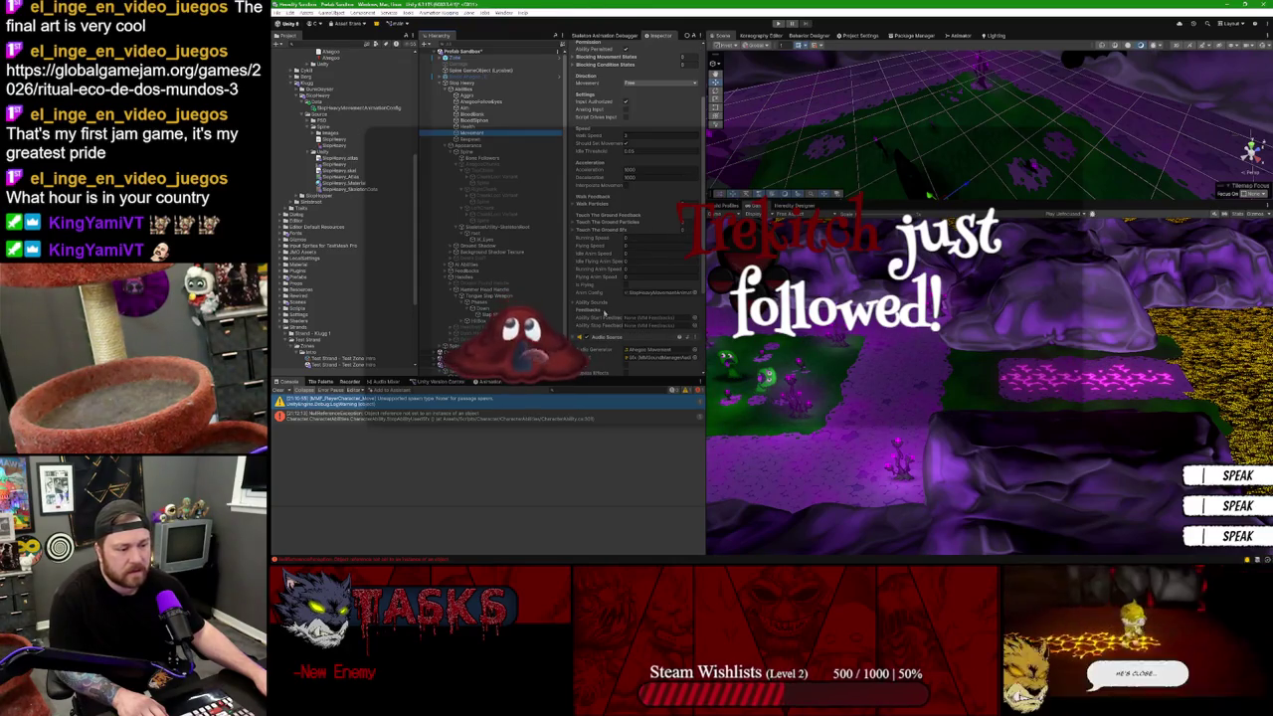
scroll(630, 251, down, 3)
scroll(632, 228, down, 2)
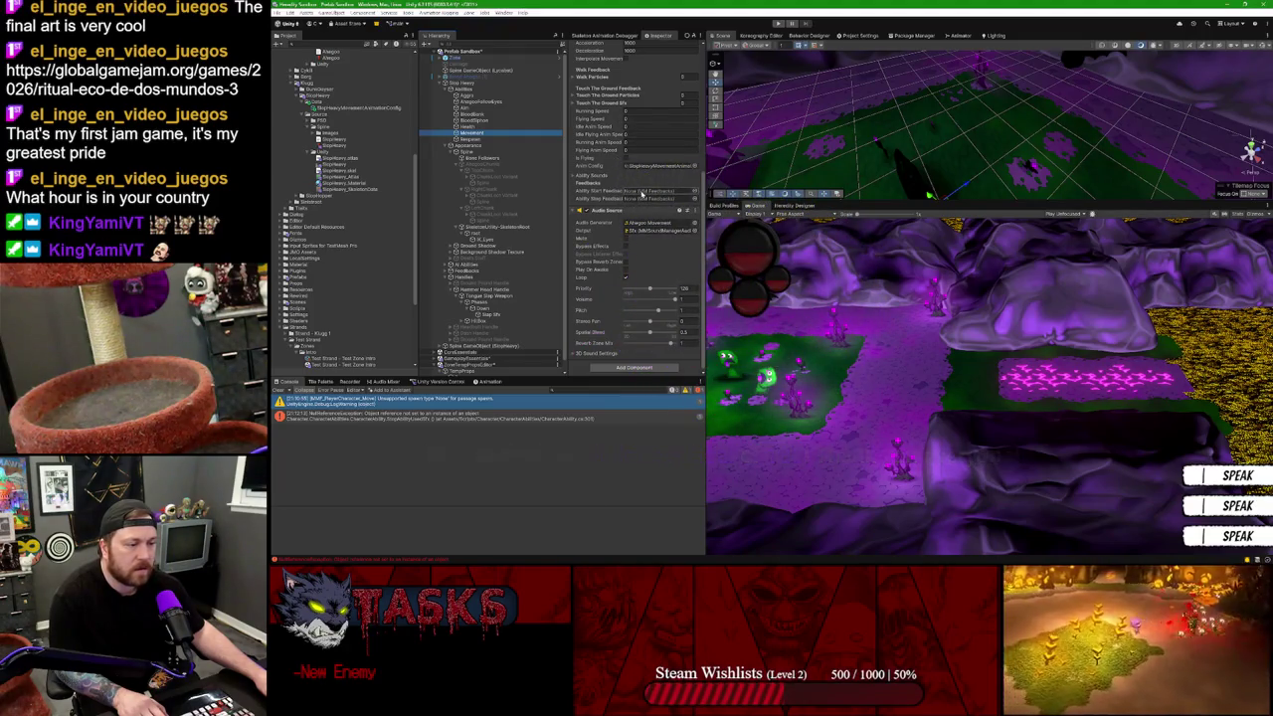
scroll(643, 192, up, 3)
click(654, 253)
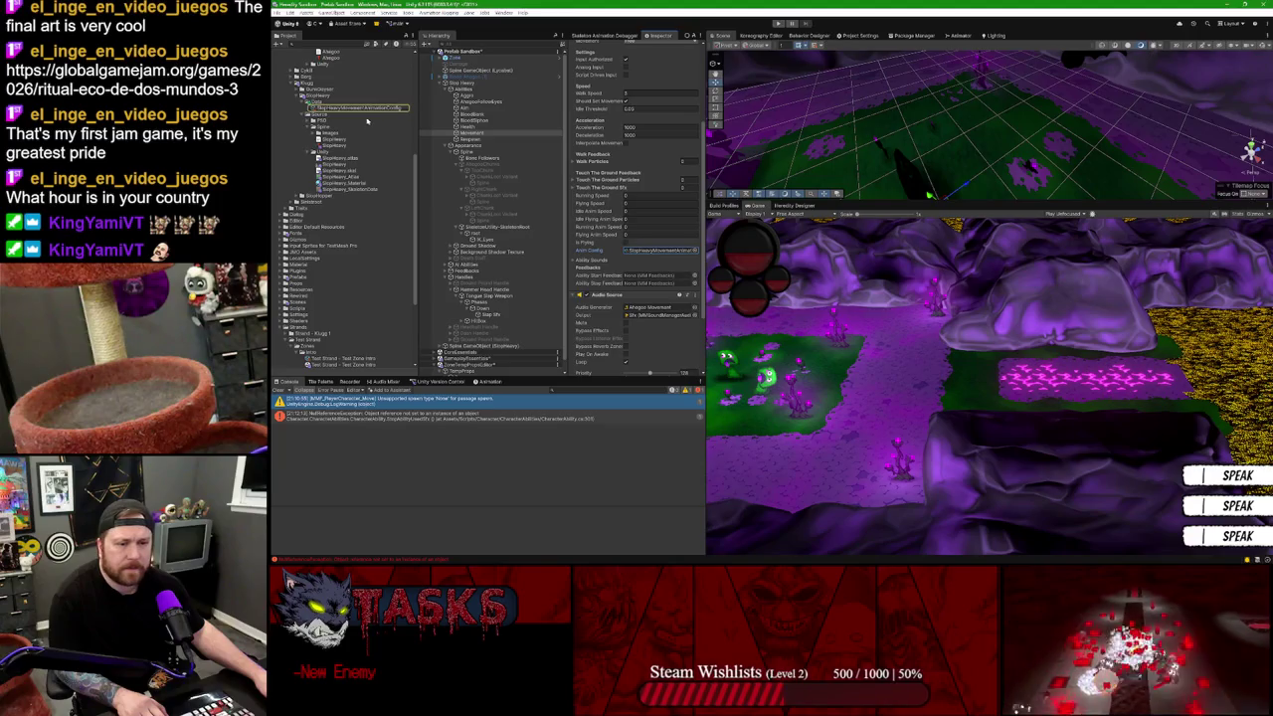
Step: Open the SlopHeavyMovementAnimationConfig asset, then browse the Slop Heavy's child objects
double_click(653, 254)
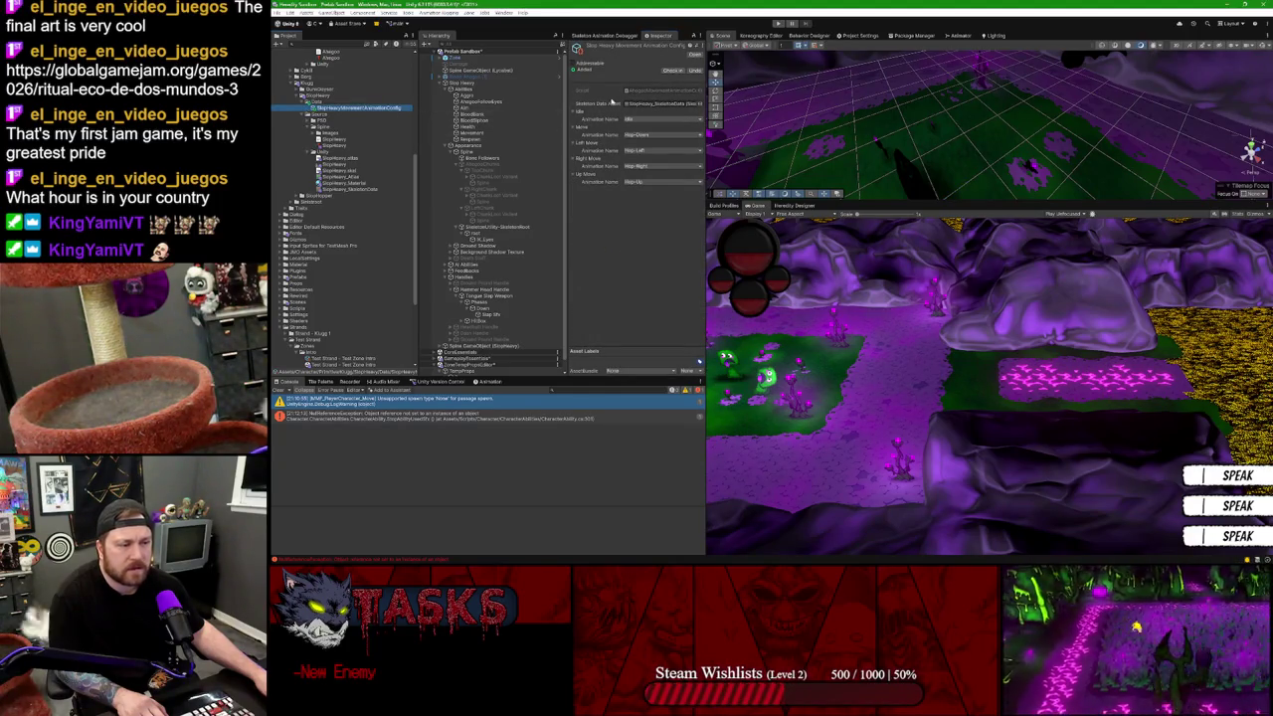
click(471, 84)
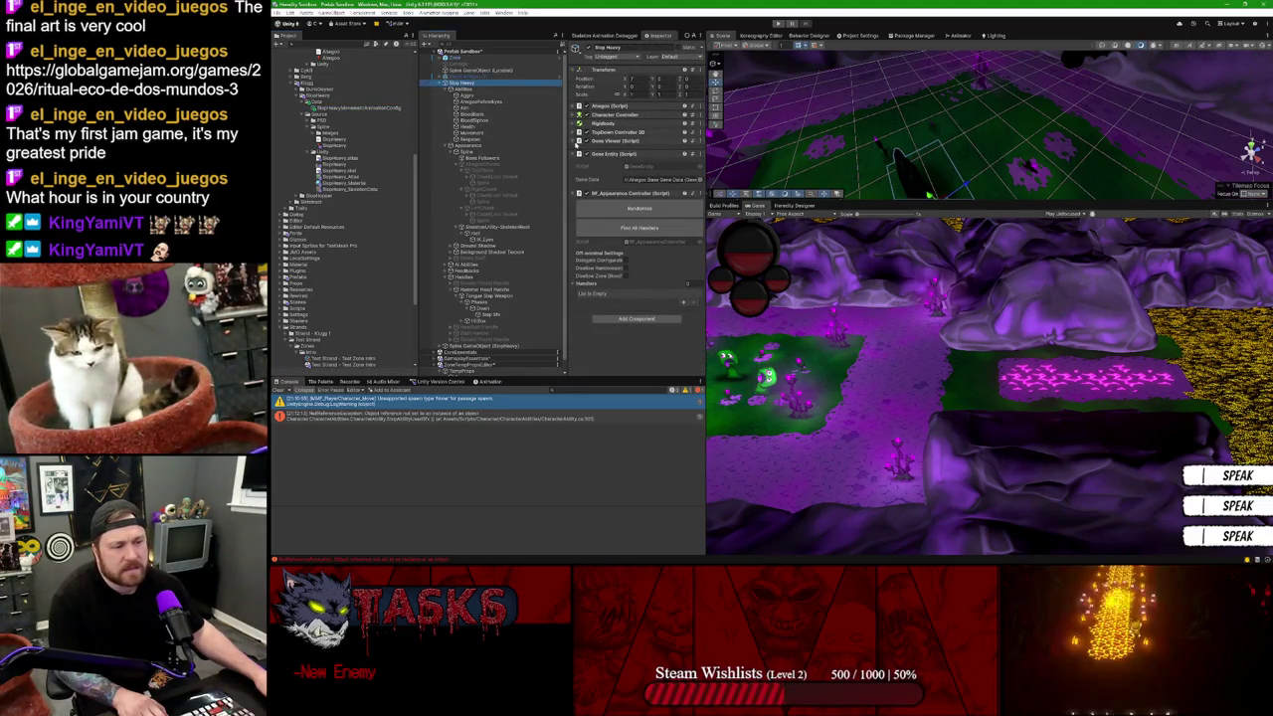
click(576, 142)
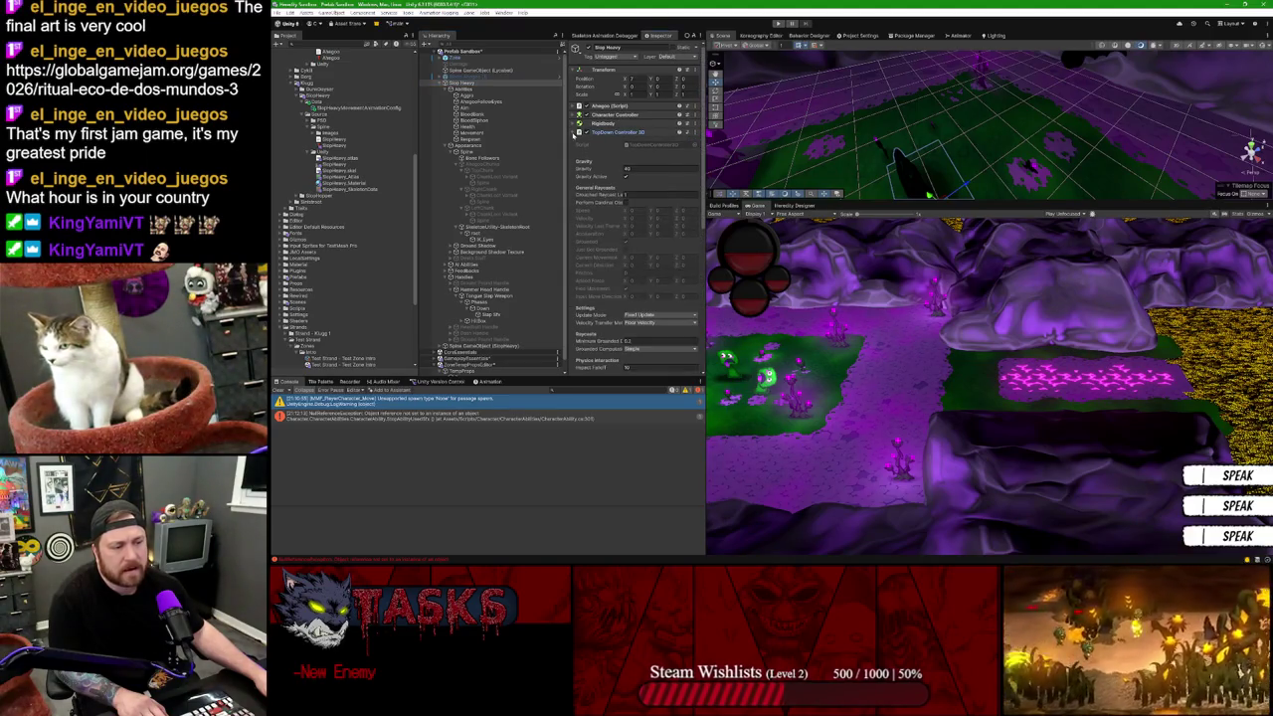
click(481, 158)
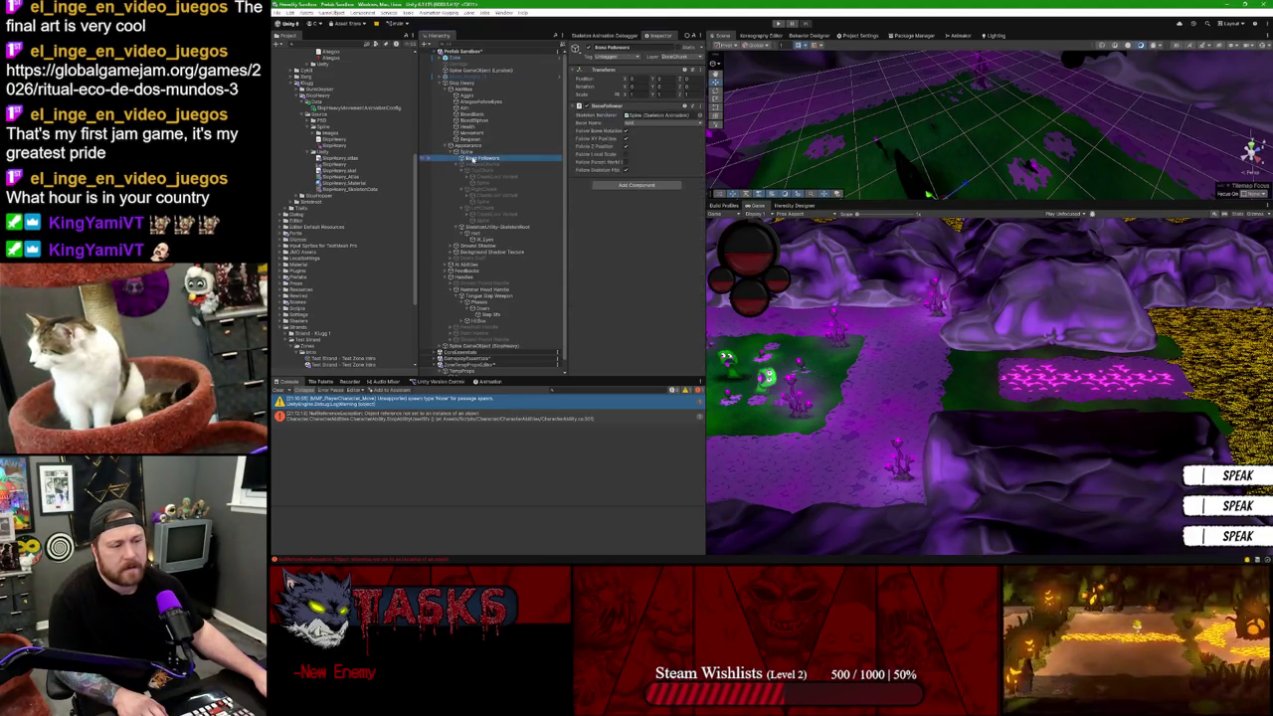
click(472, 165)
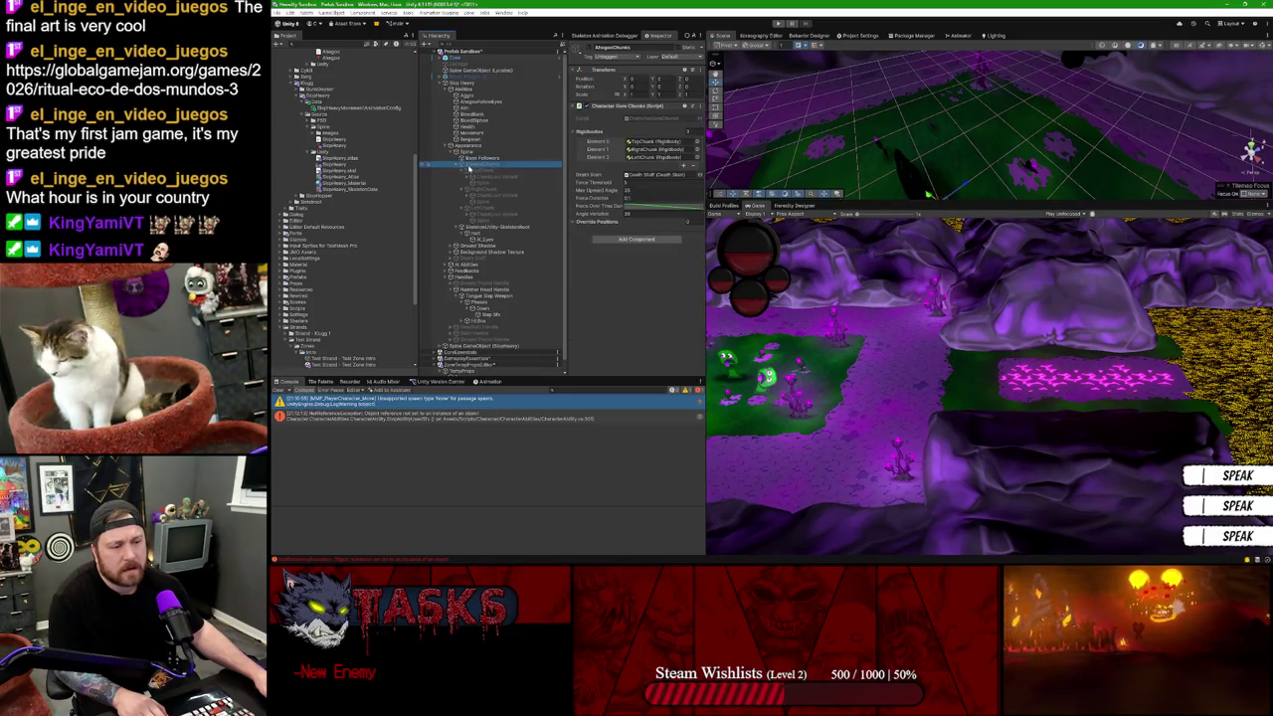
click(459, 165)
click(471, 190)
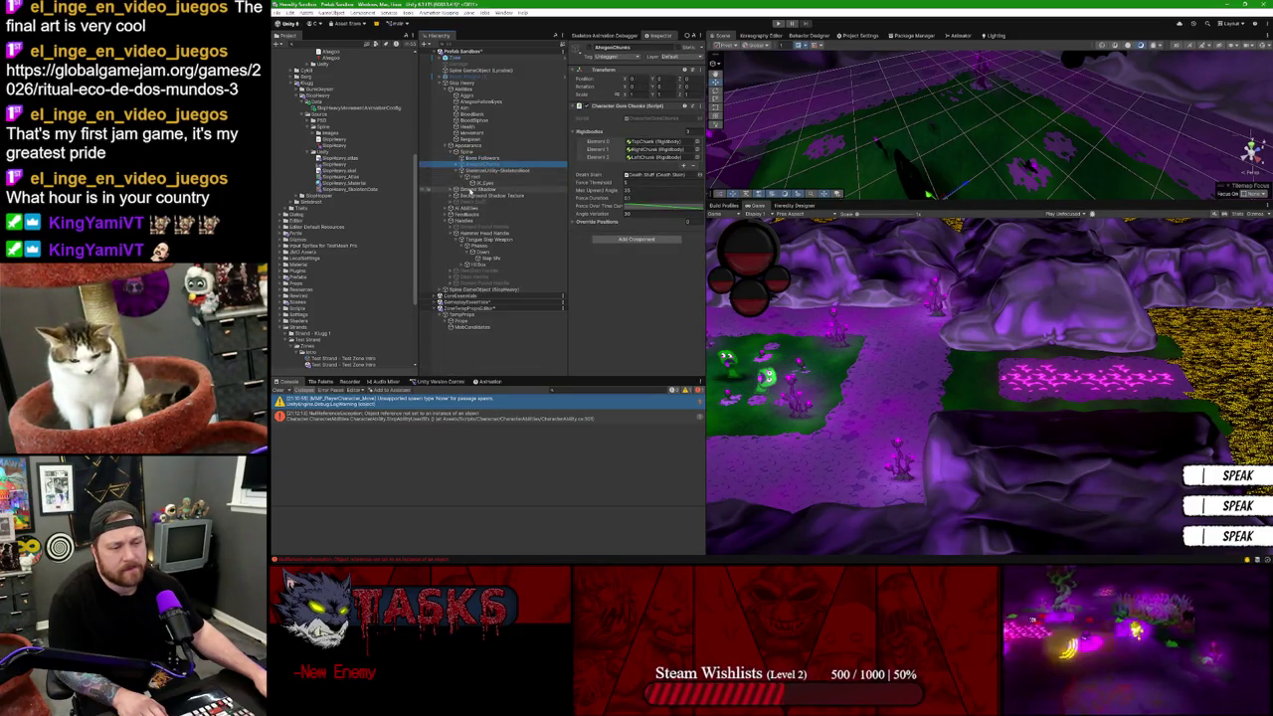
click(474, 196)
Step: Expand AI Abilities and Feedbacks to inspect the Death and Damage Feedbacks
click(459, 209)
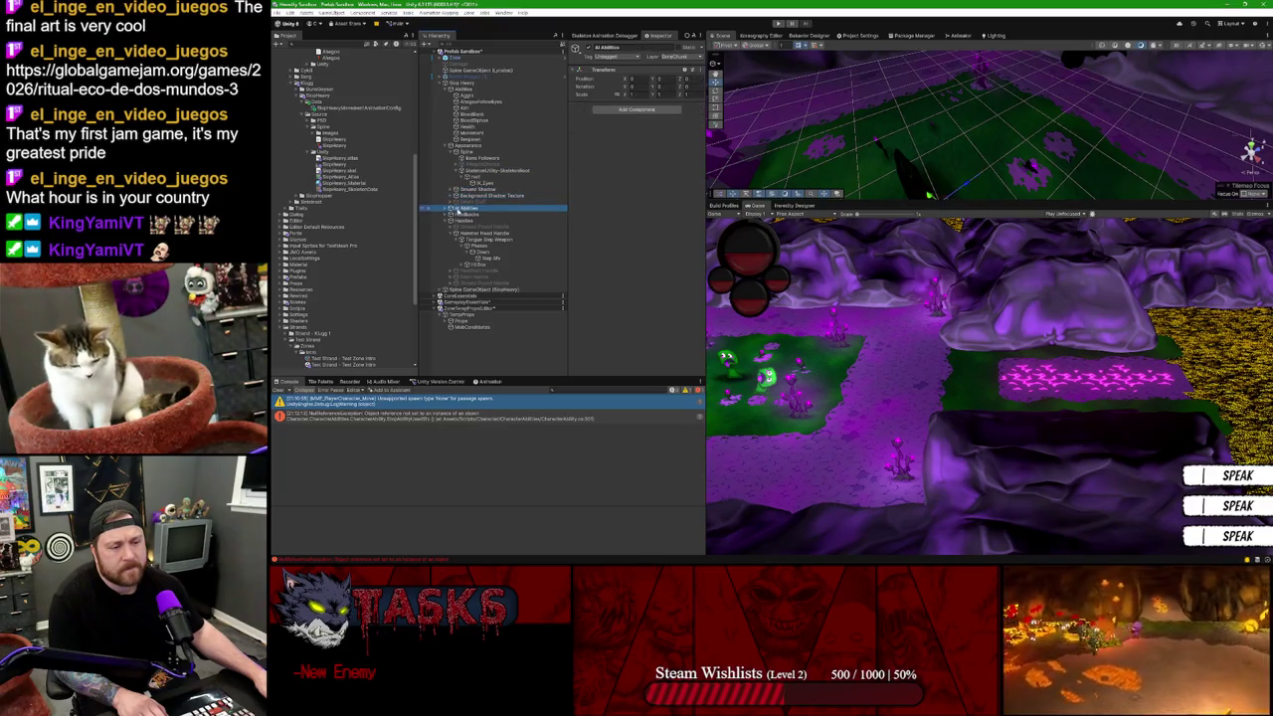
click(447, 209)
click(445, 209)
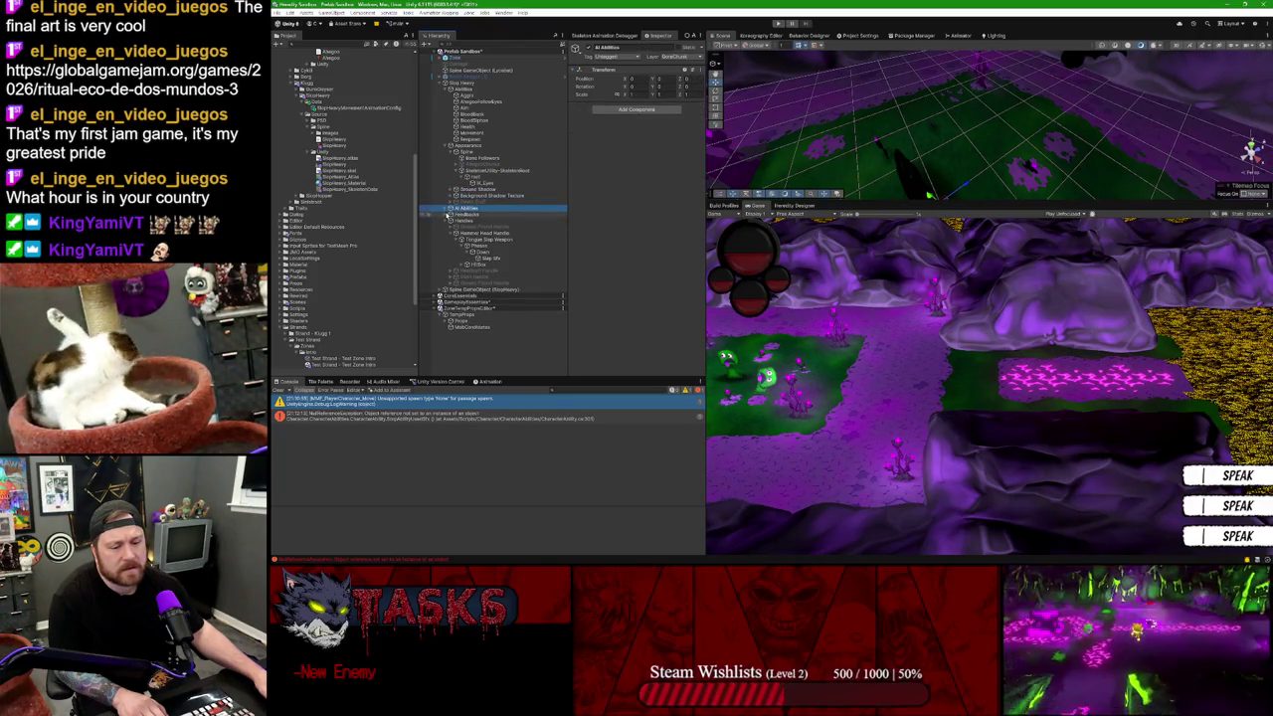
click(449, 215)
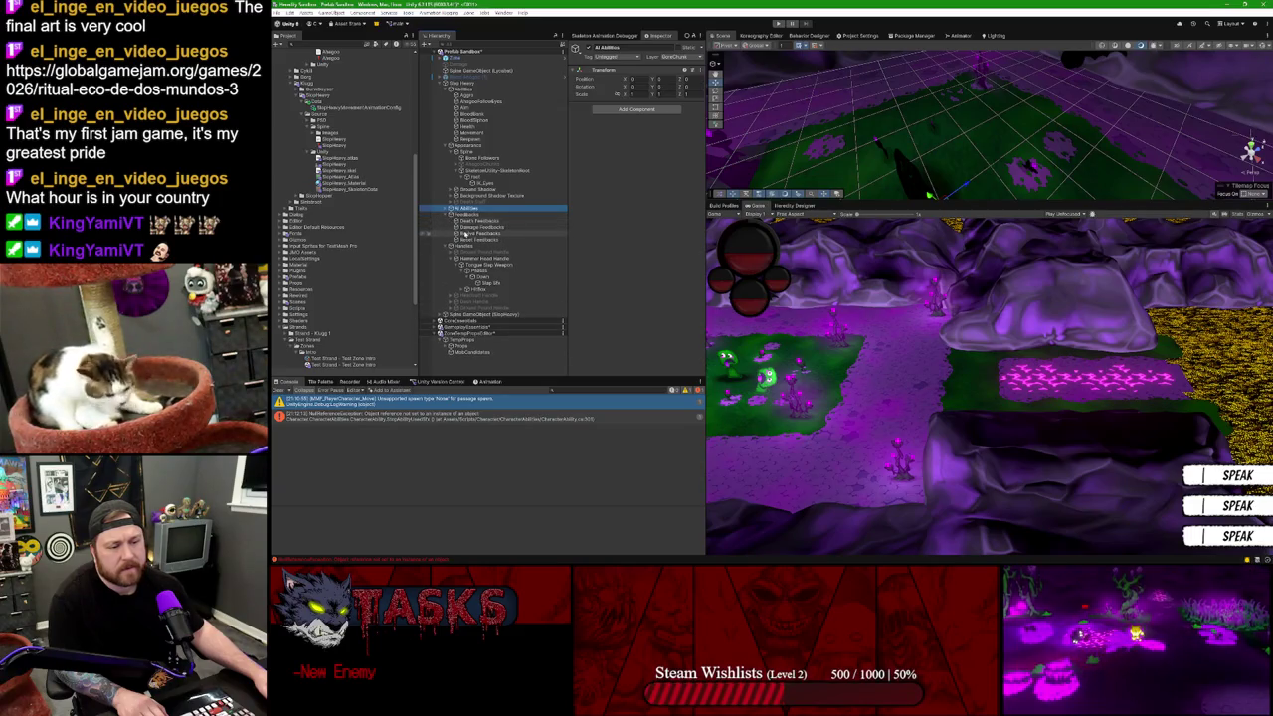
click(467, 221)
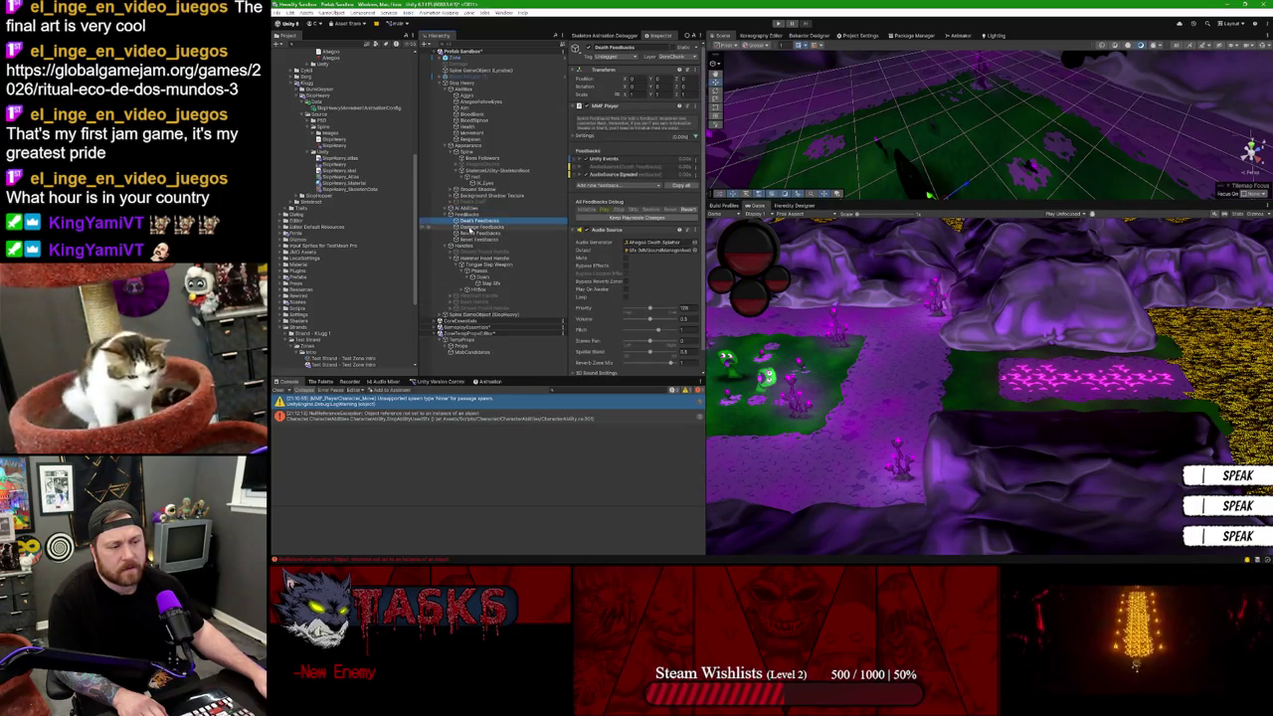
click(472, 227)
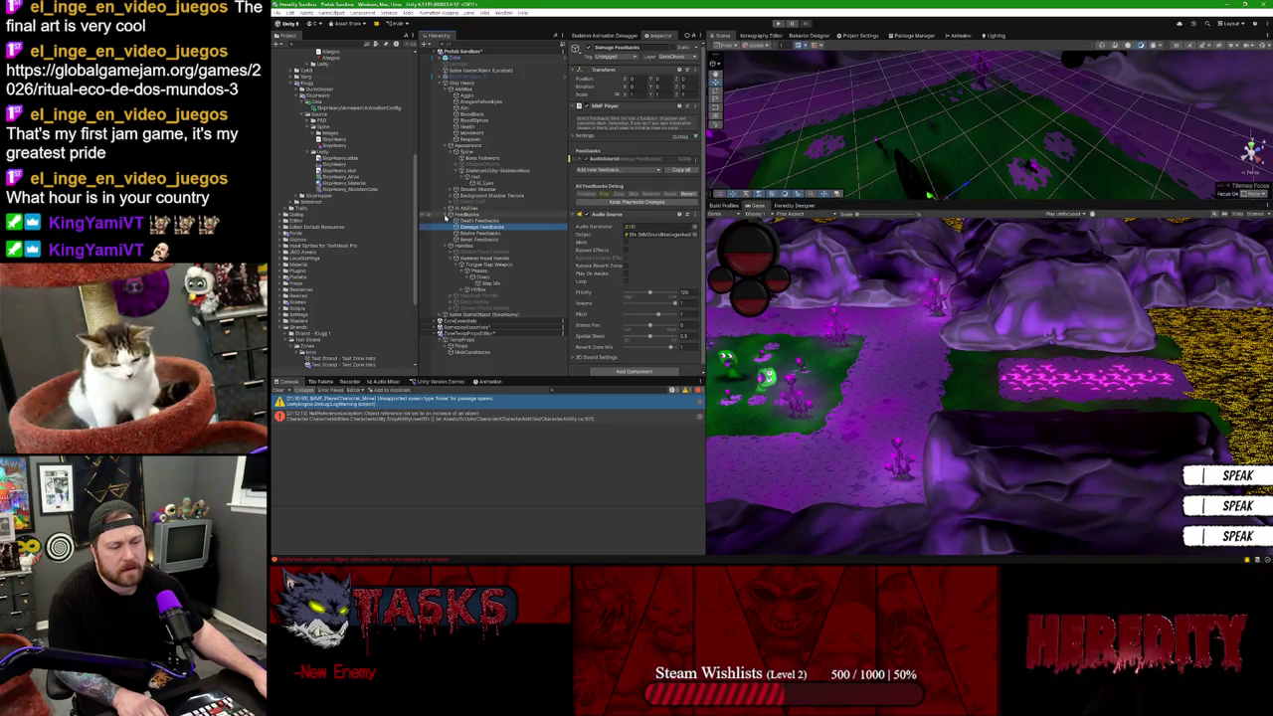
click(450, 214)
Step: Show the Movement object's Character Movement settings and scroll through them
click(469, 132)
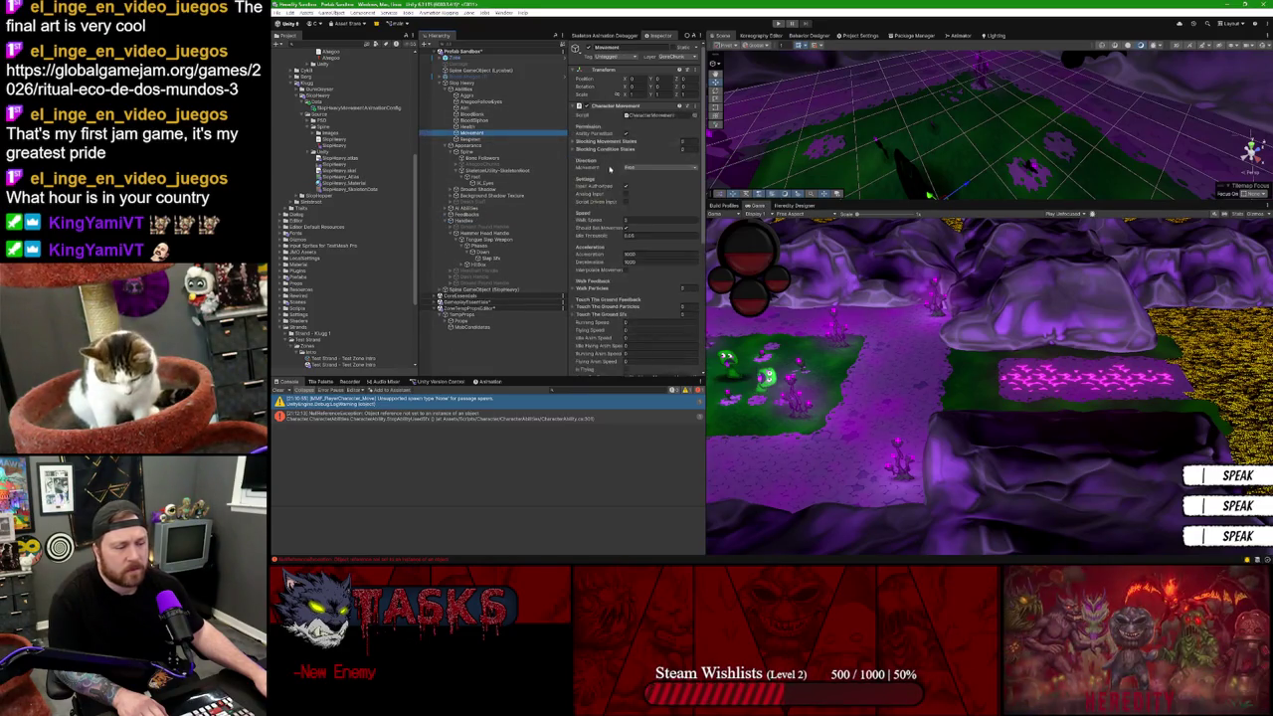
scroll(610, 174, down, 4)
scroll(623, 219, down, 2)
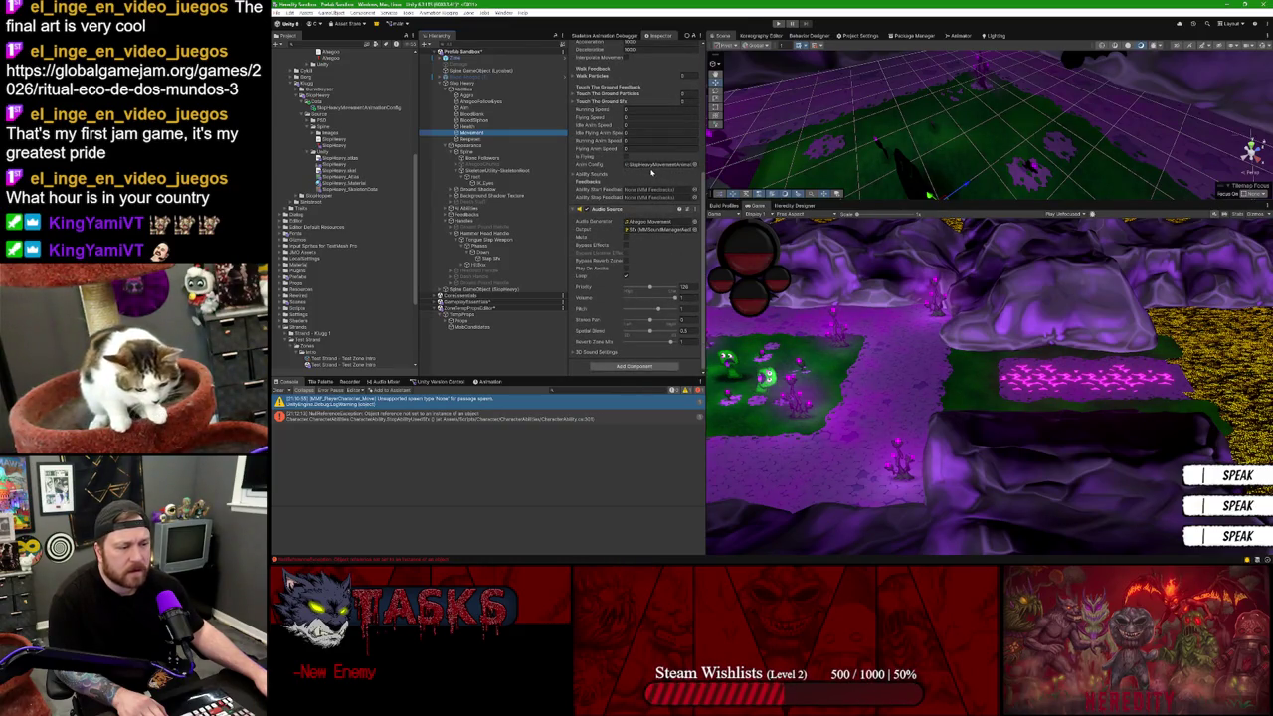
scroll(652, 173, up, 7)
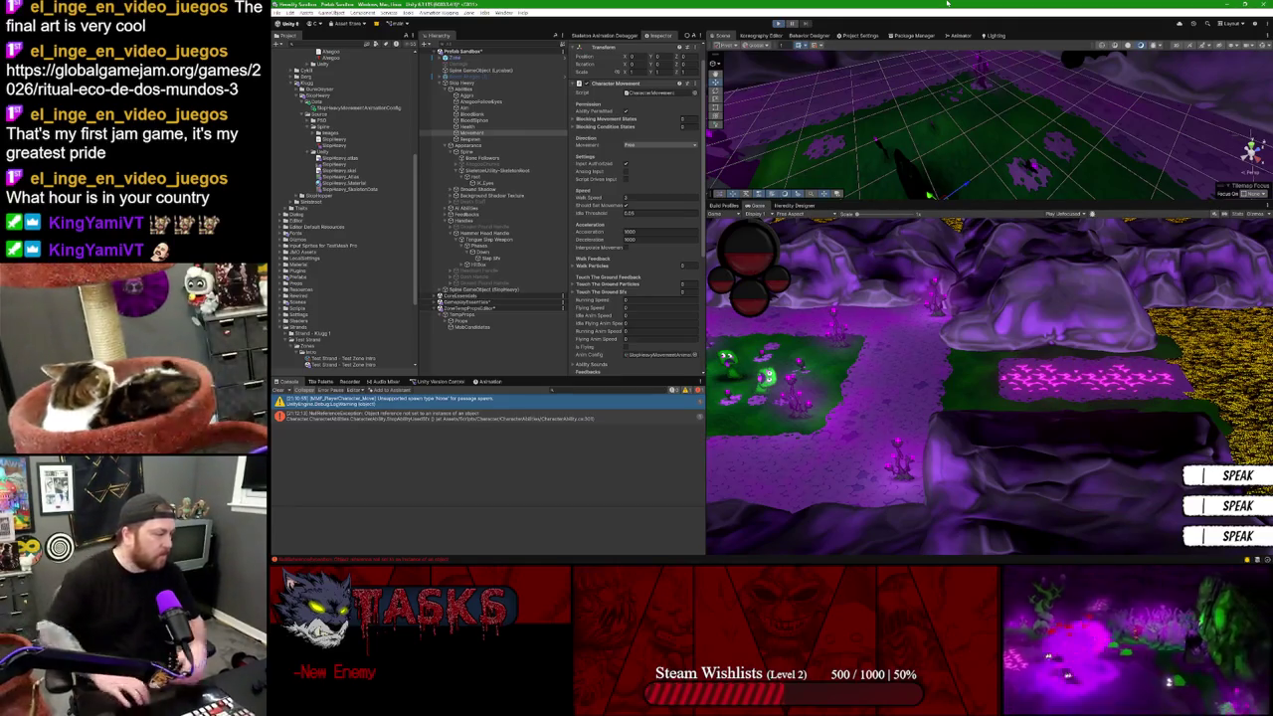
Step: Play-test the level, load the Spine GameObject into the animation debugger, then stop play mode
click(778, 23)
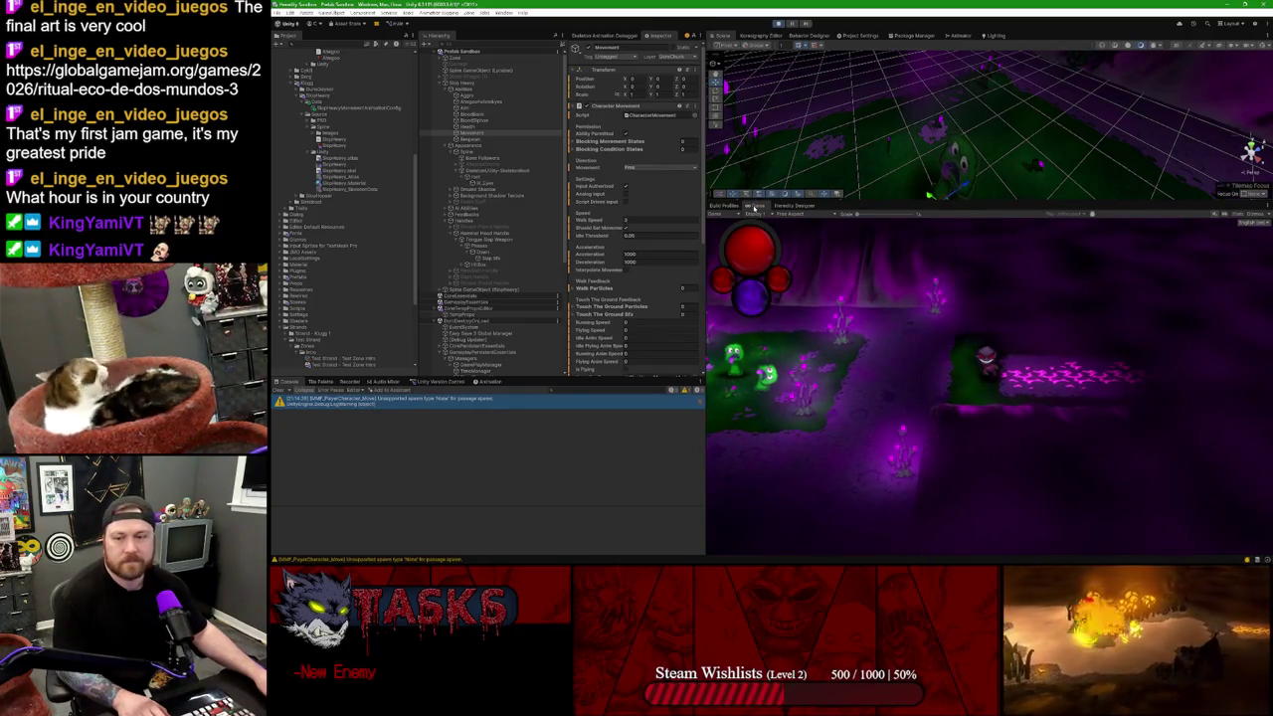
double_click(755, 205)
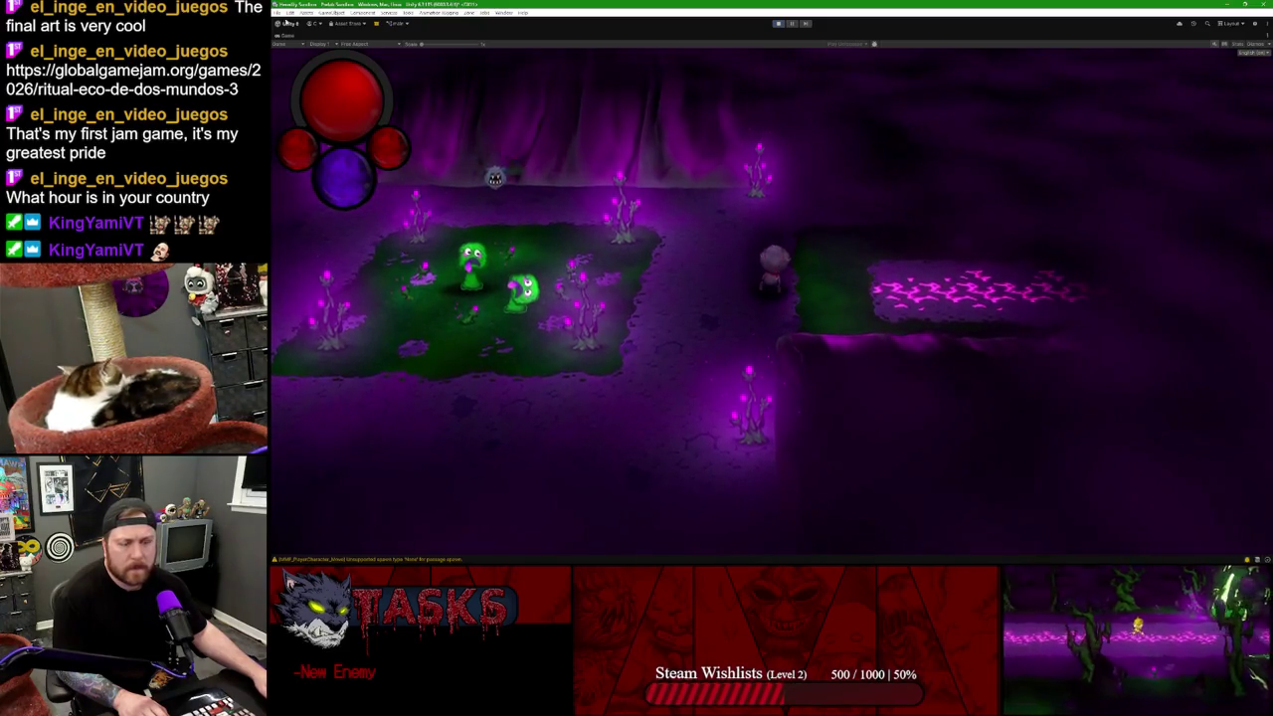
double_click(288, 37)
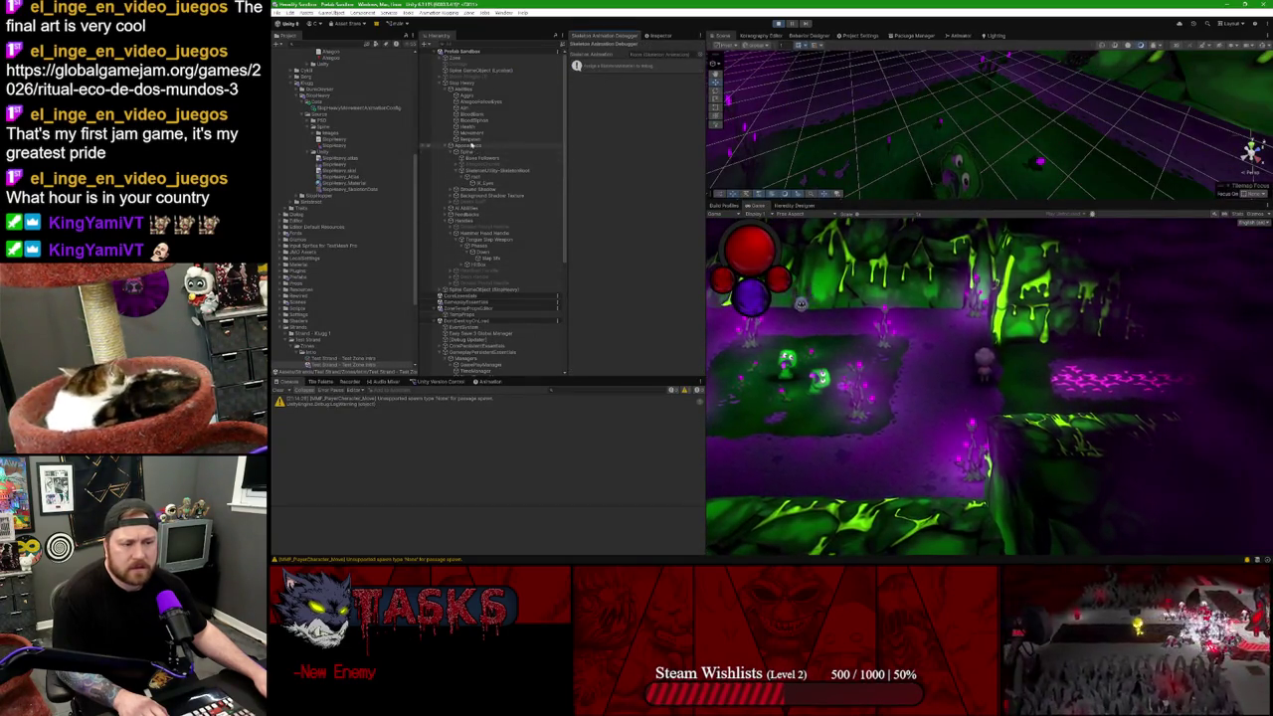
drag(470, 151, 674, 55)
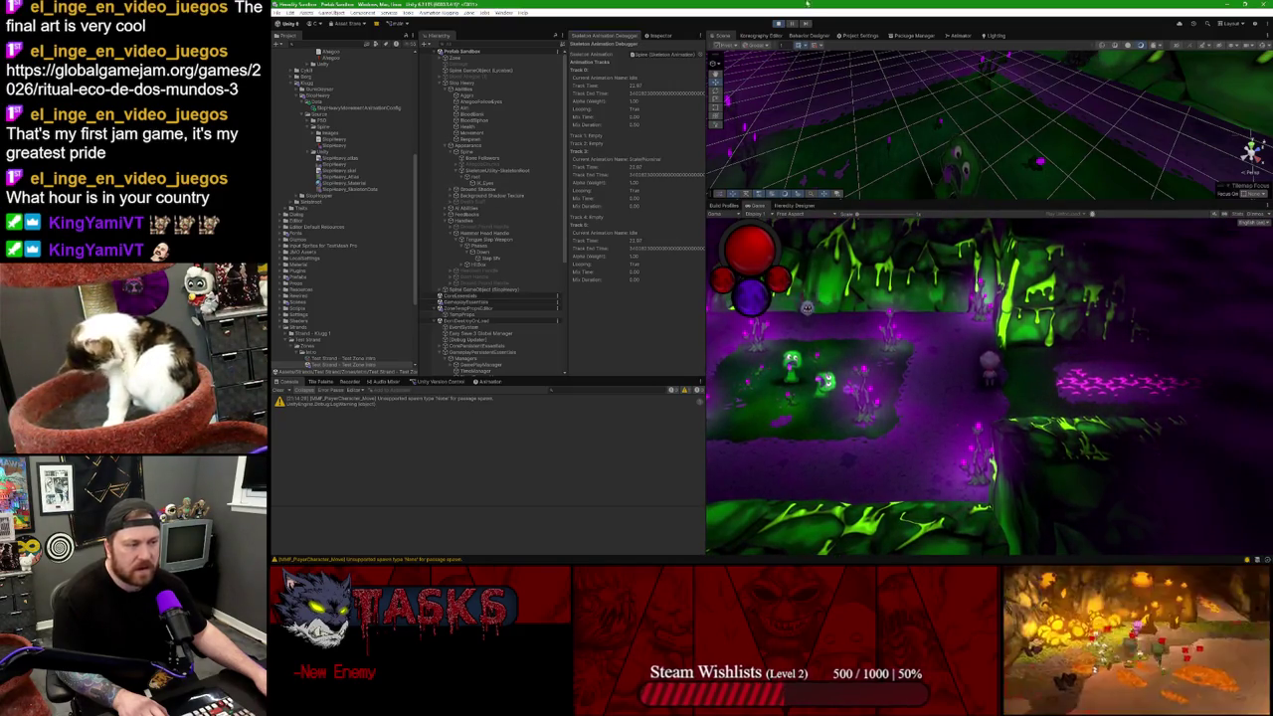
click(777, 23)
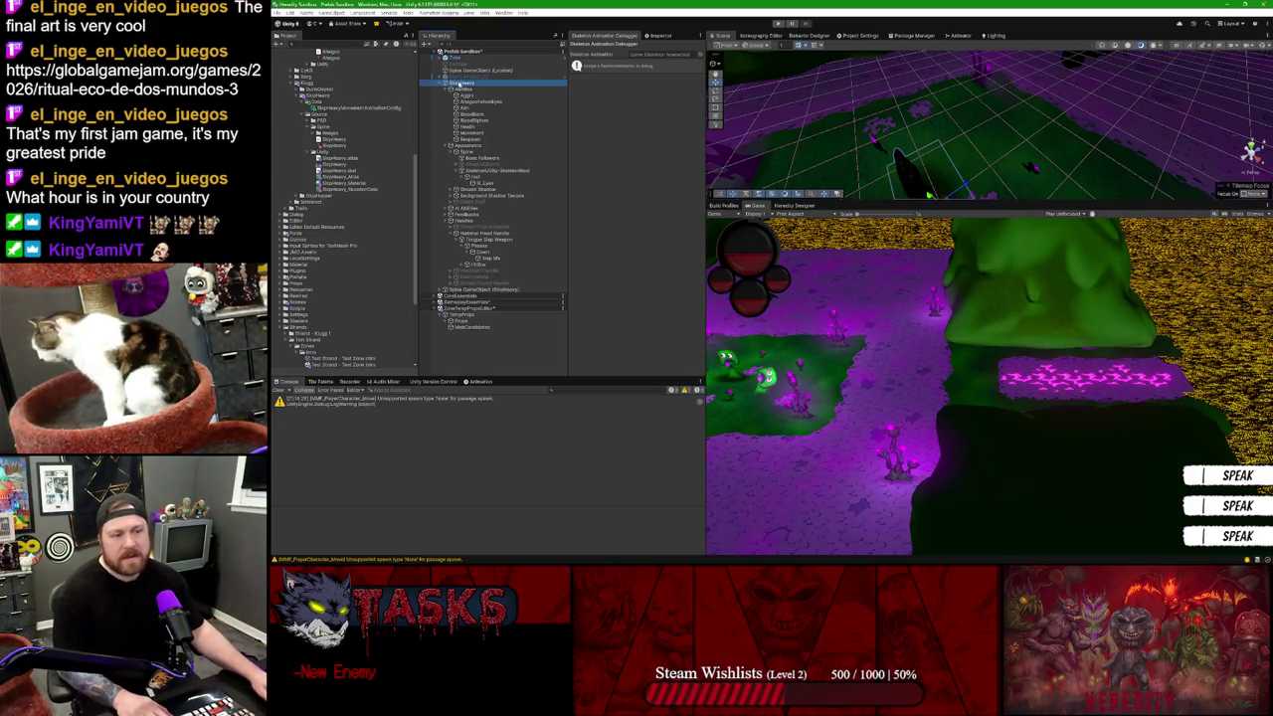
Step: Review the Slop Heavy's Character Movement, Character Aim and Abilities settings in the Inspector
click(659, 35)
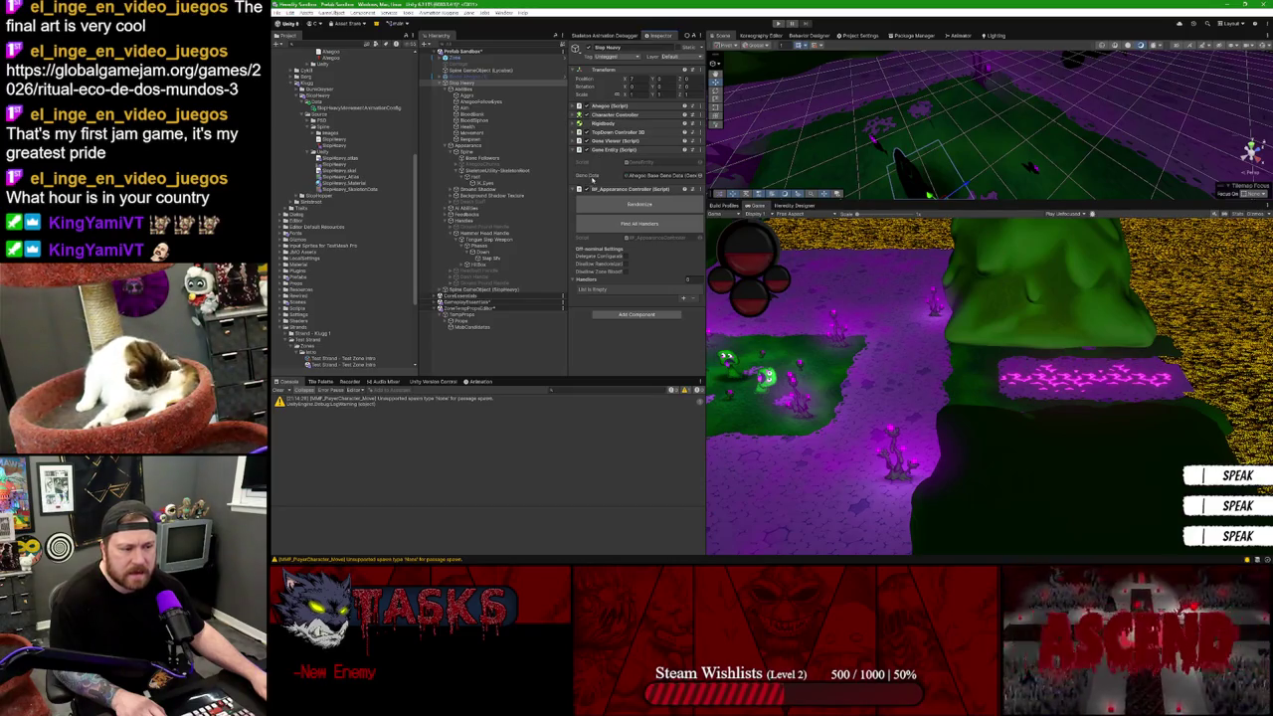
click(464, 134)
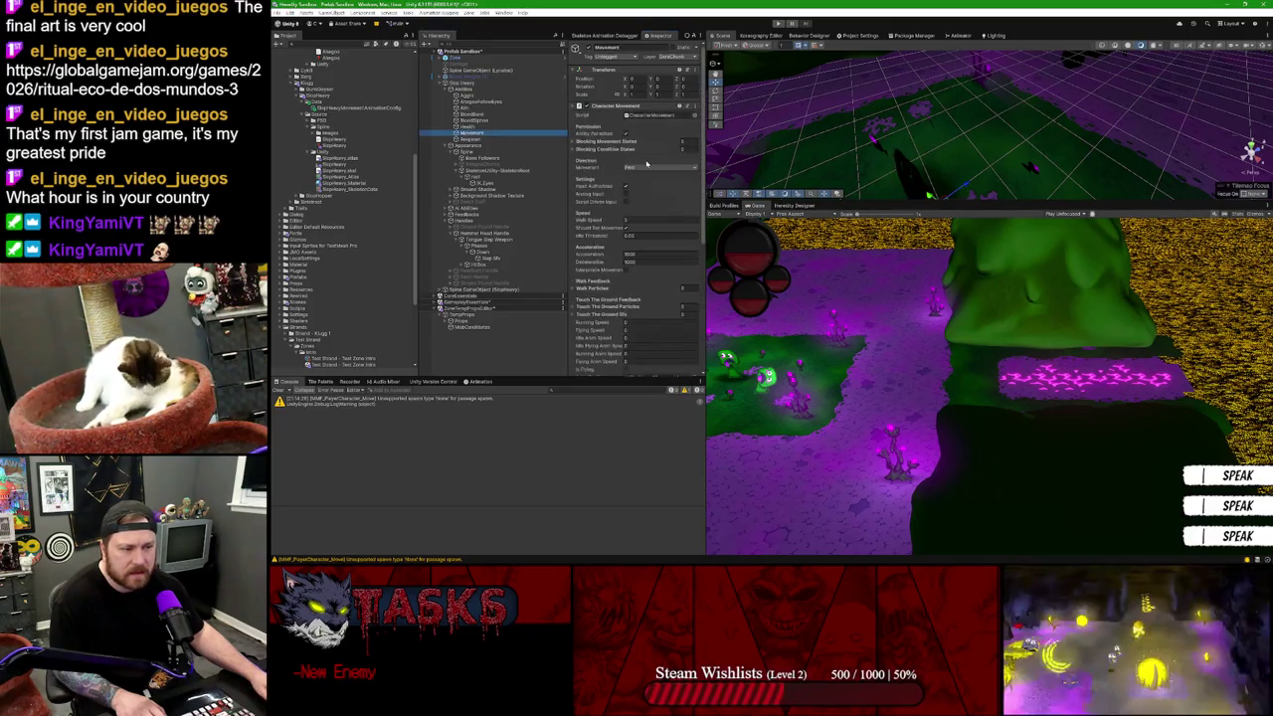
scroll(625, 189, down, 5)
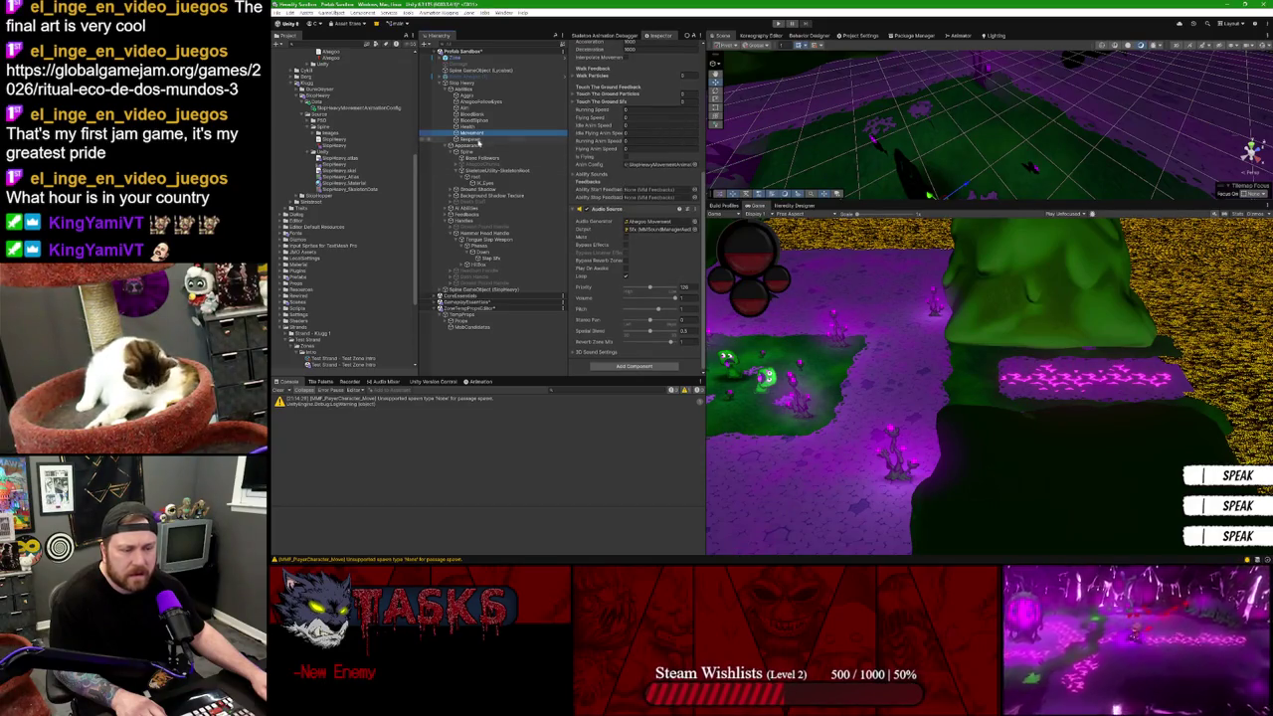
click(476, 108)
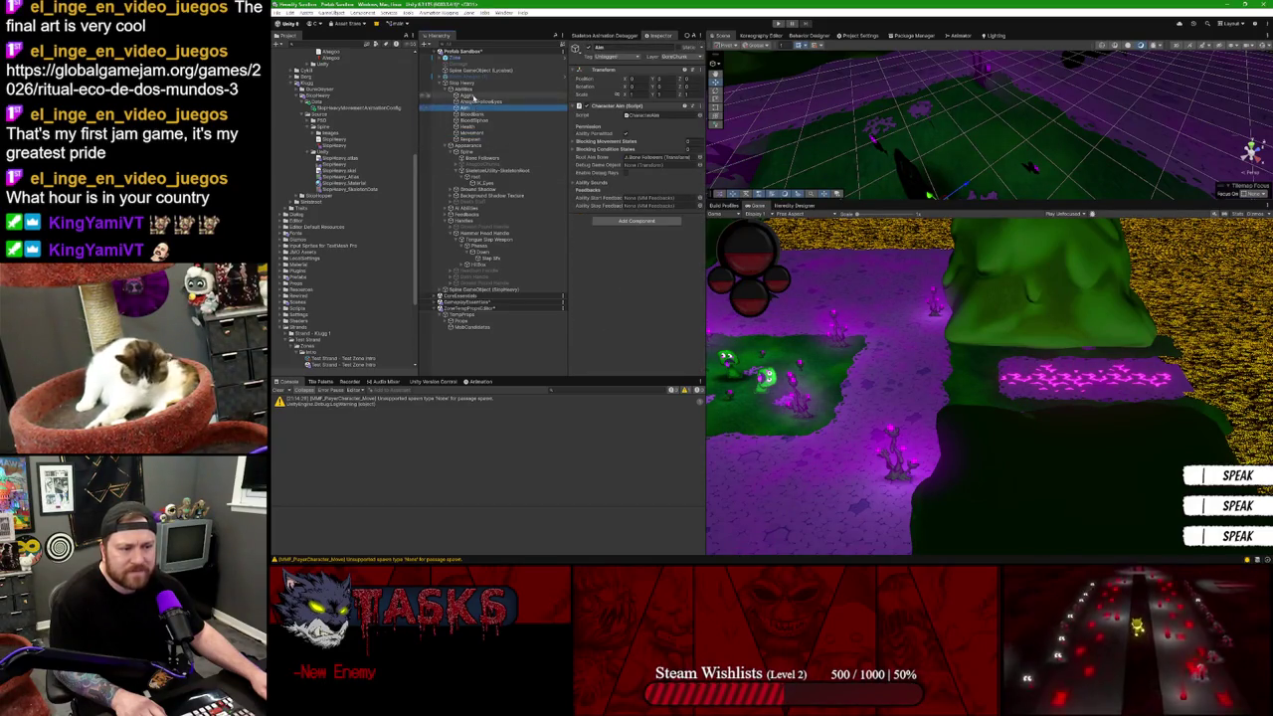
click(466, 90)
Step: Select the Spine child object and expand its Skeleton Animation Setter settings
click(463, 145)
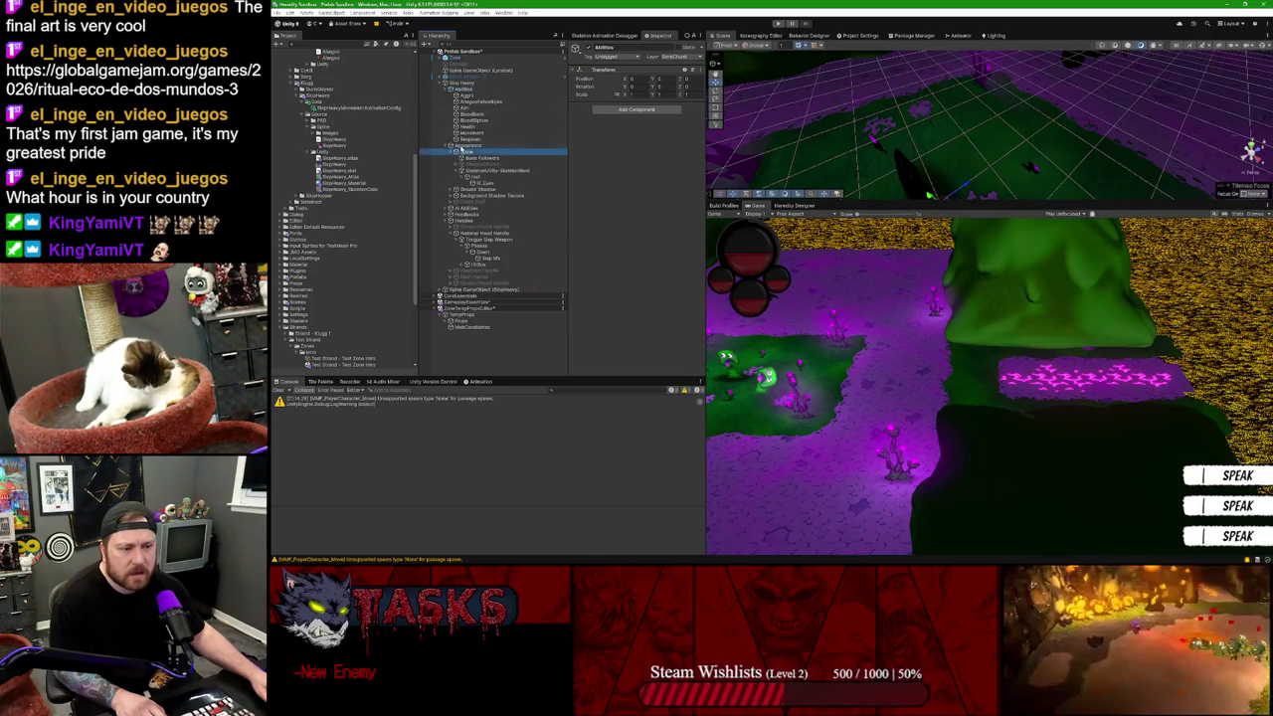
click(467, 152)
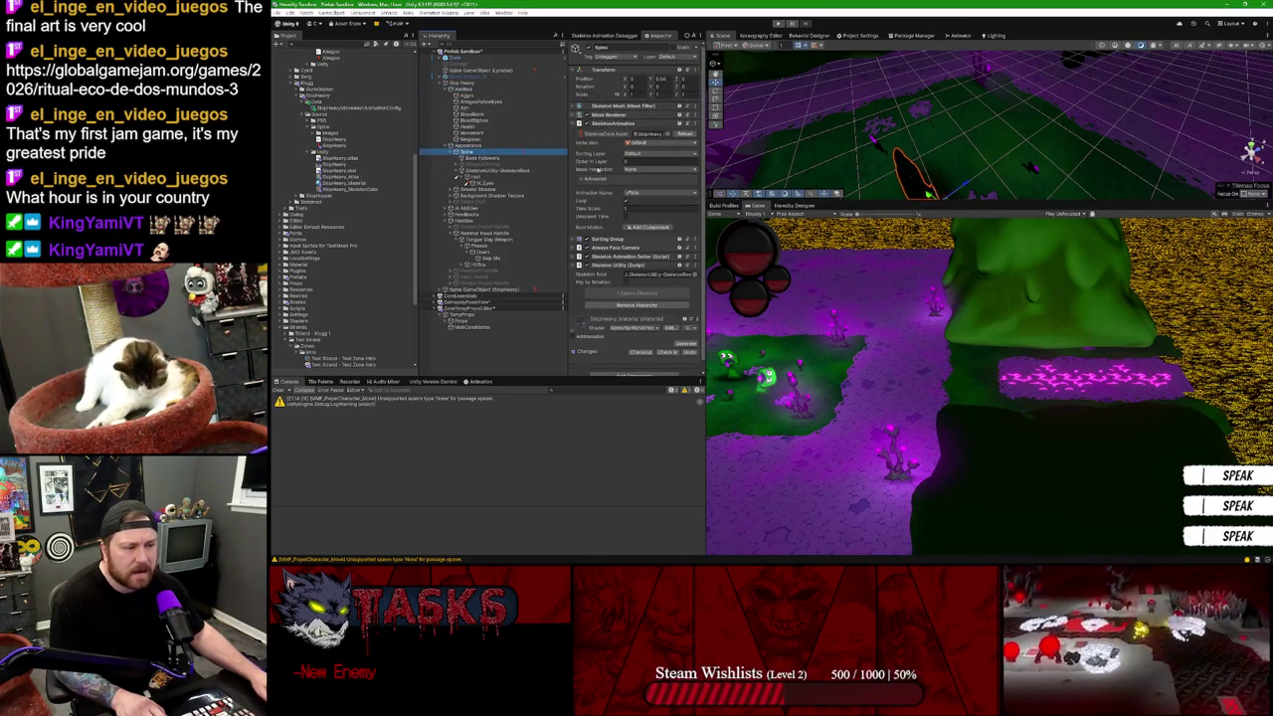
scroll(603, 263, down, 1)
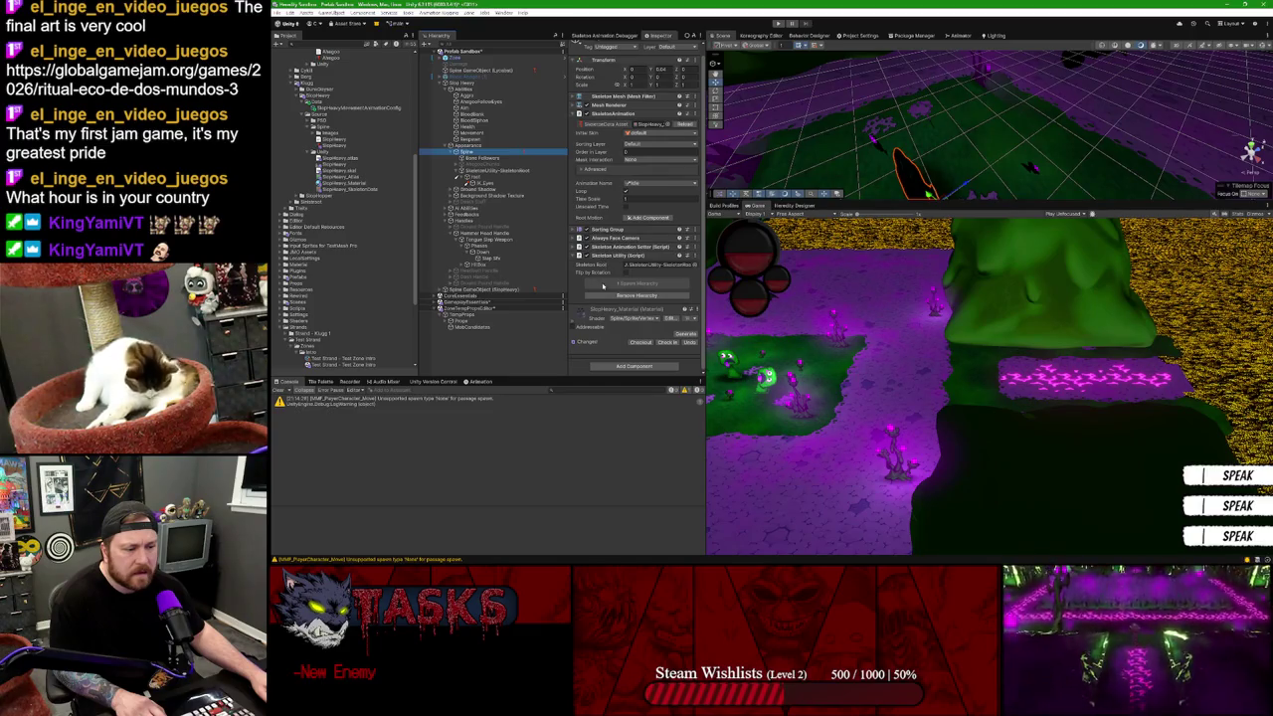
click(614, 247)
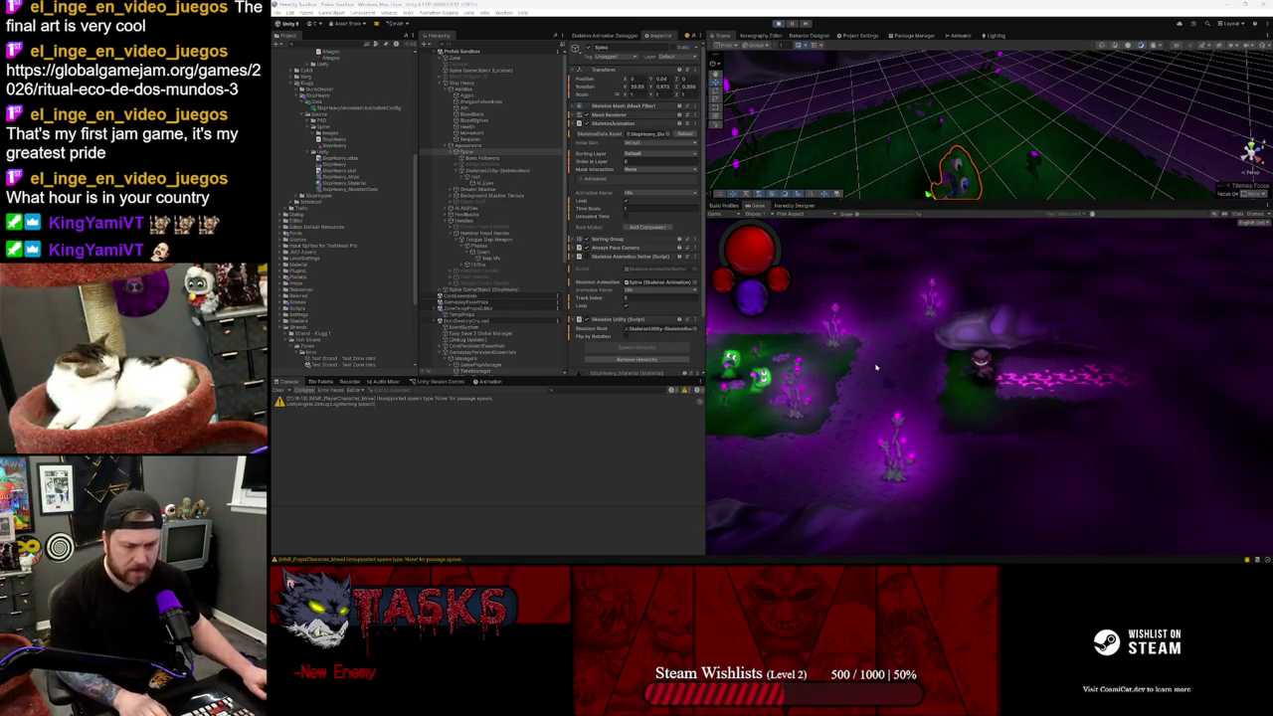
Step: Bring up the Skeleton Animation Debugger panel while the level runs
click(603, 35)
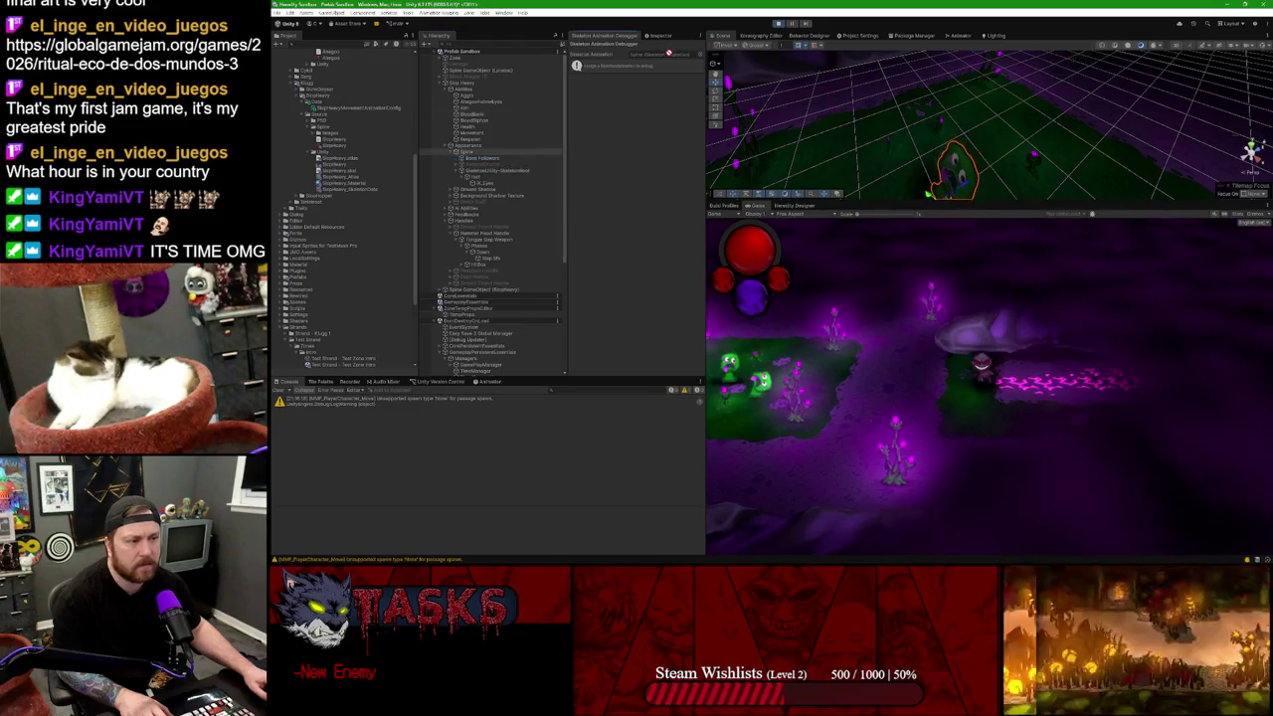
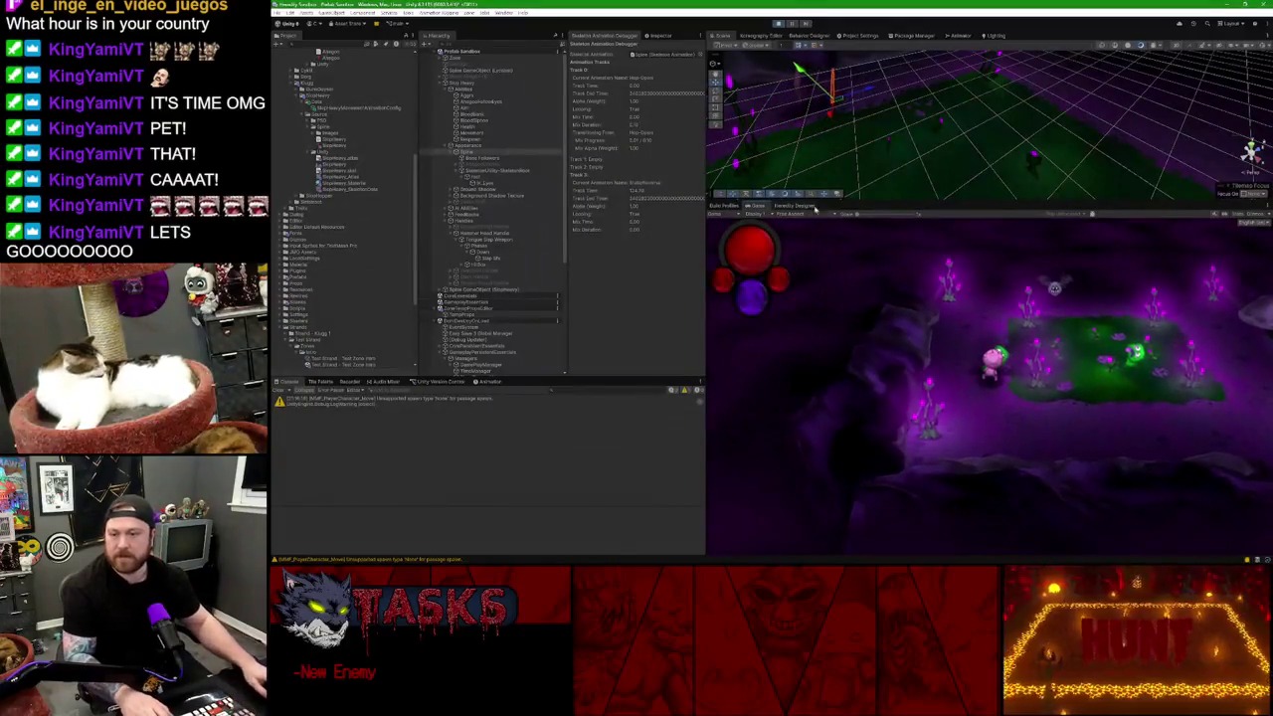
Step: Walk the character right onto the green patch, then maximize the Game view
key(d)
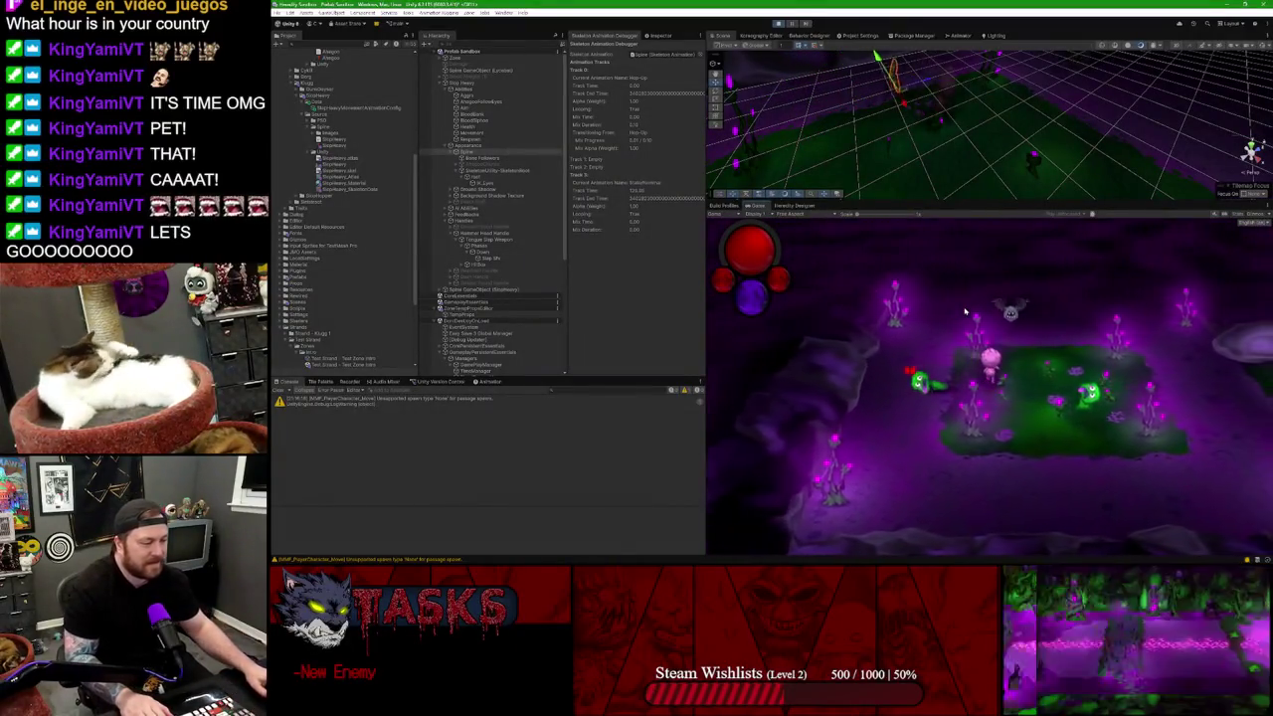
key(d)
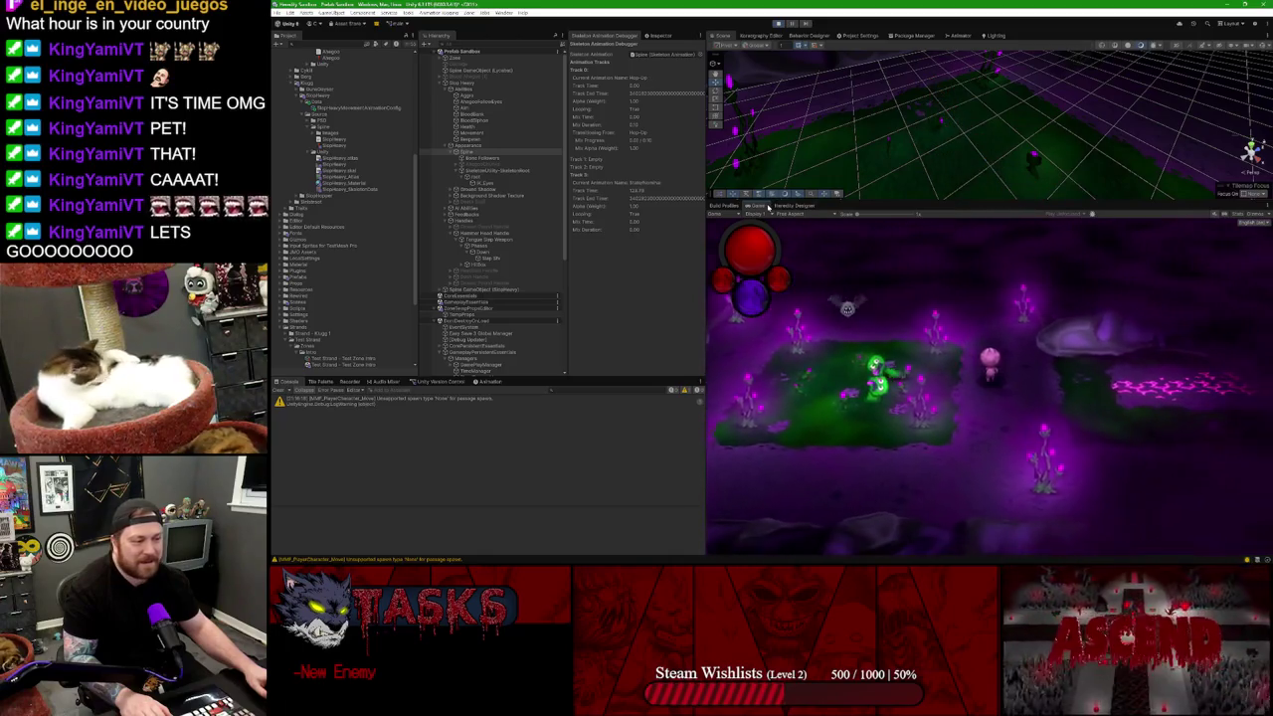
double_click(754, 206)
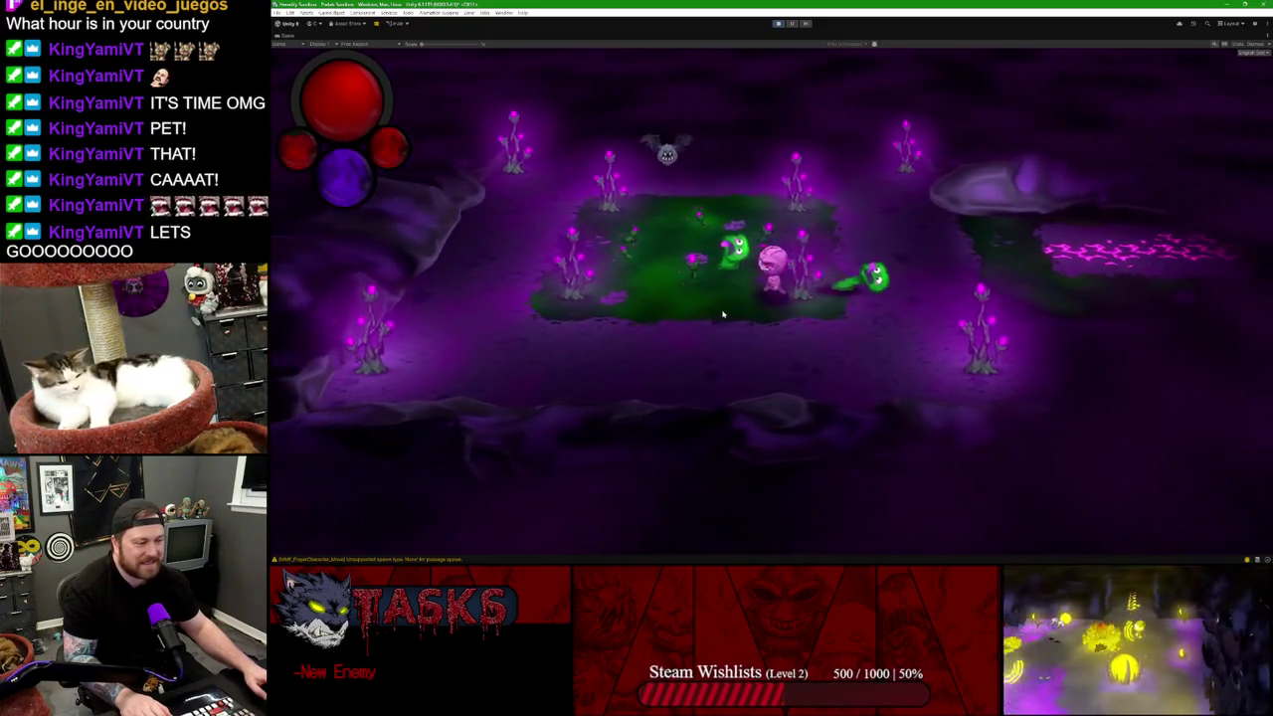
Step: Walk the player character in loops around the cave among the green slimes
key(a)
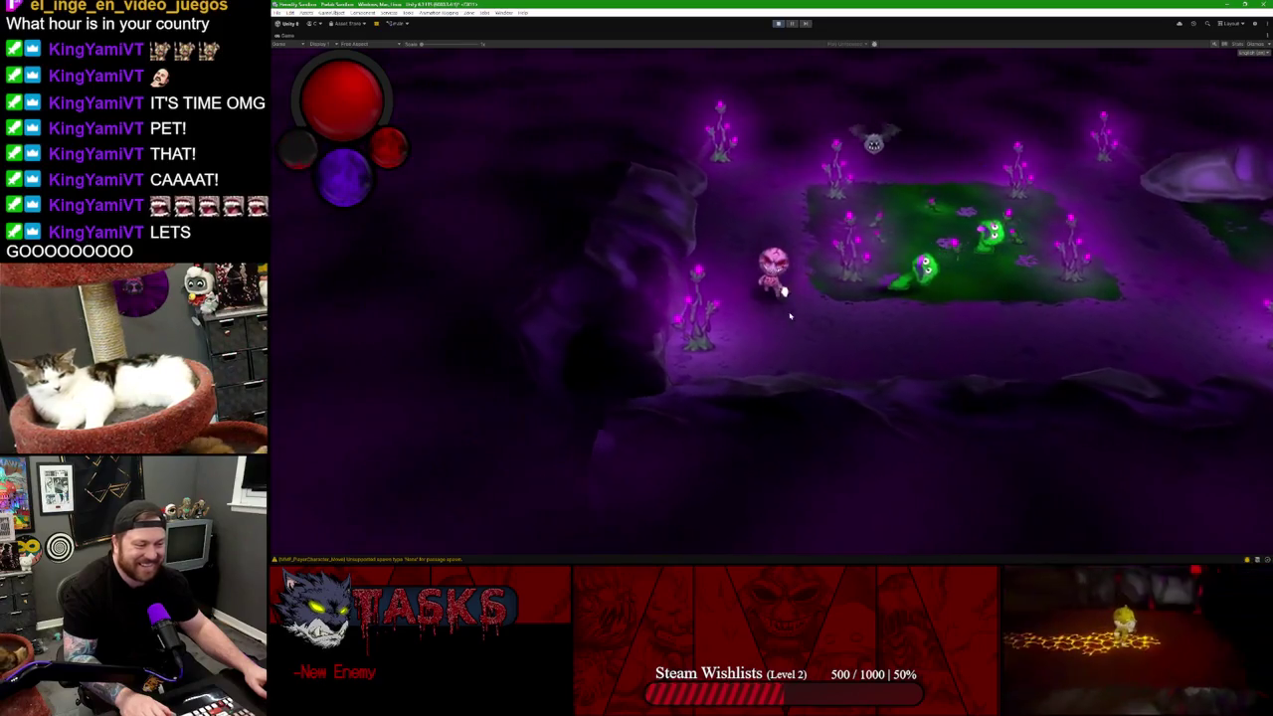
key(w)
key(d)
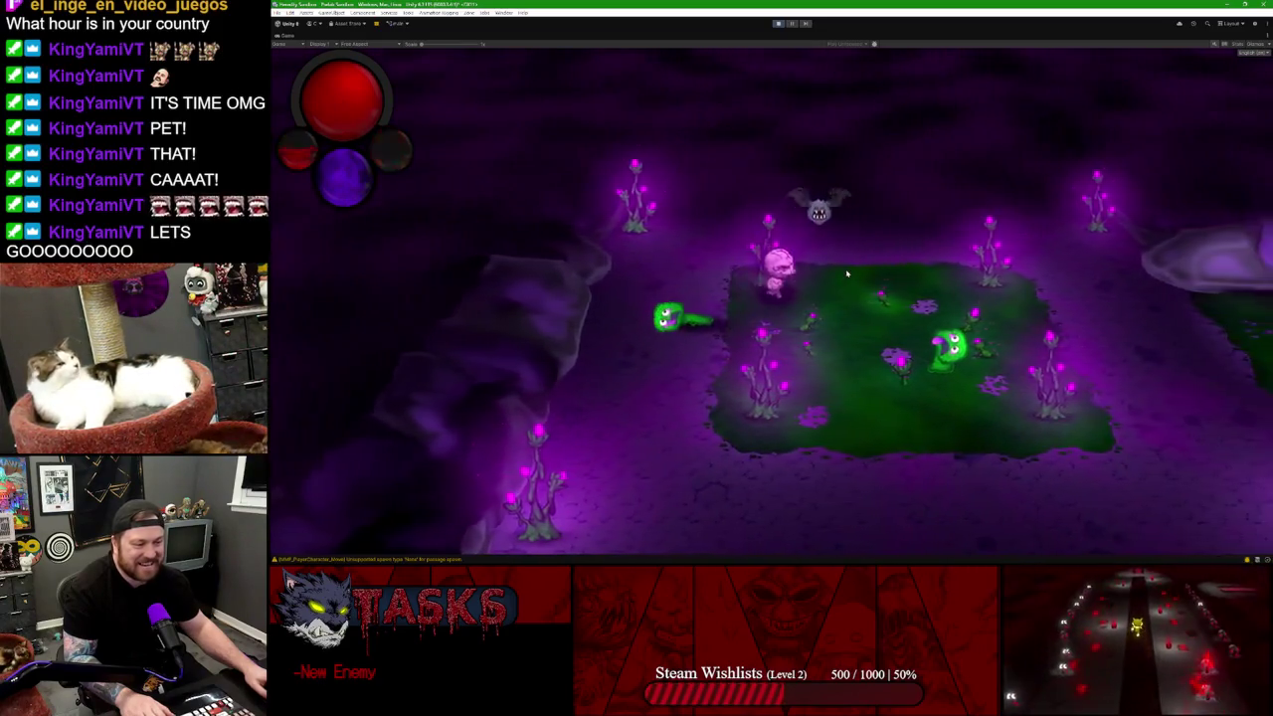
key(d)
key(s)
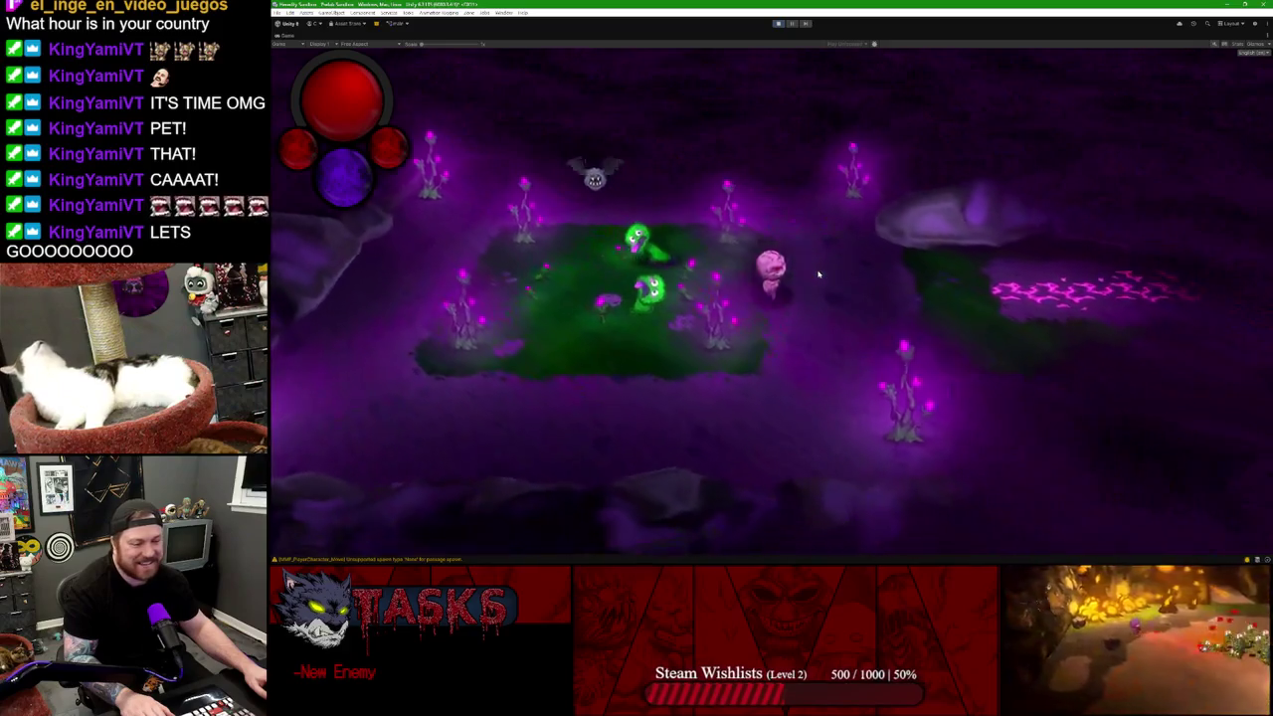
key(a)
key(s)
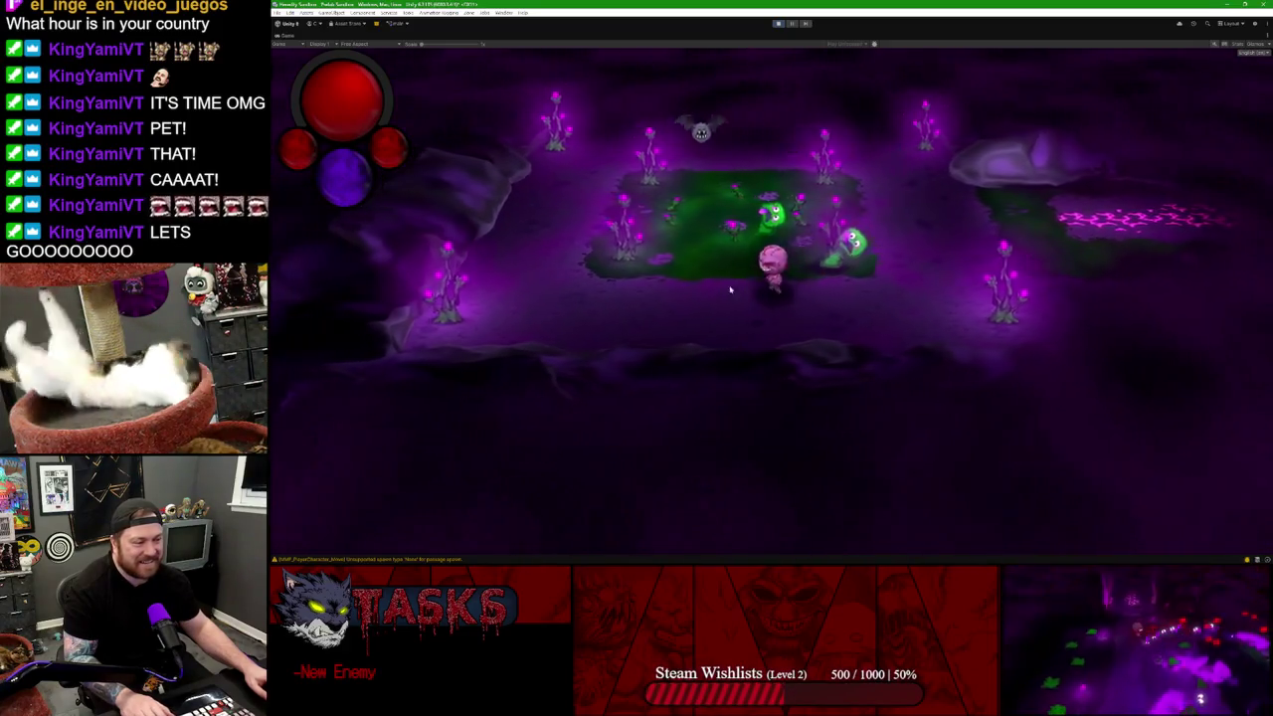
key(a)
key(w)
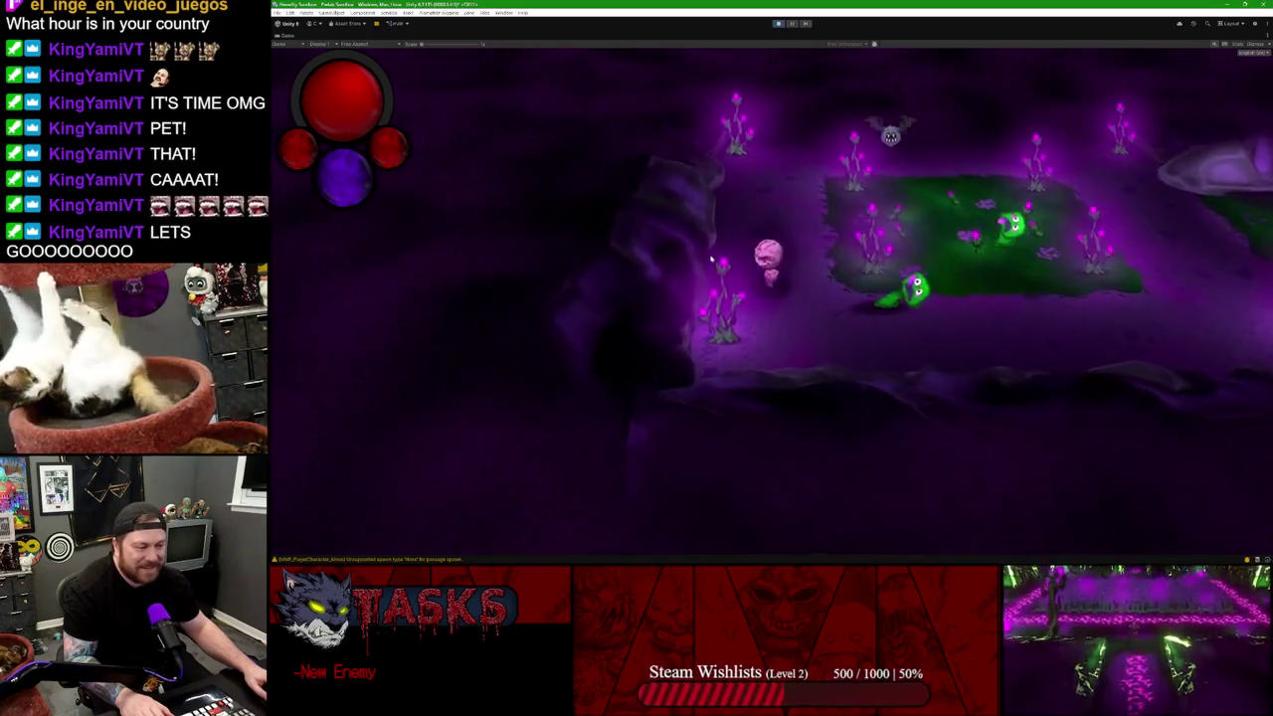
key(w)
key(d)
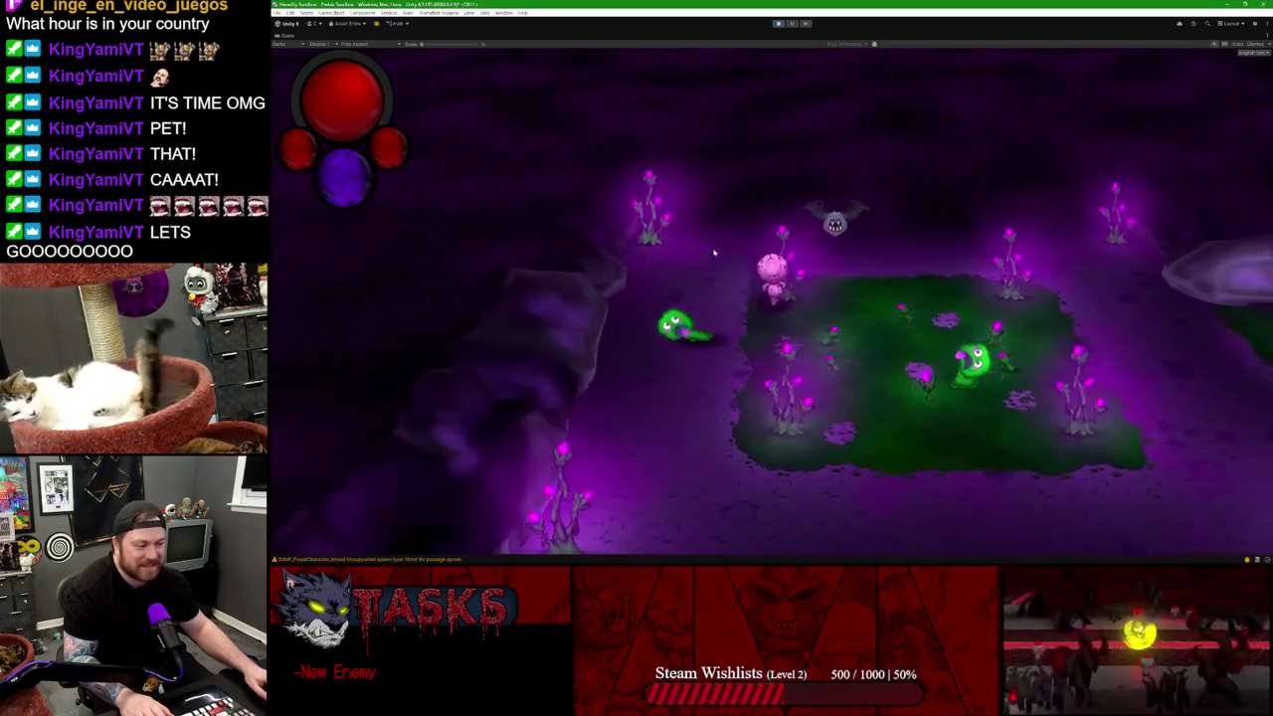
key(d)
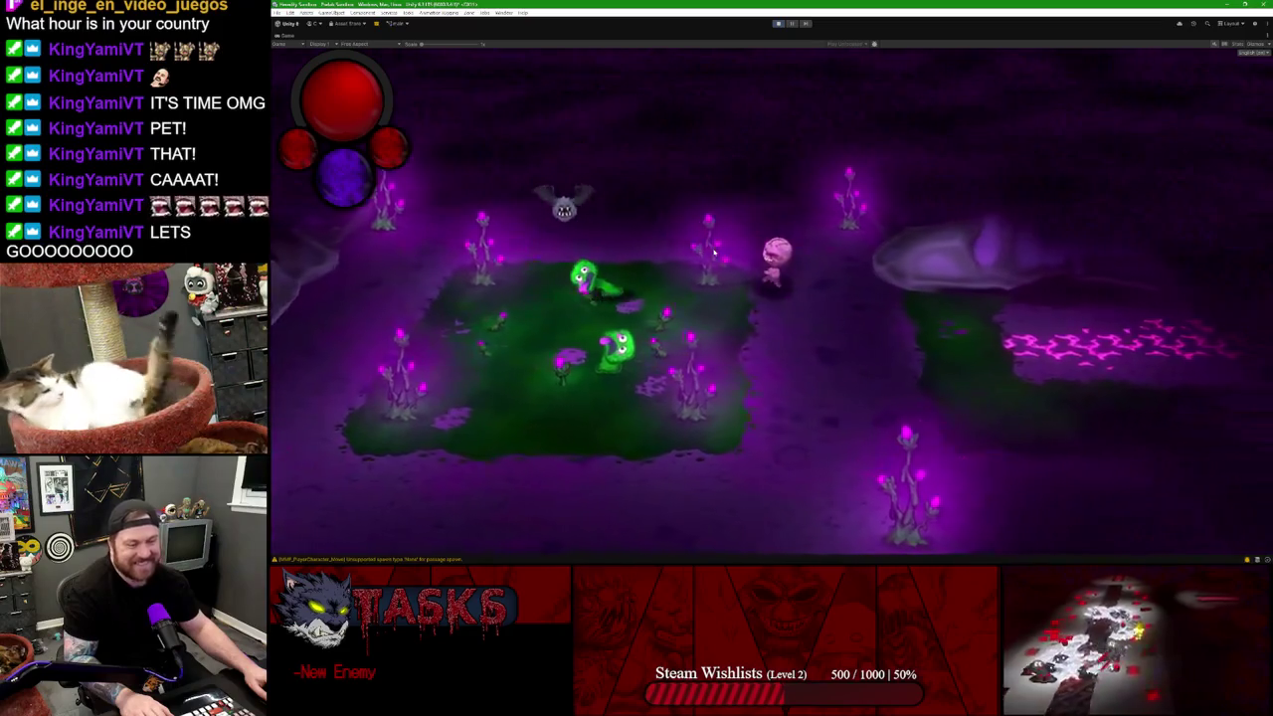
key(s)
key(a)
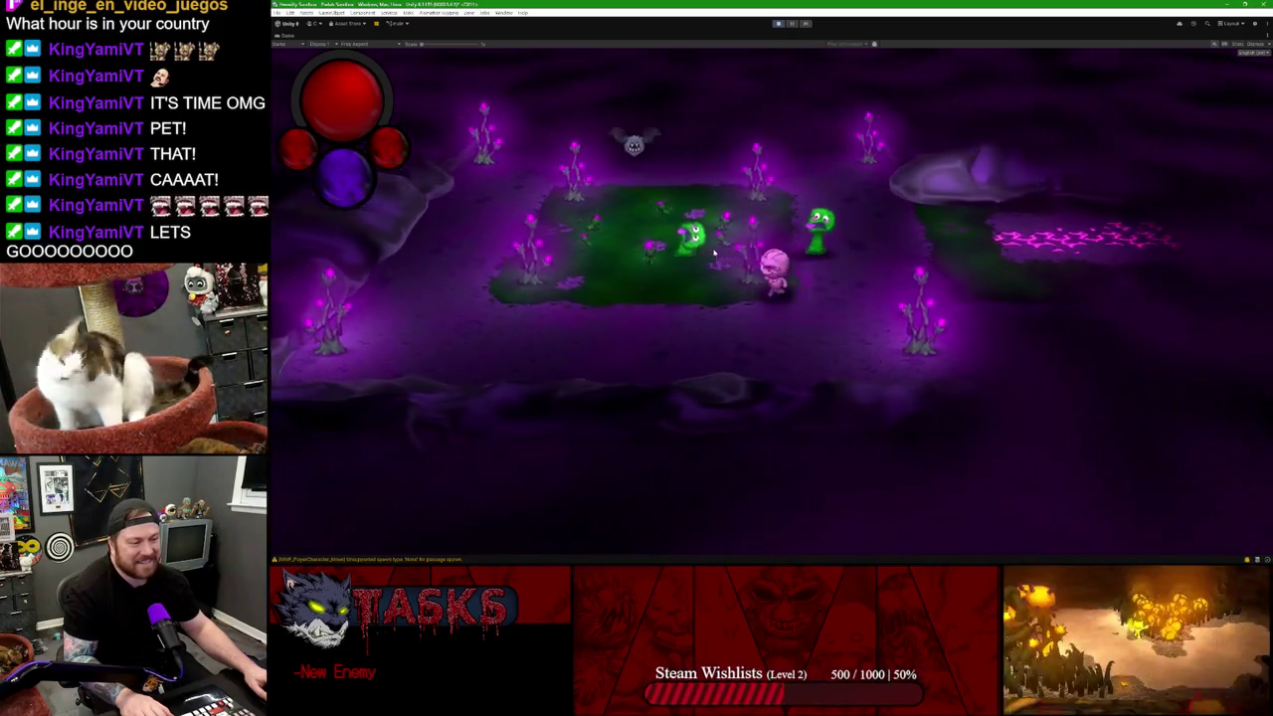
key(d)
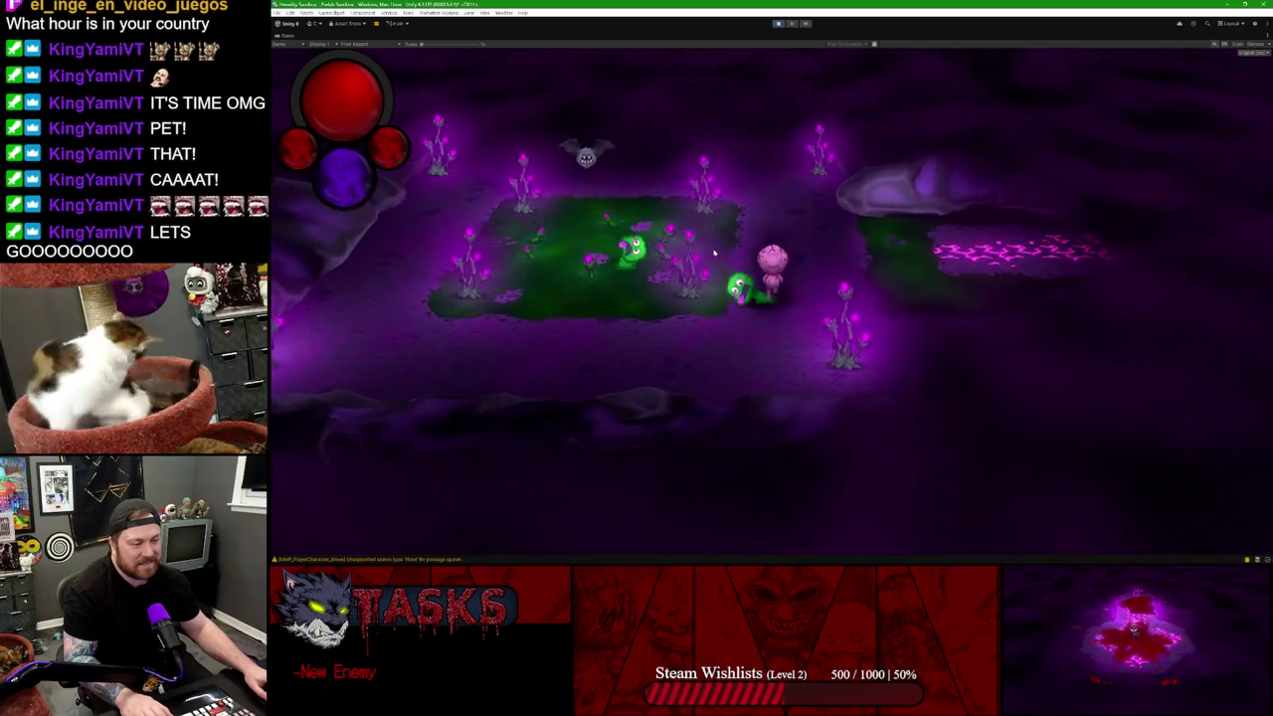
key(a)
key(w)
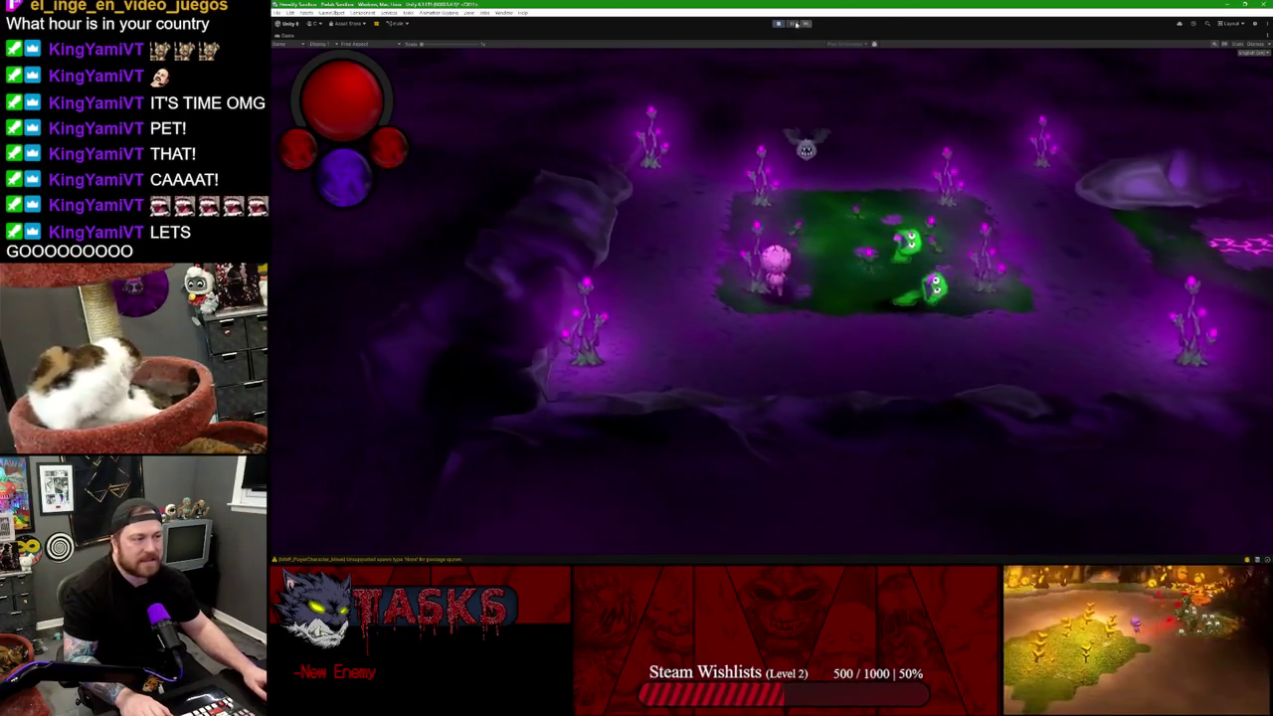
Step: Restore the editor layout, load the Spine skeleton into the animation debugger, and select Slop Heavy
click(795, 24)
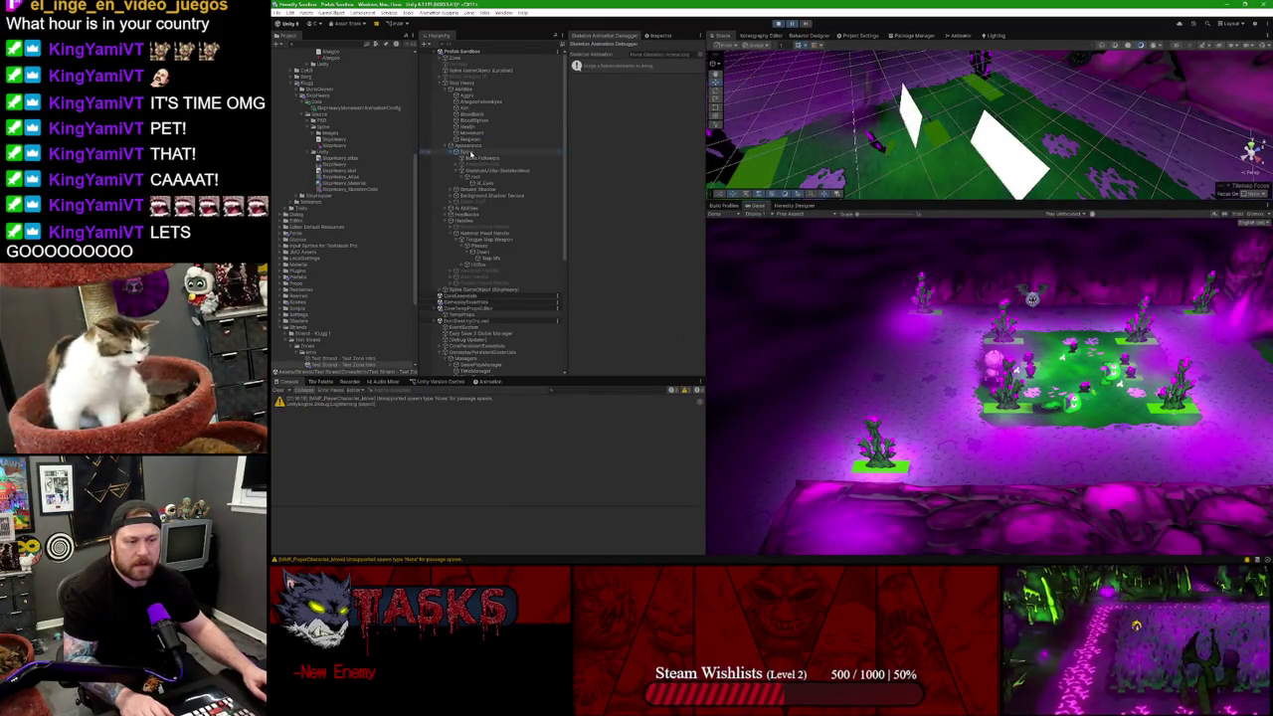
drag(655, 59, 655, 58)
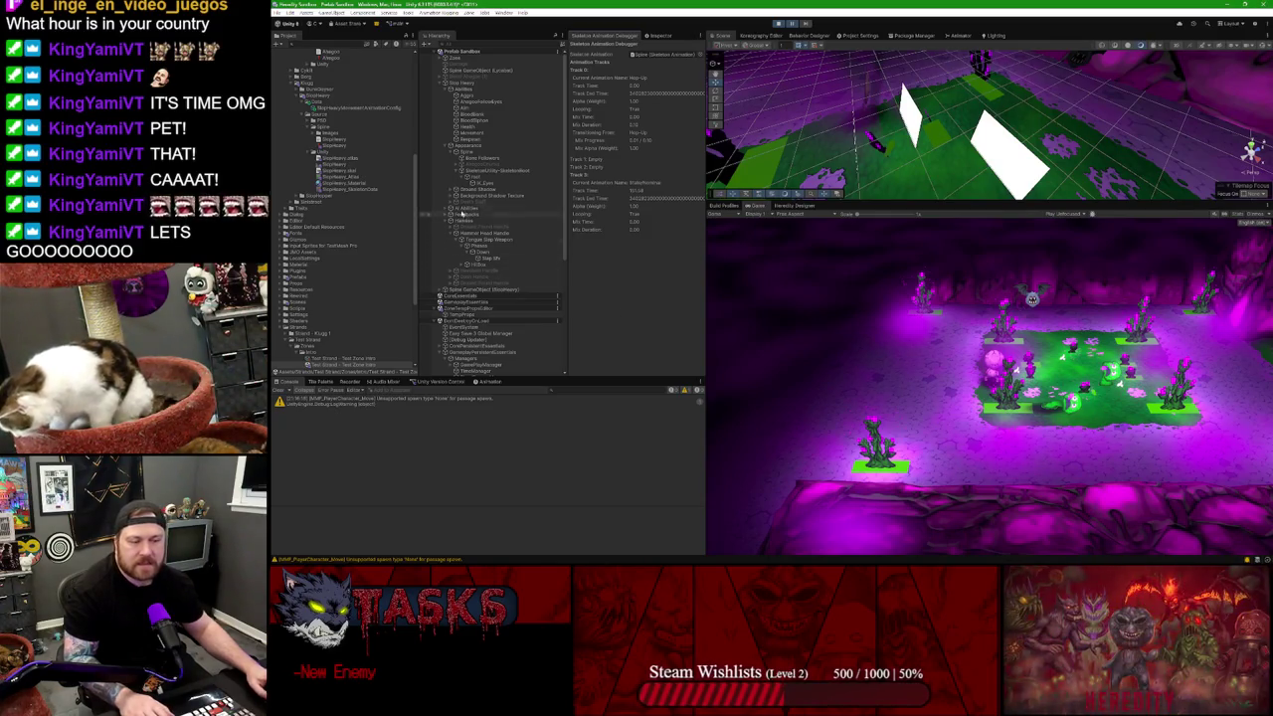
click(461, 84)
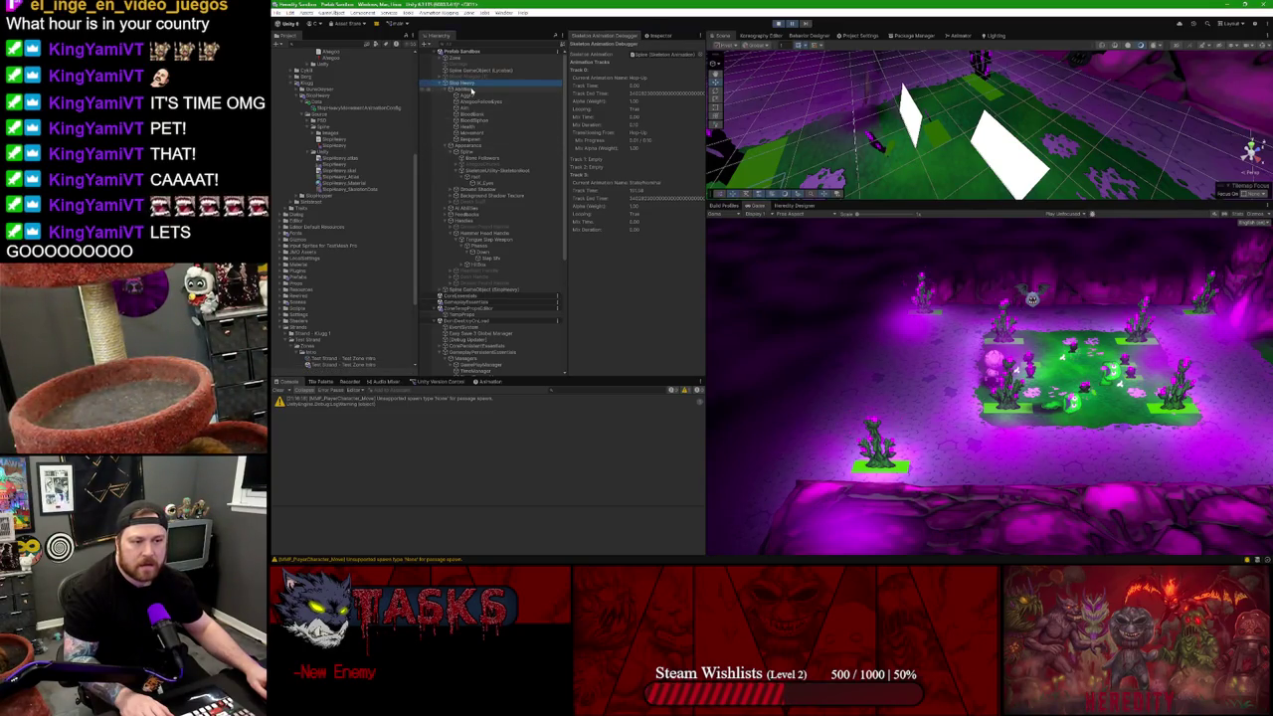
Step: Add a MULTIPLY 0.5 modifier to Slop Heavy's Dane Viewer Move Speed, then start Play mode
click(654, 37)
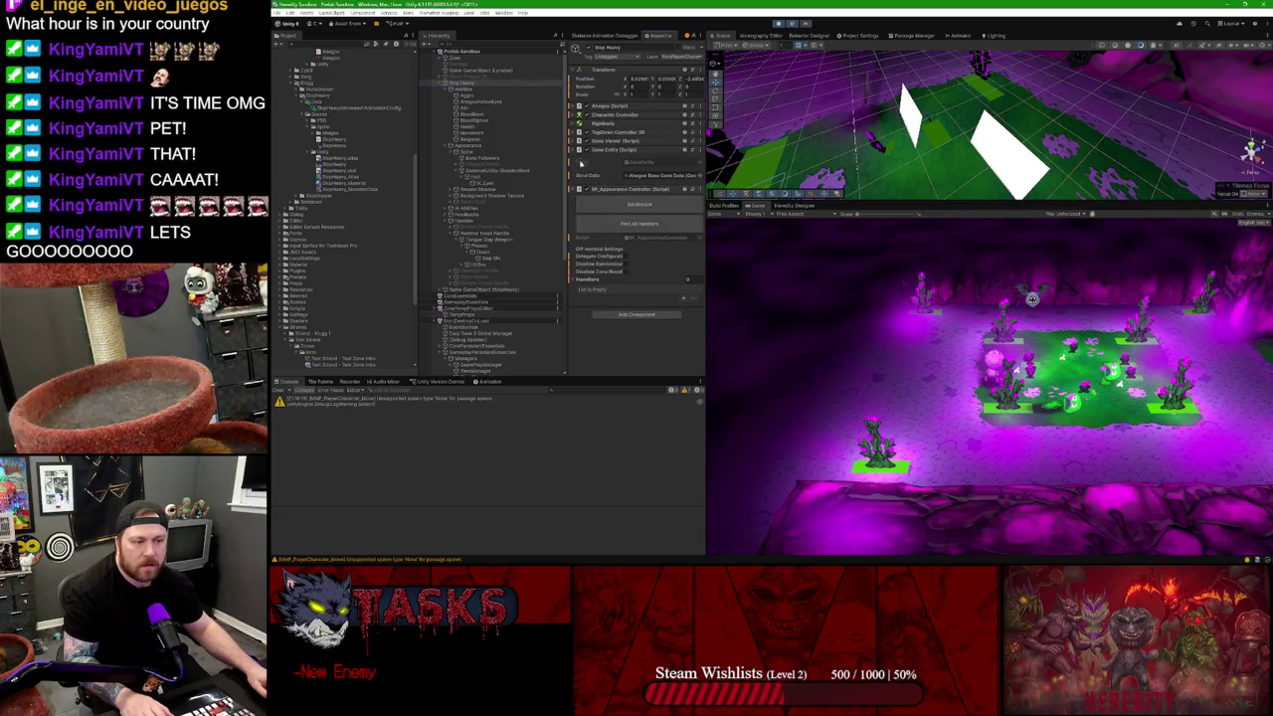
click(577, 141)
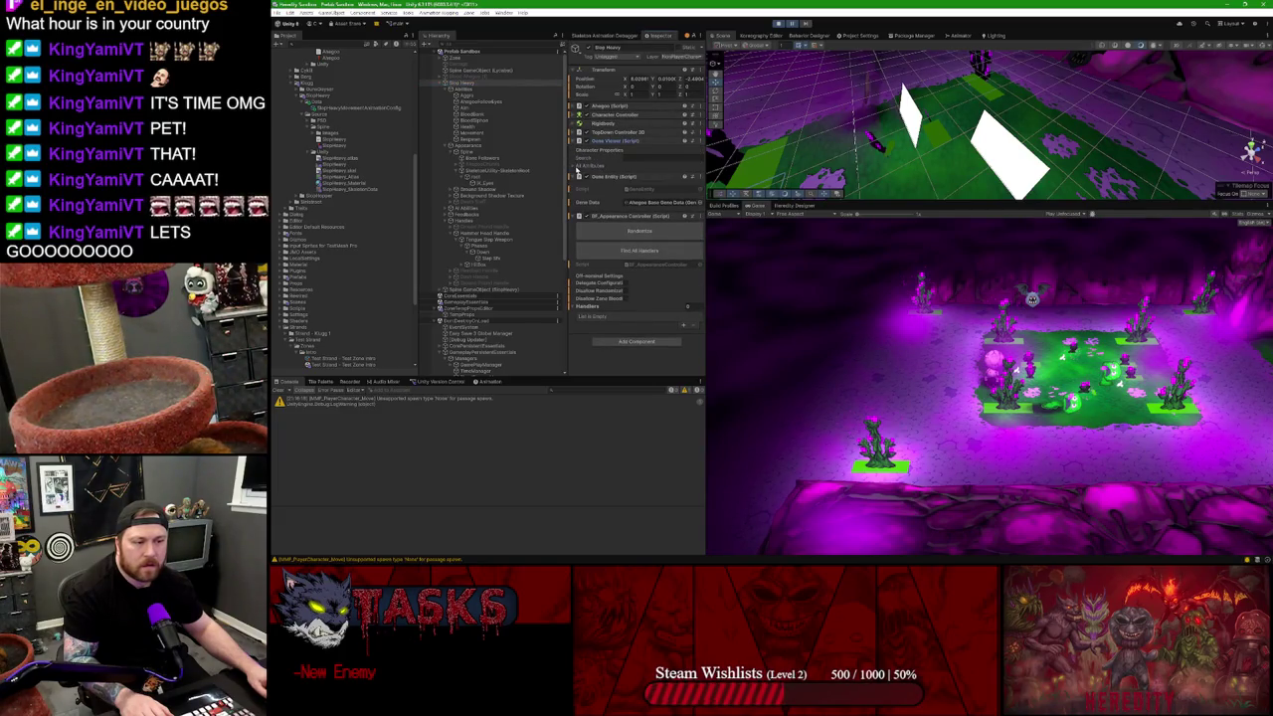
click(577, 170)
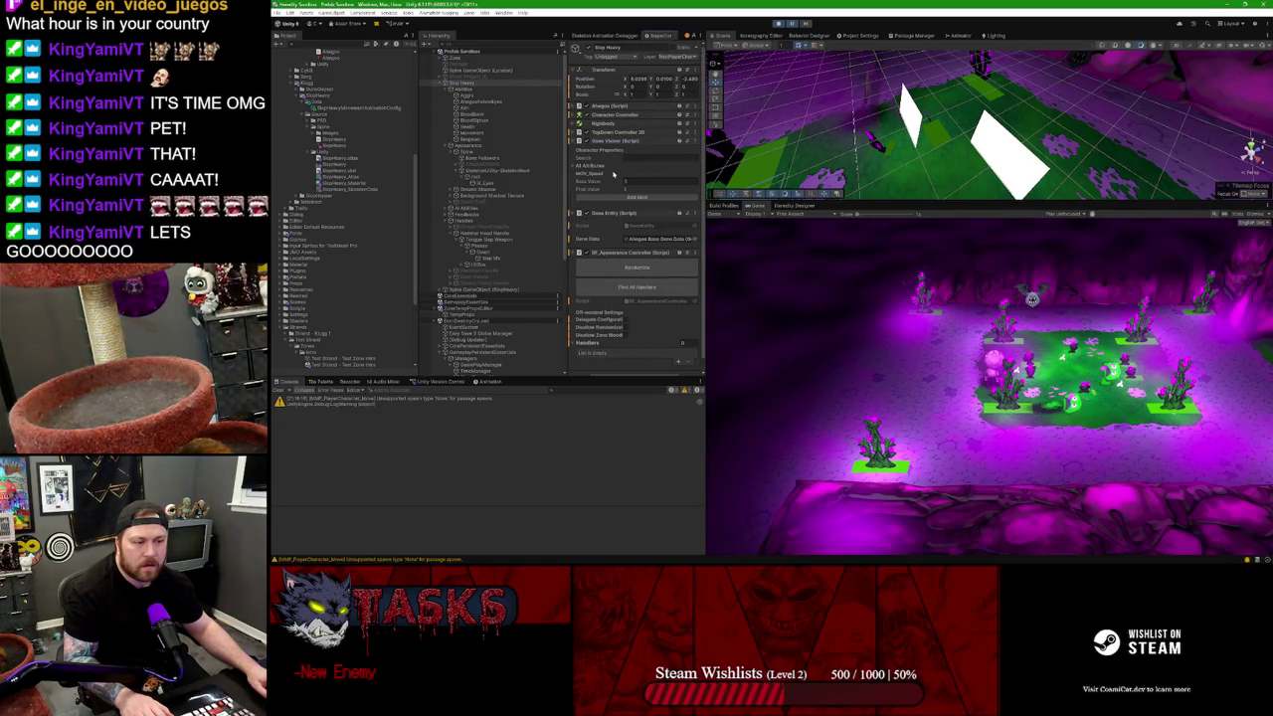
click(637, 197)
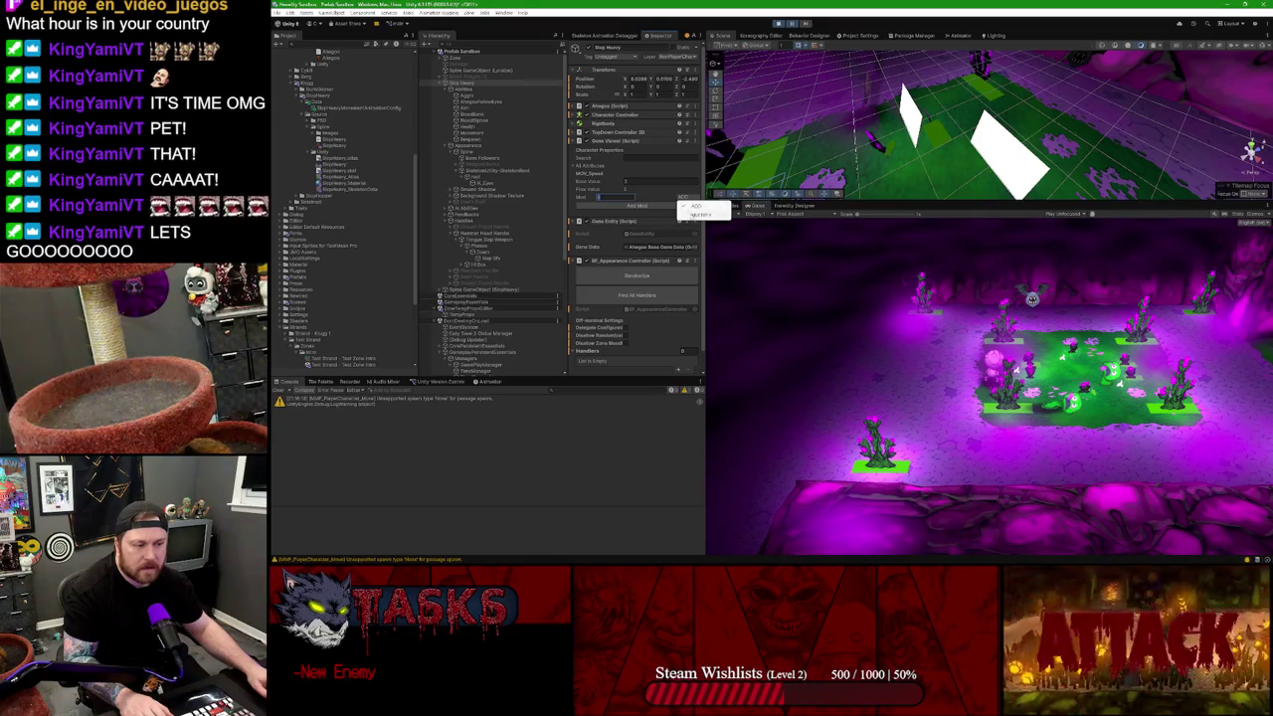
click(693, 215)
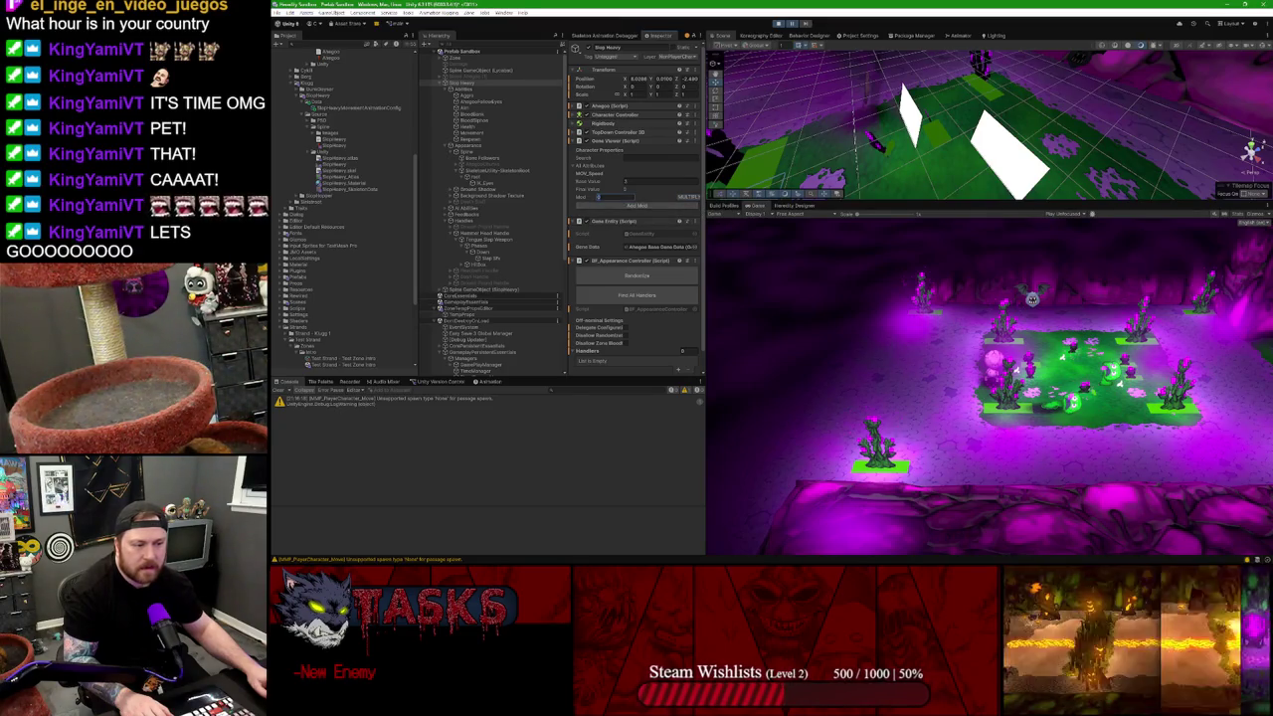
text(0.5)
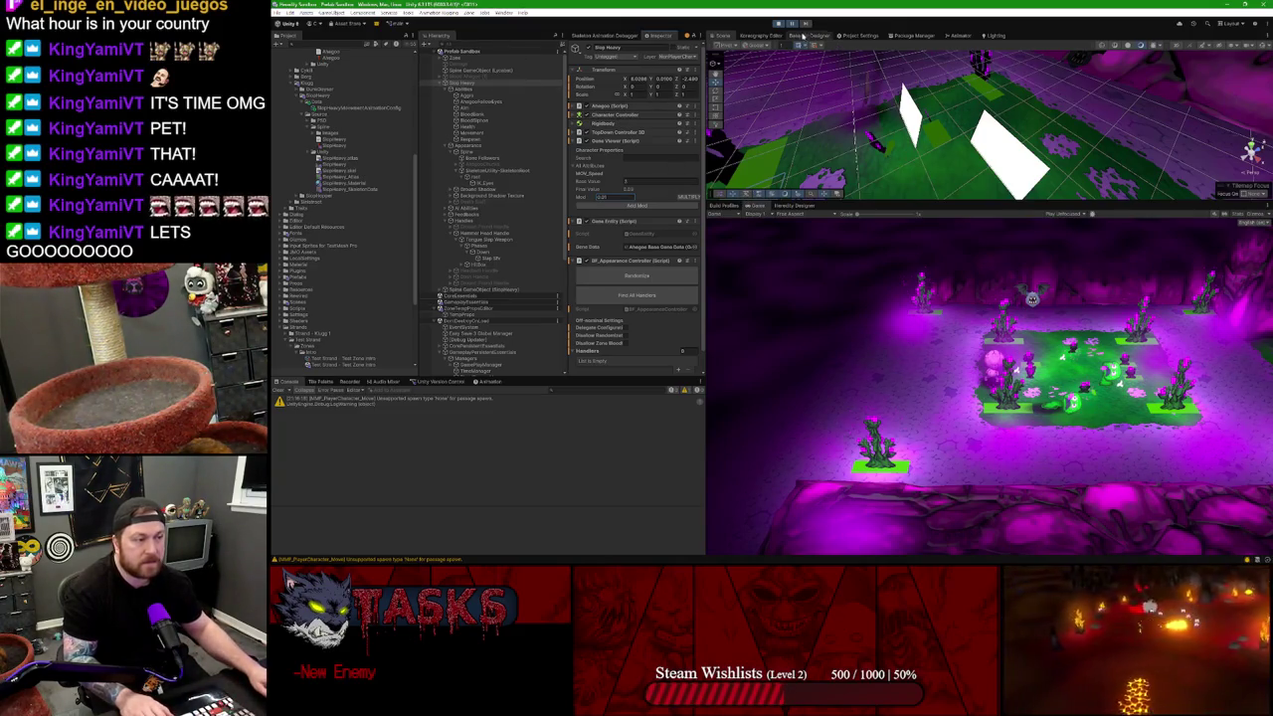
click(780, 23)
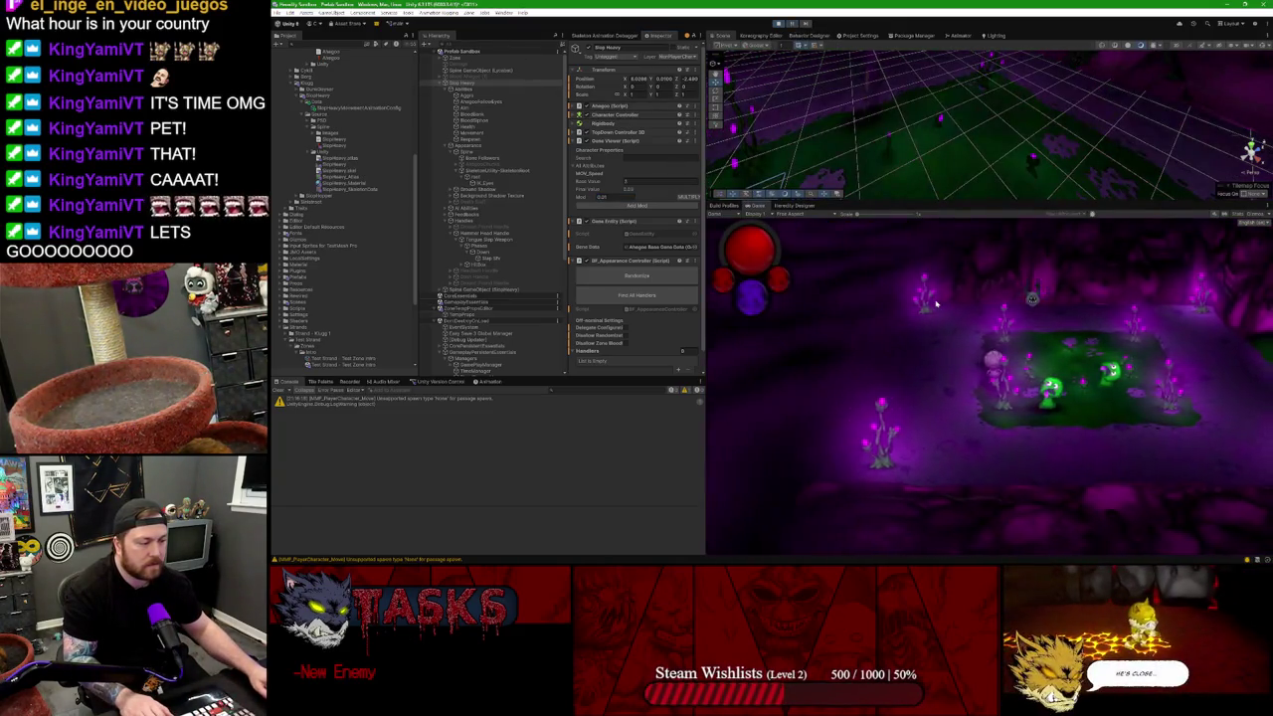
Step: Walk the player around the cave past the green slimes, then stop the game with Ctrl+P
key(a)
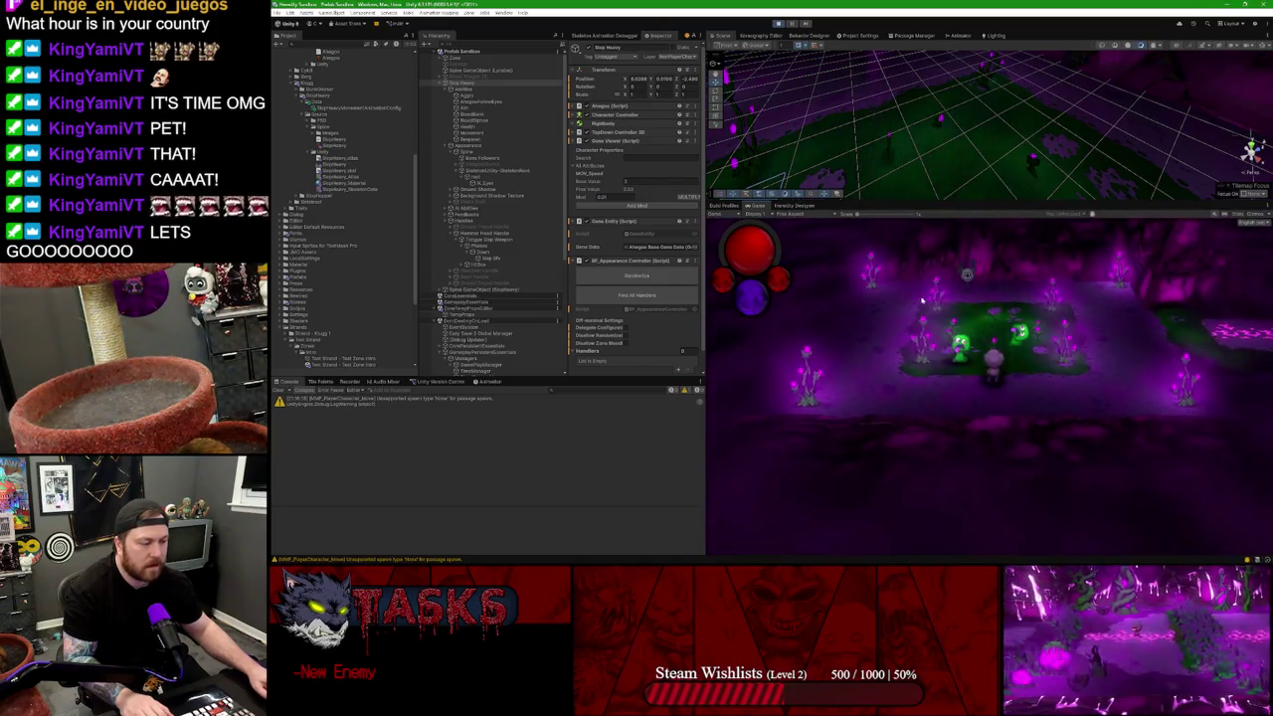
key(d)
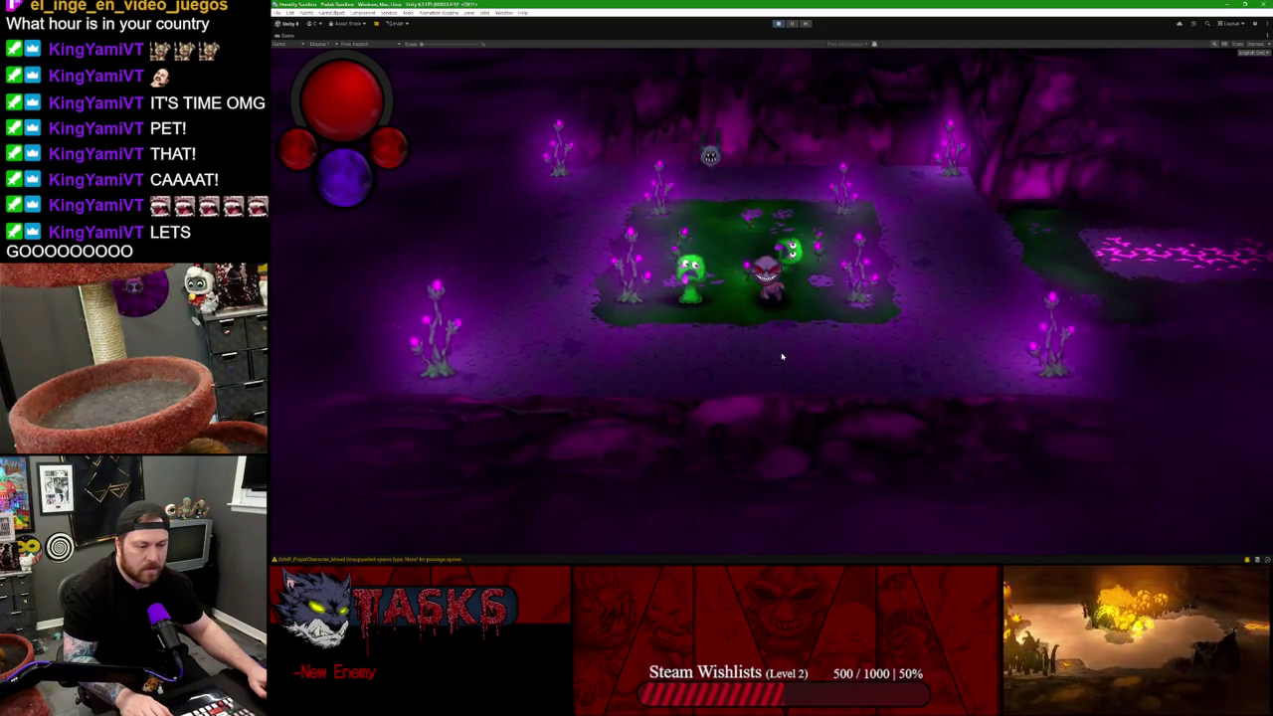
key(w)
key(a)
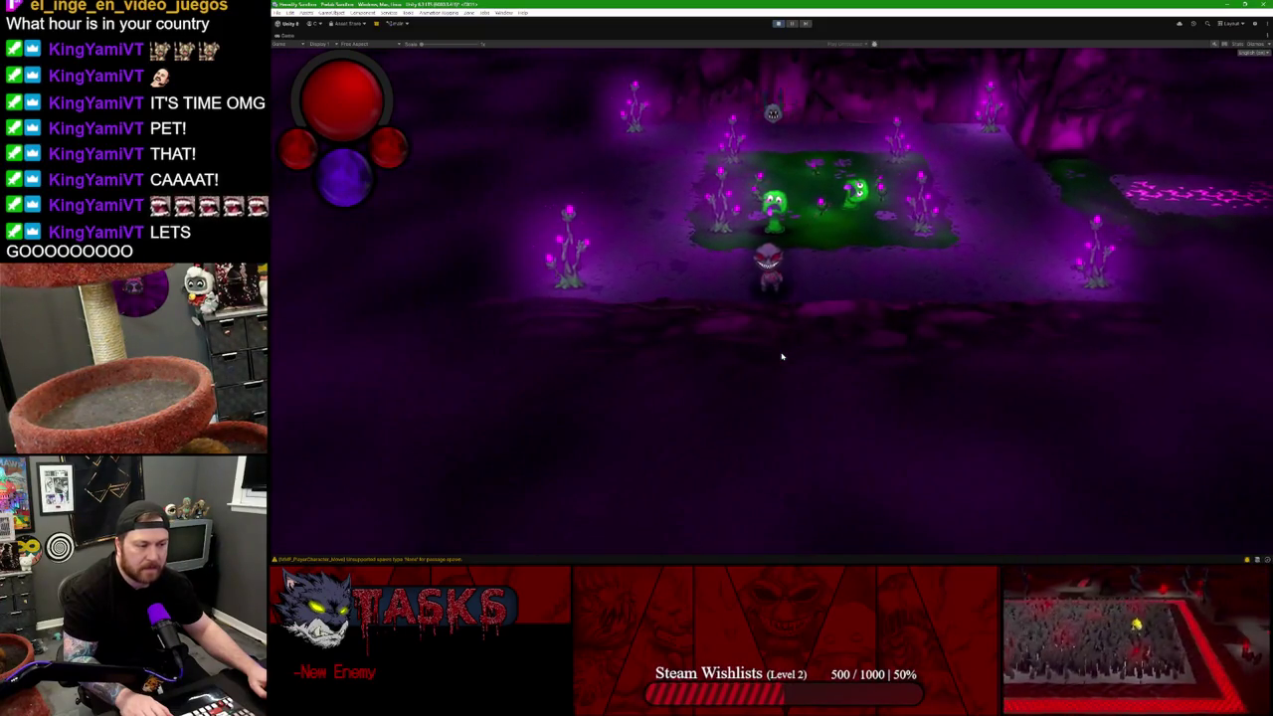
key(d)
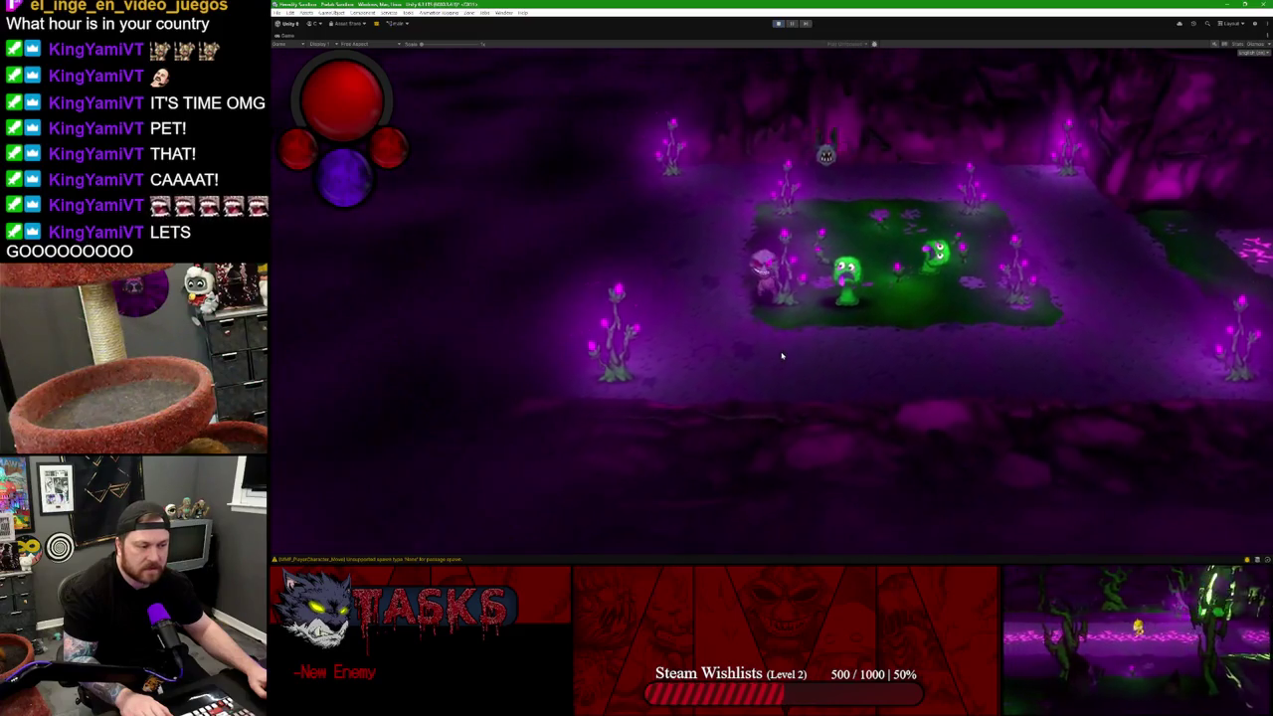
key(a)
key(s)
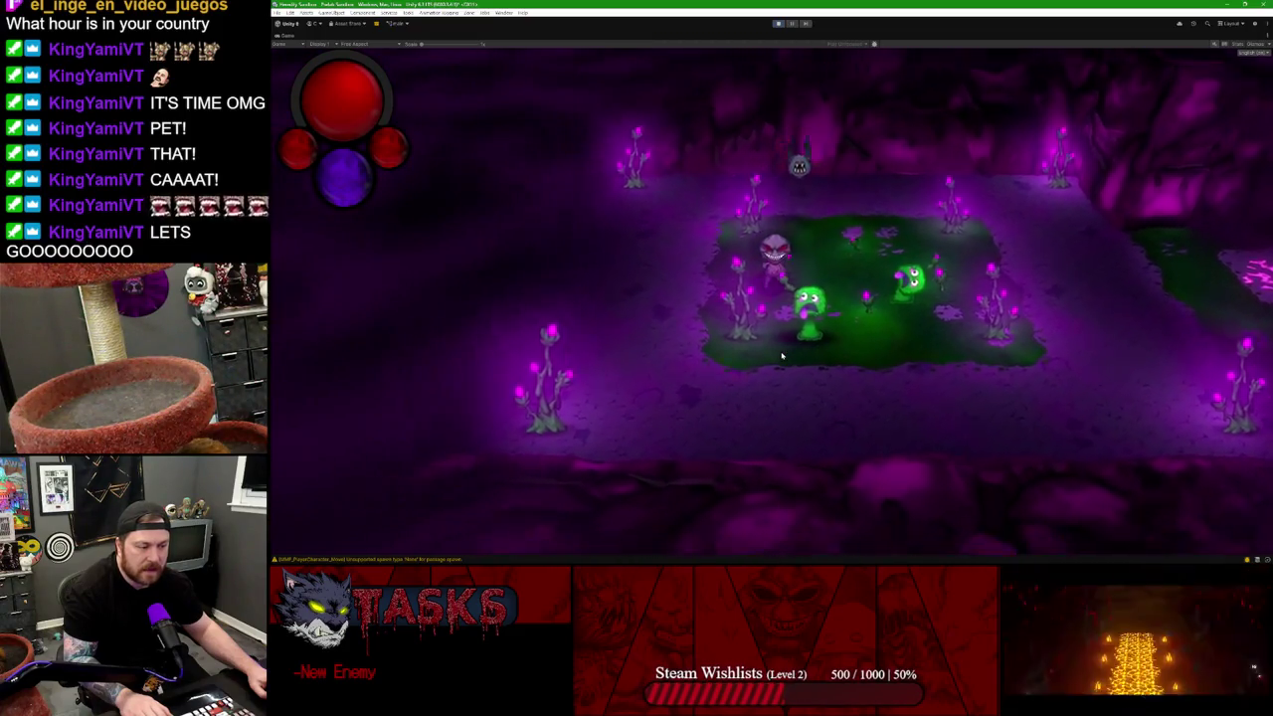
key(w)
key(d)
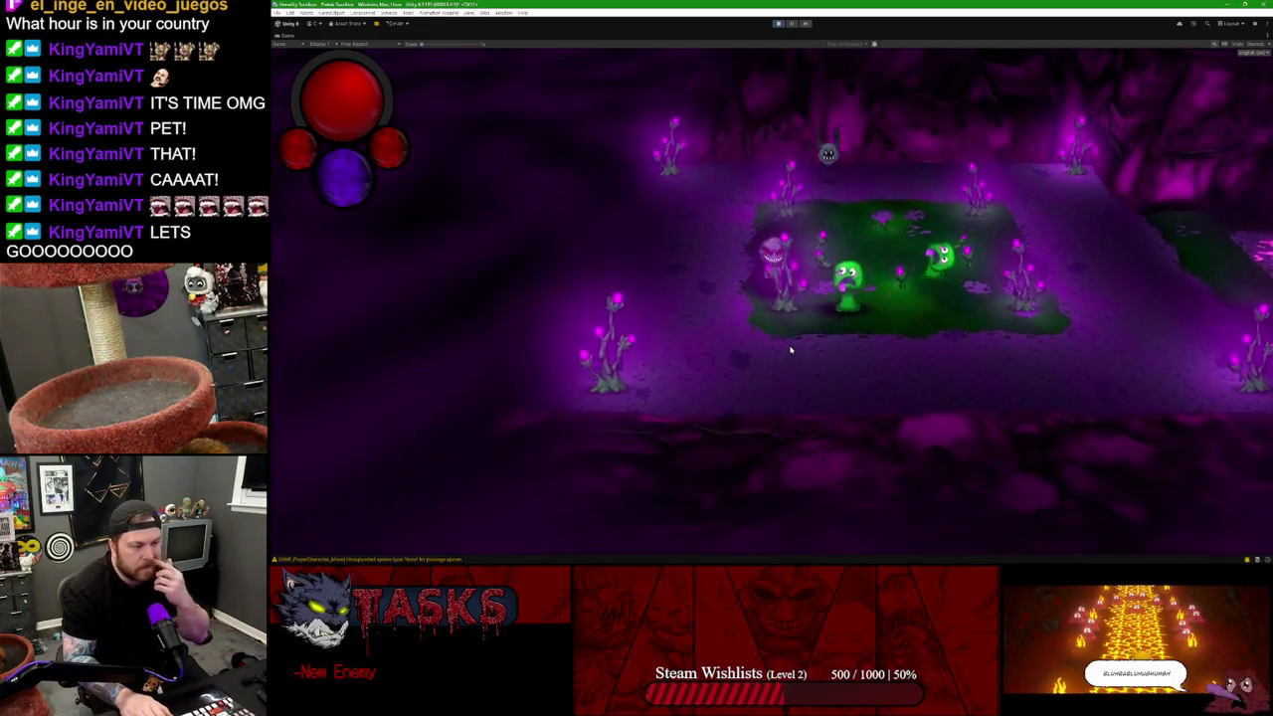
key(s)
key(d)
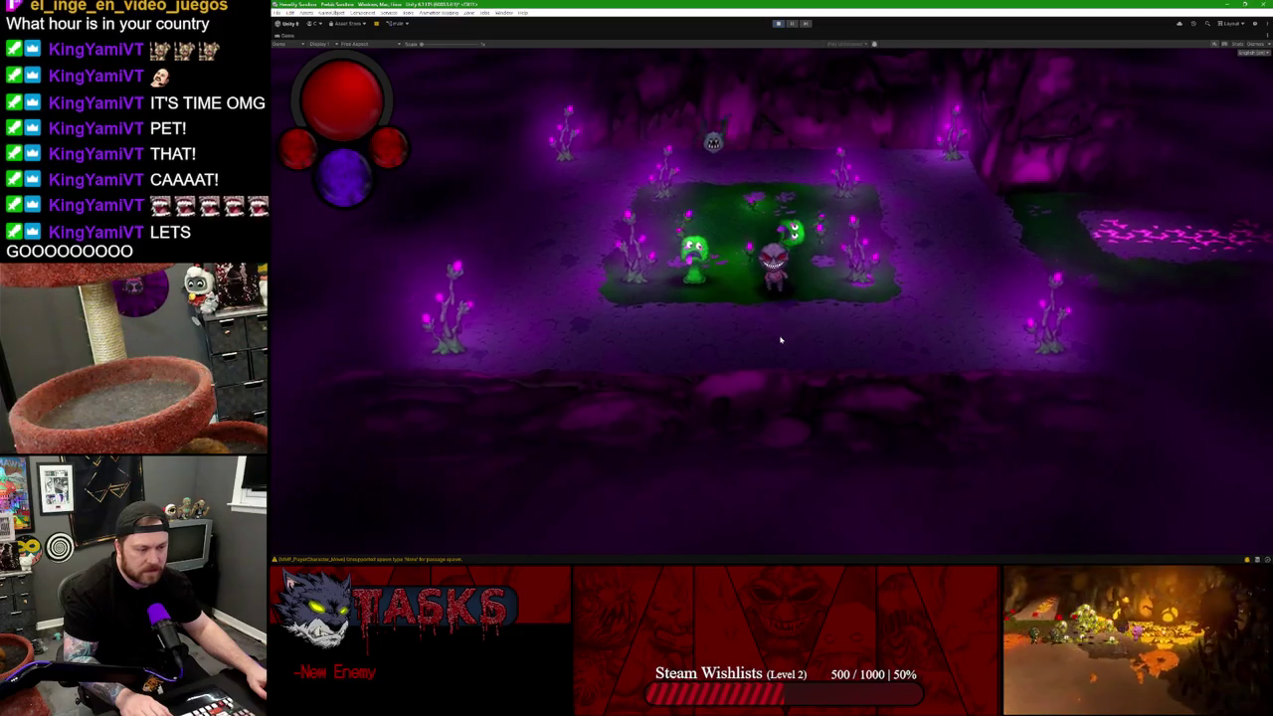
key(w)
key(a)
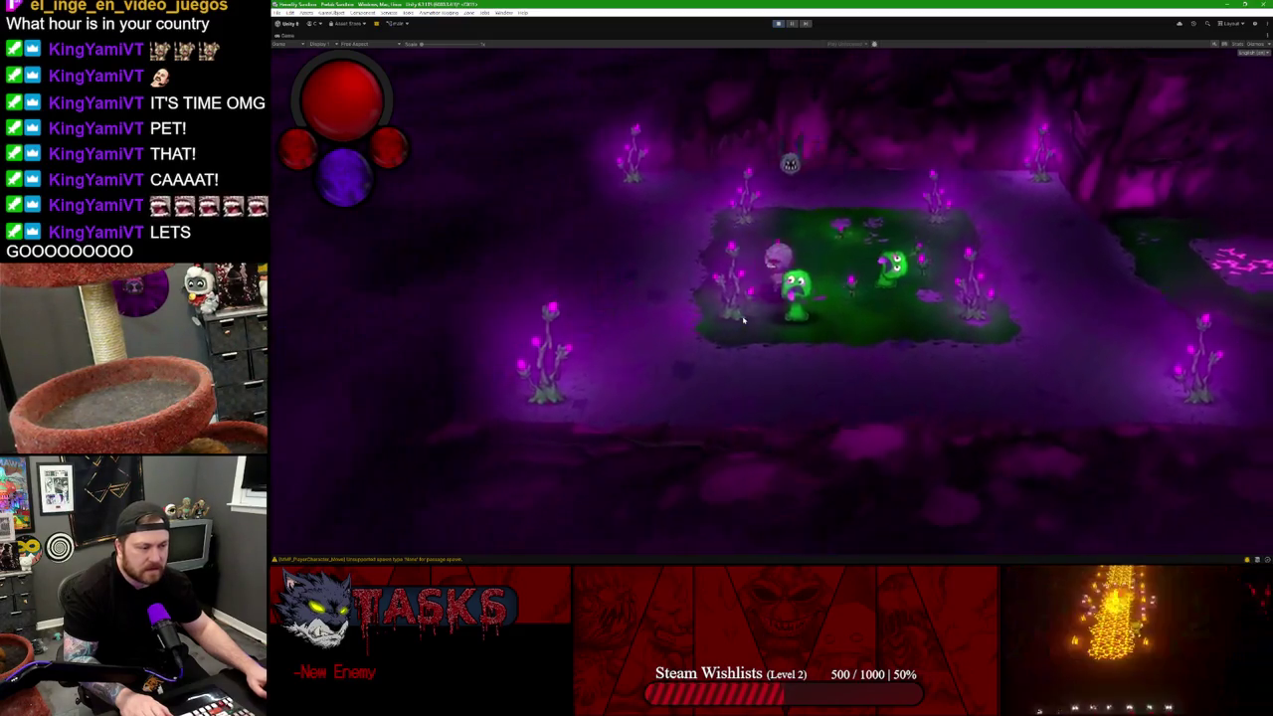
key(s)
key(d)
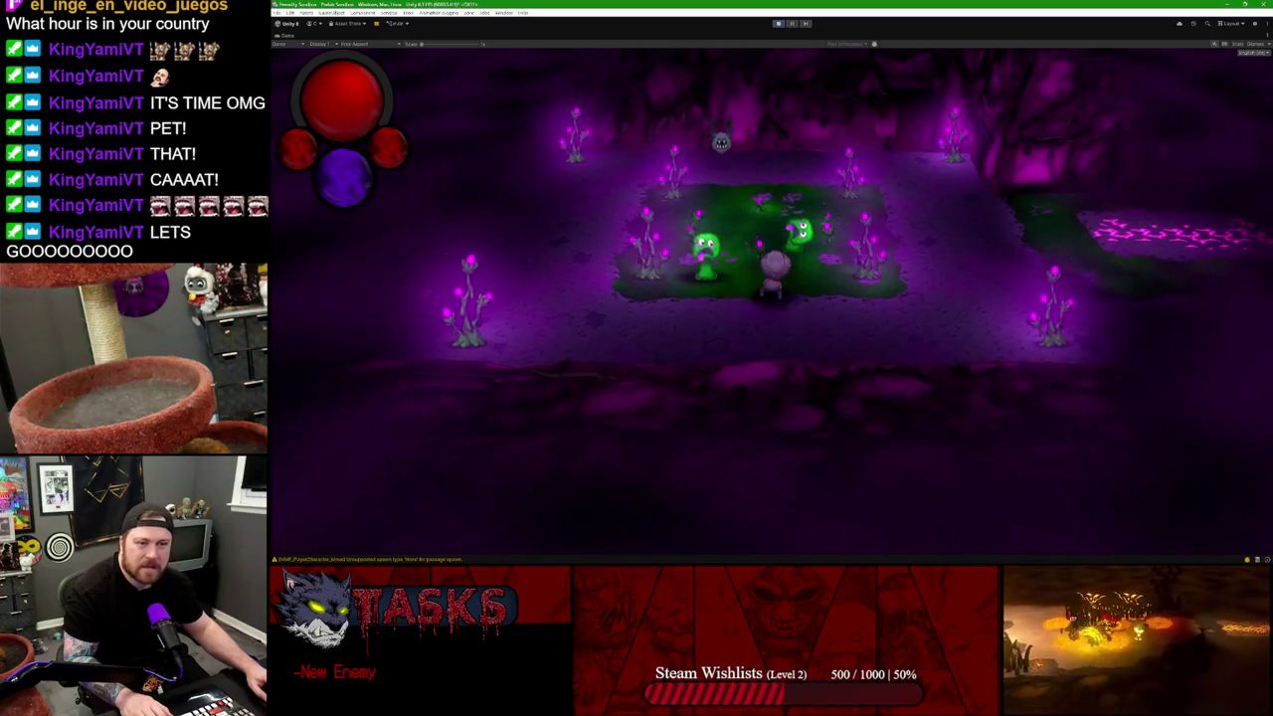
key(d)
key(s)
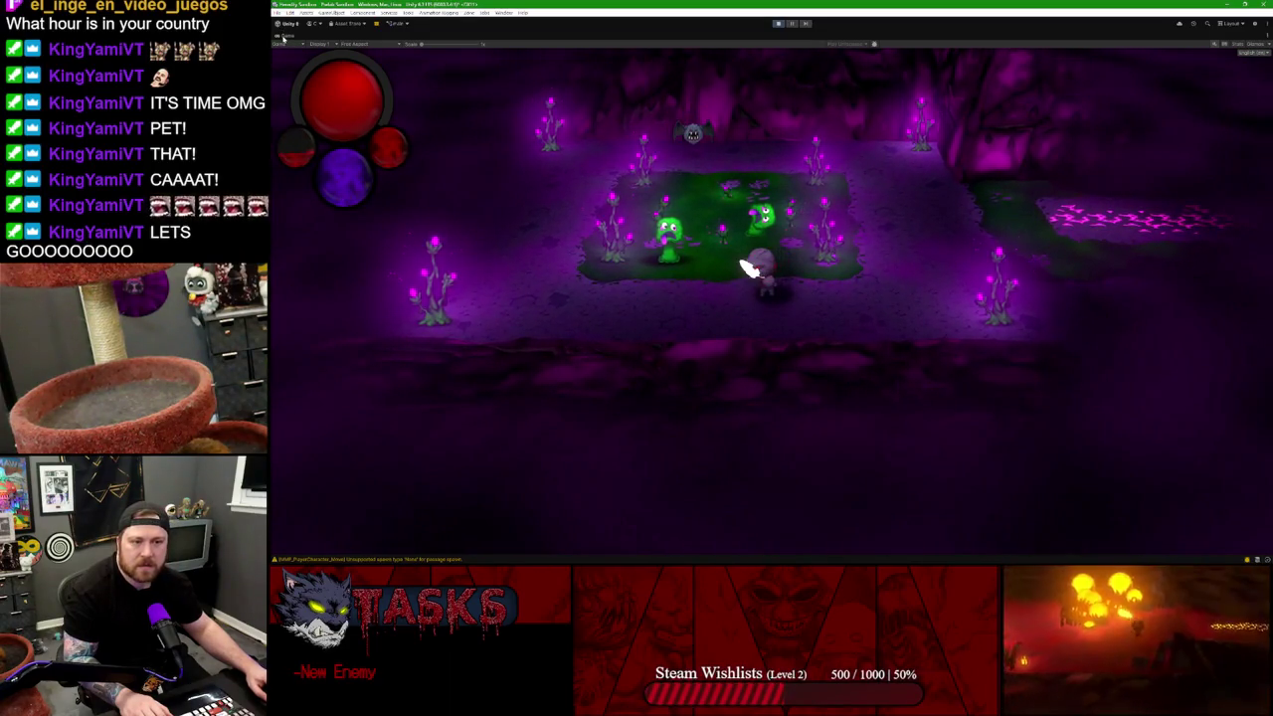
key(ctrl+p)
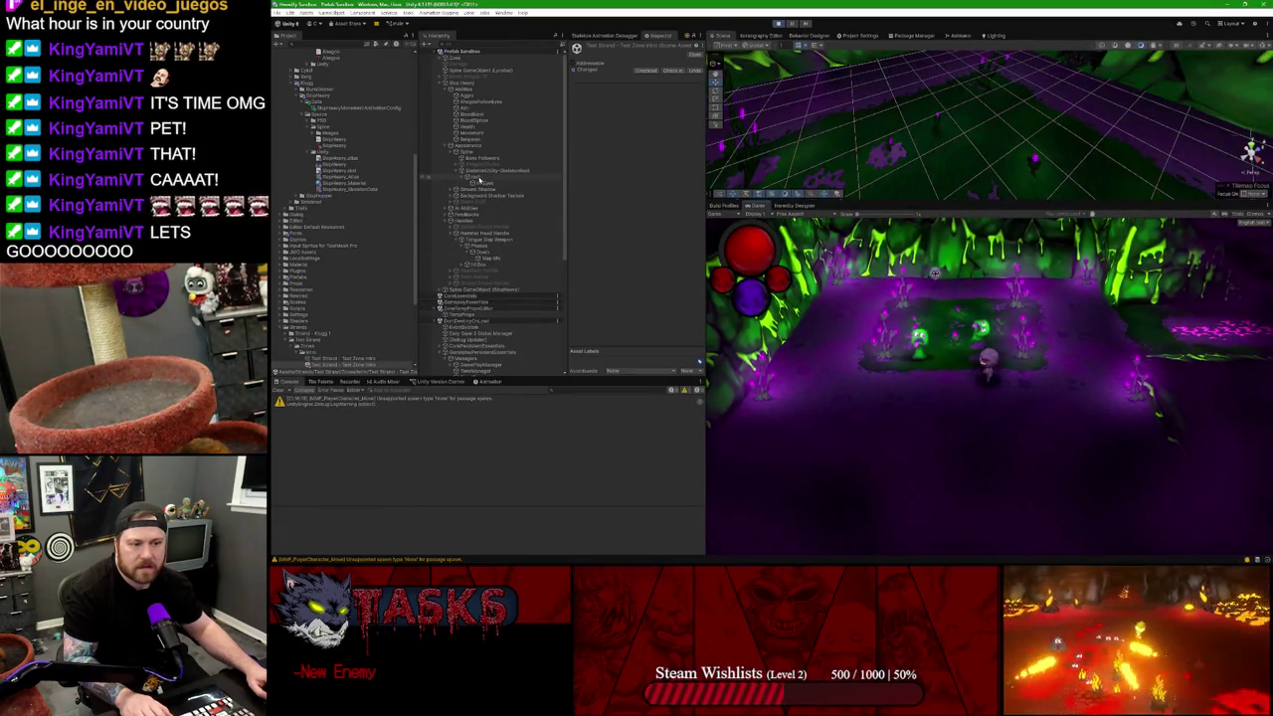
Step: Inspect the skeleton bones, Bone Followers and SkeletonUtility-SkeletonRoot, then walk the character left
click(485, 183)
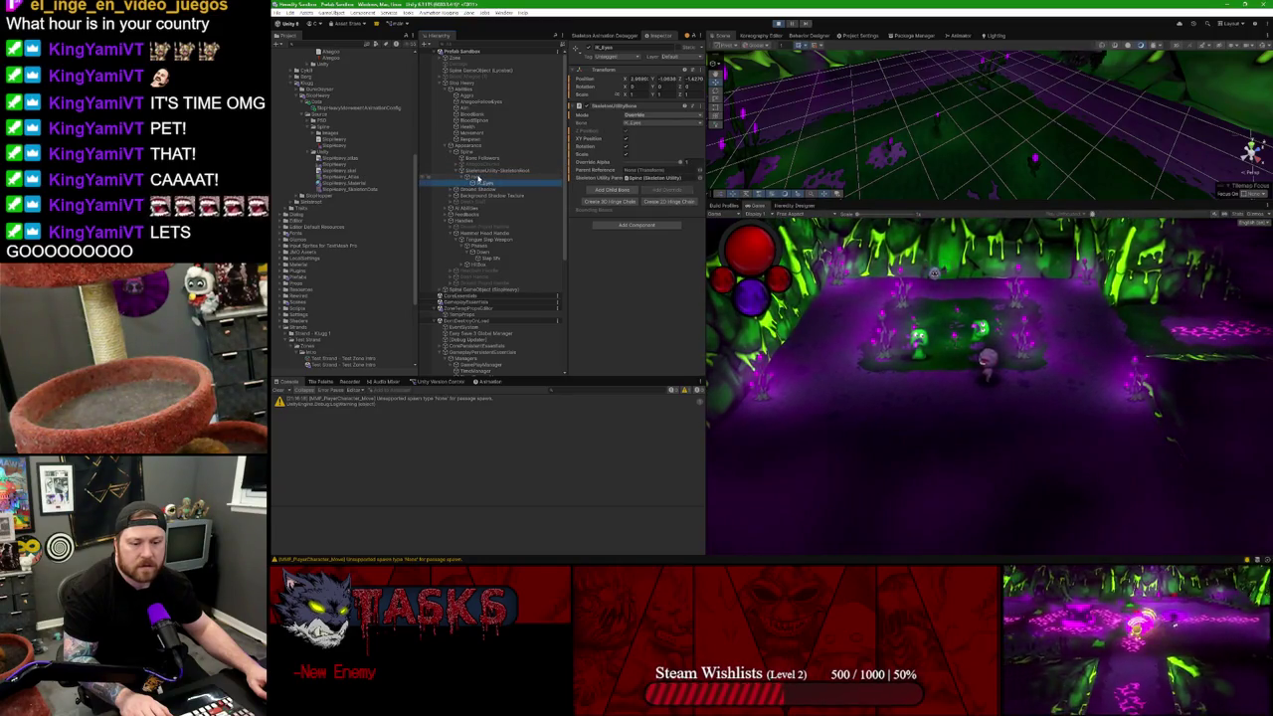
click(478, 176)
click(478, 171)
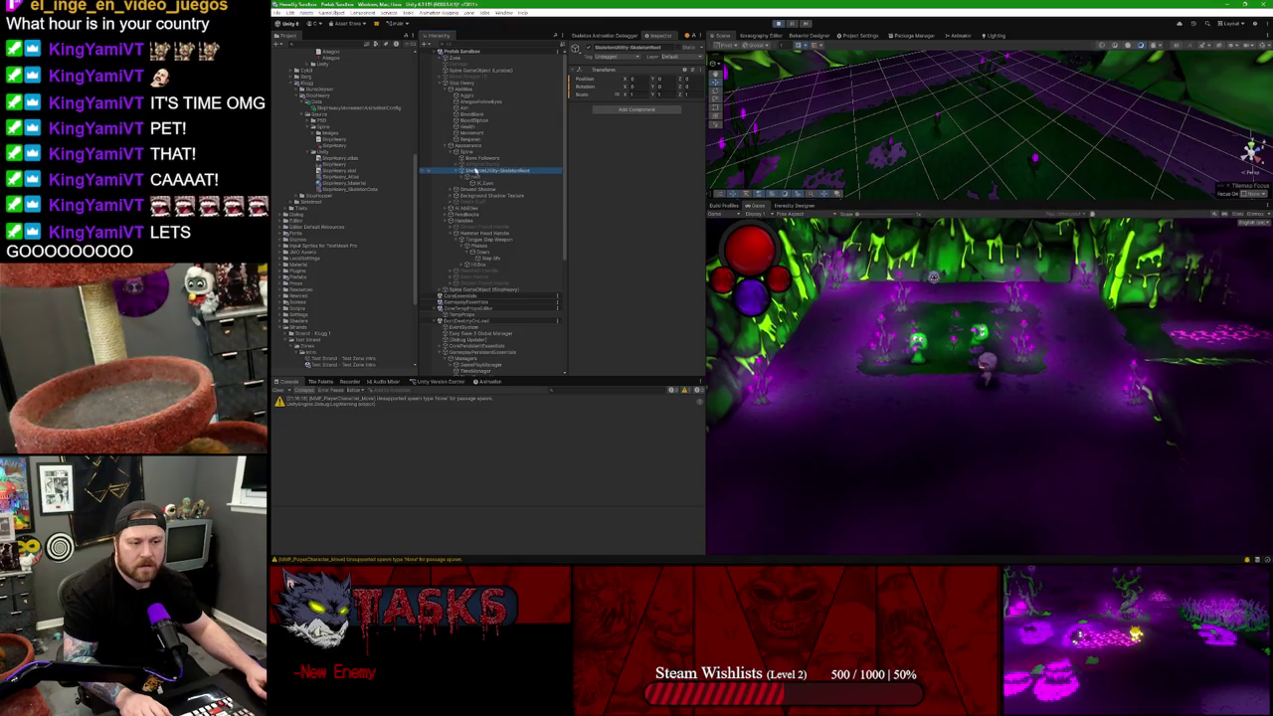
click(474, 159)
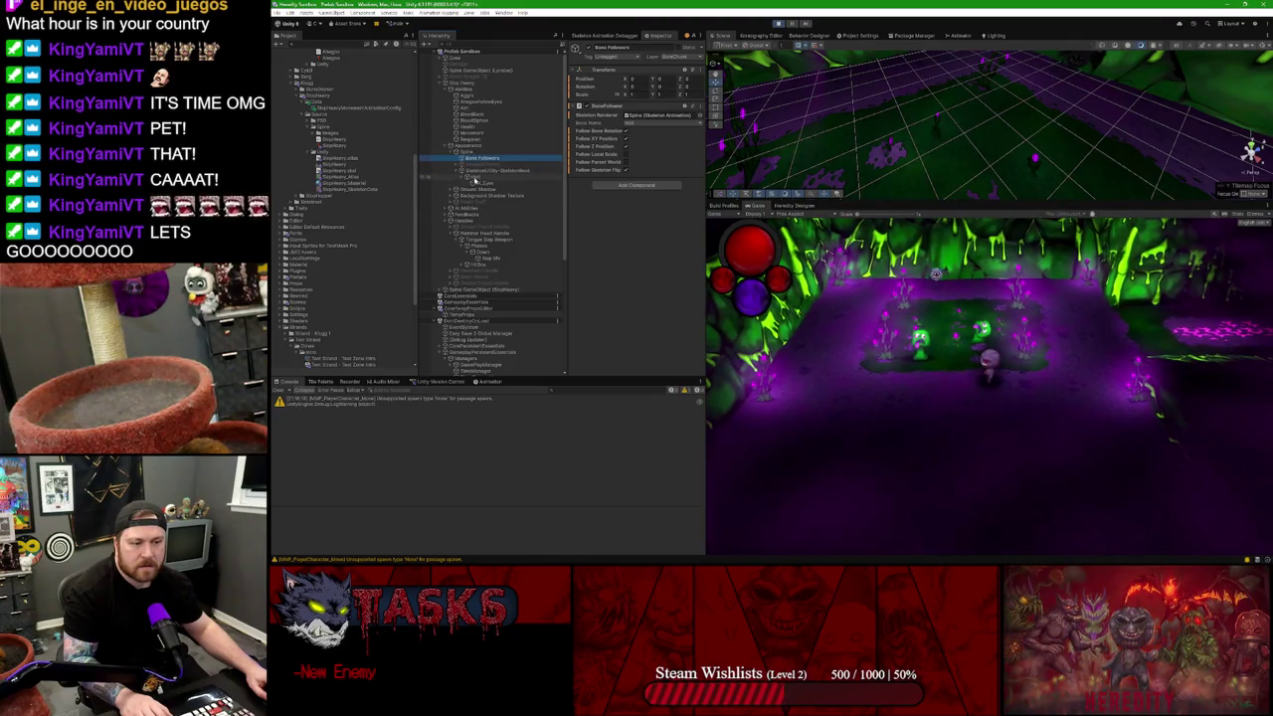
click(477, 183)
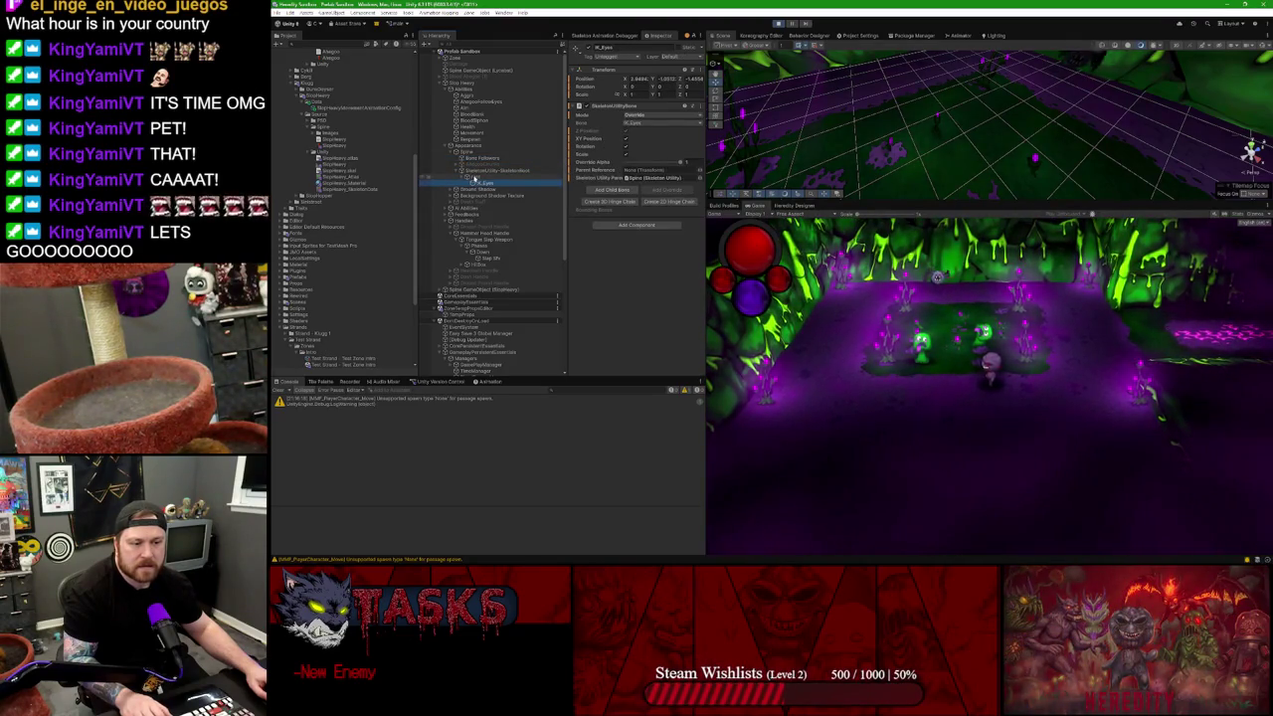
click(487, 170)
click(956, 362)
key(a)
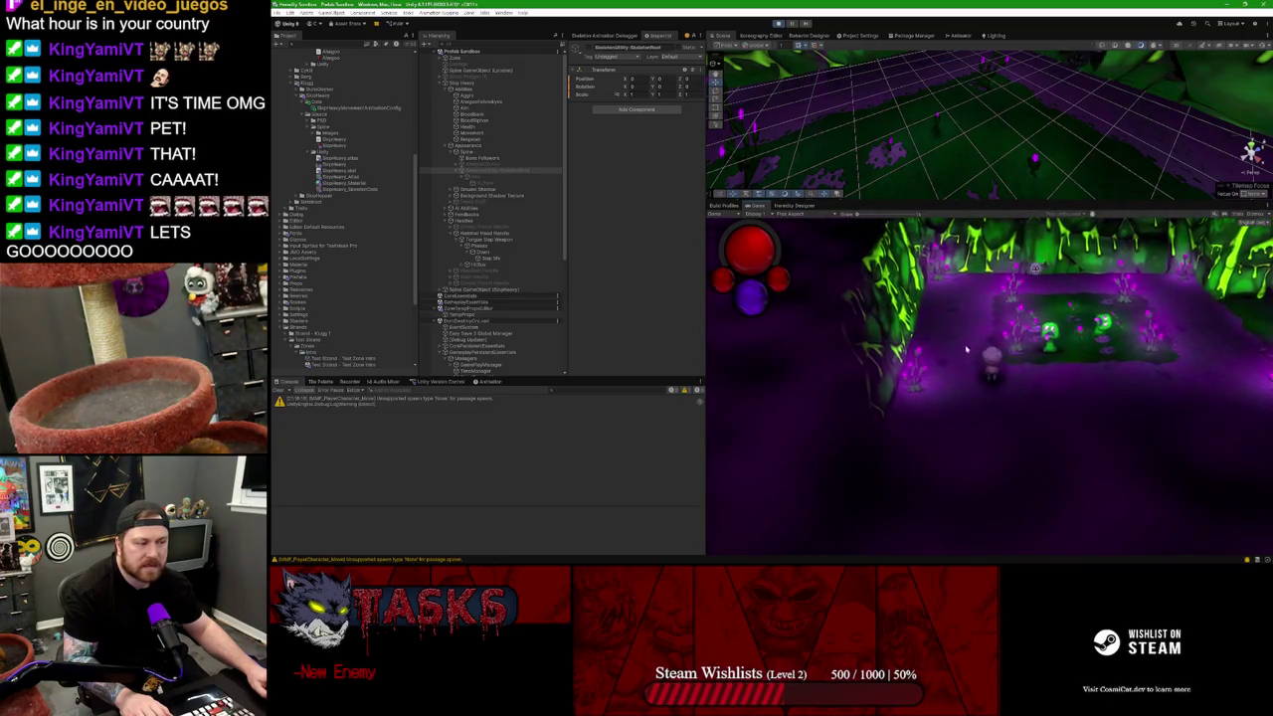
Step: Walk the character up, right across the room, back left, then right again
key(w)
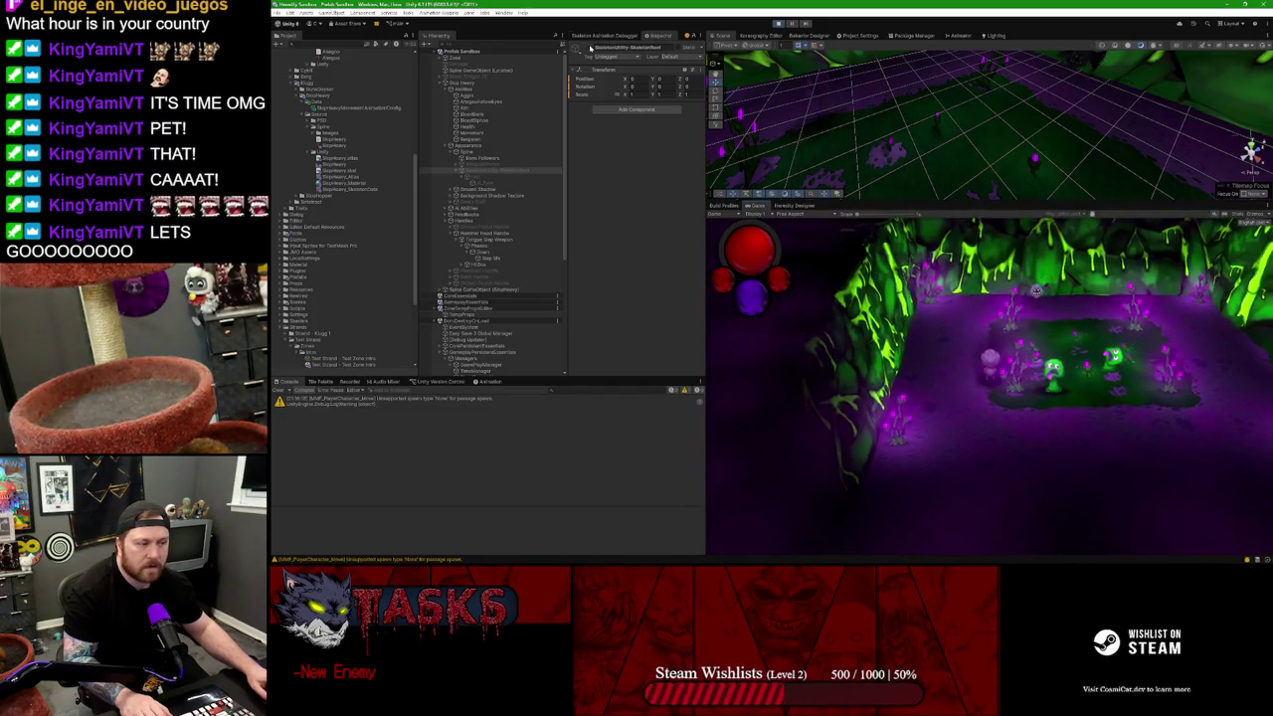
key(d)
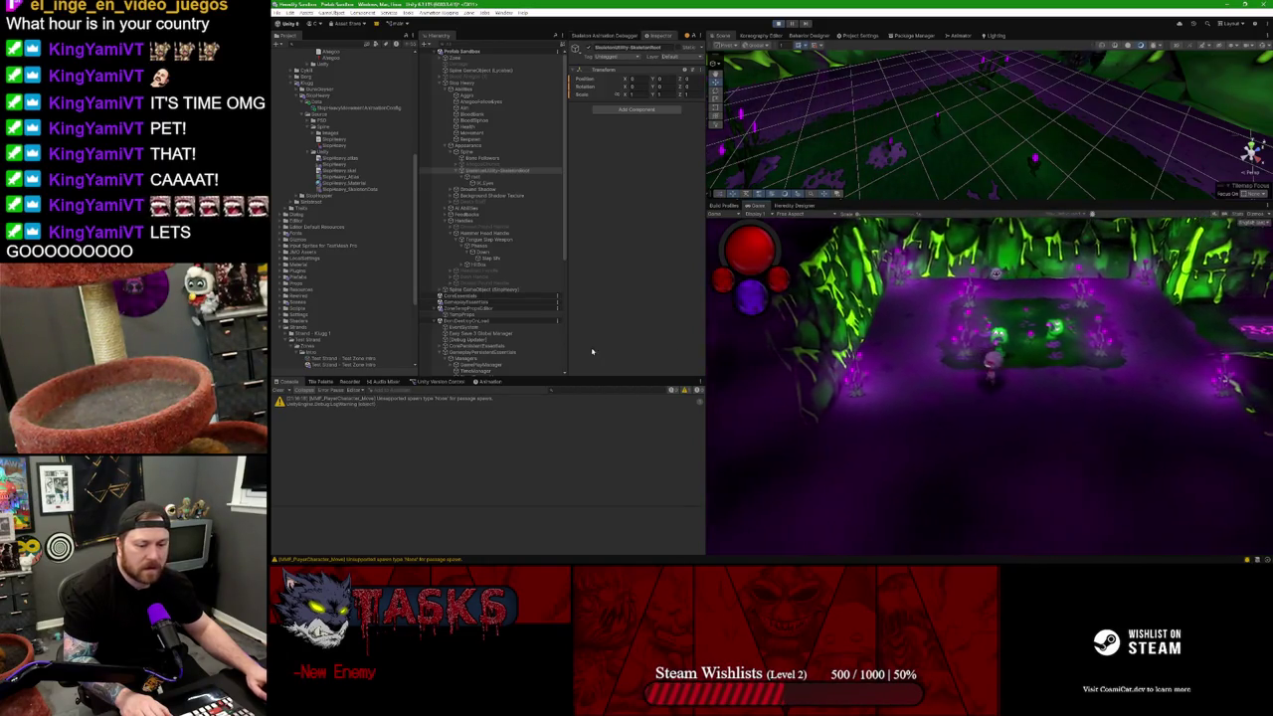
key(d)
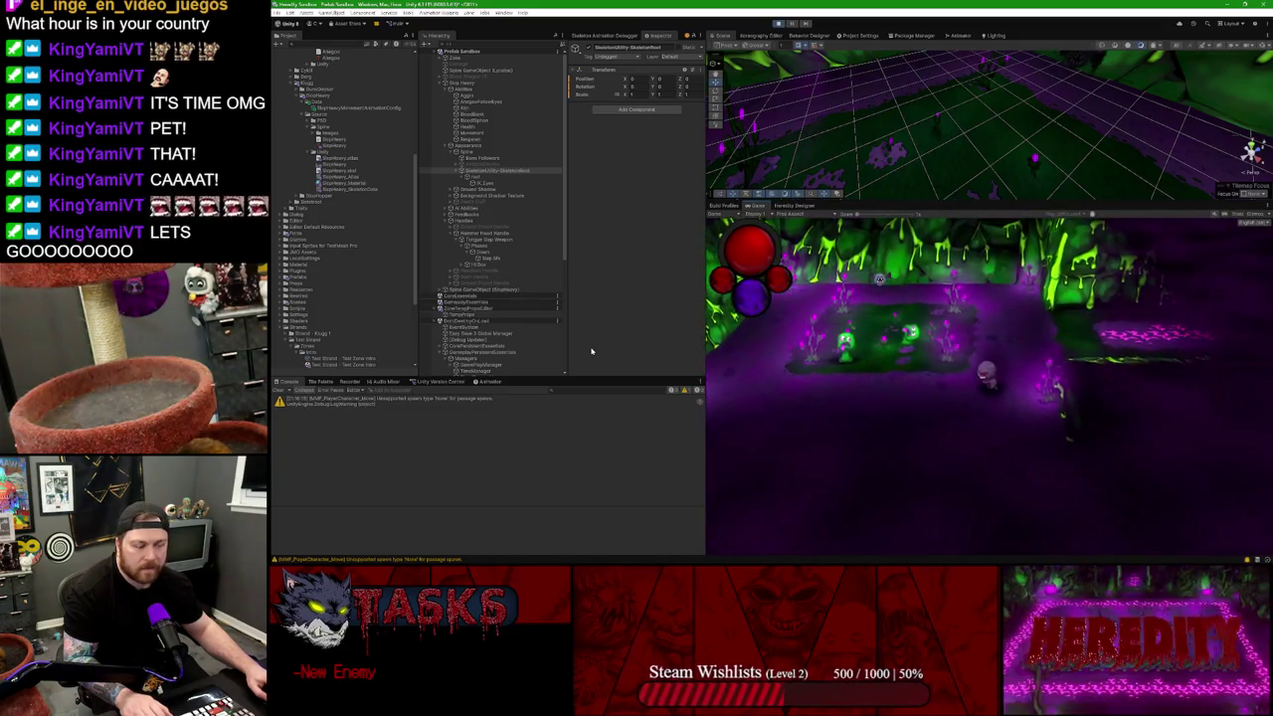
key(a)
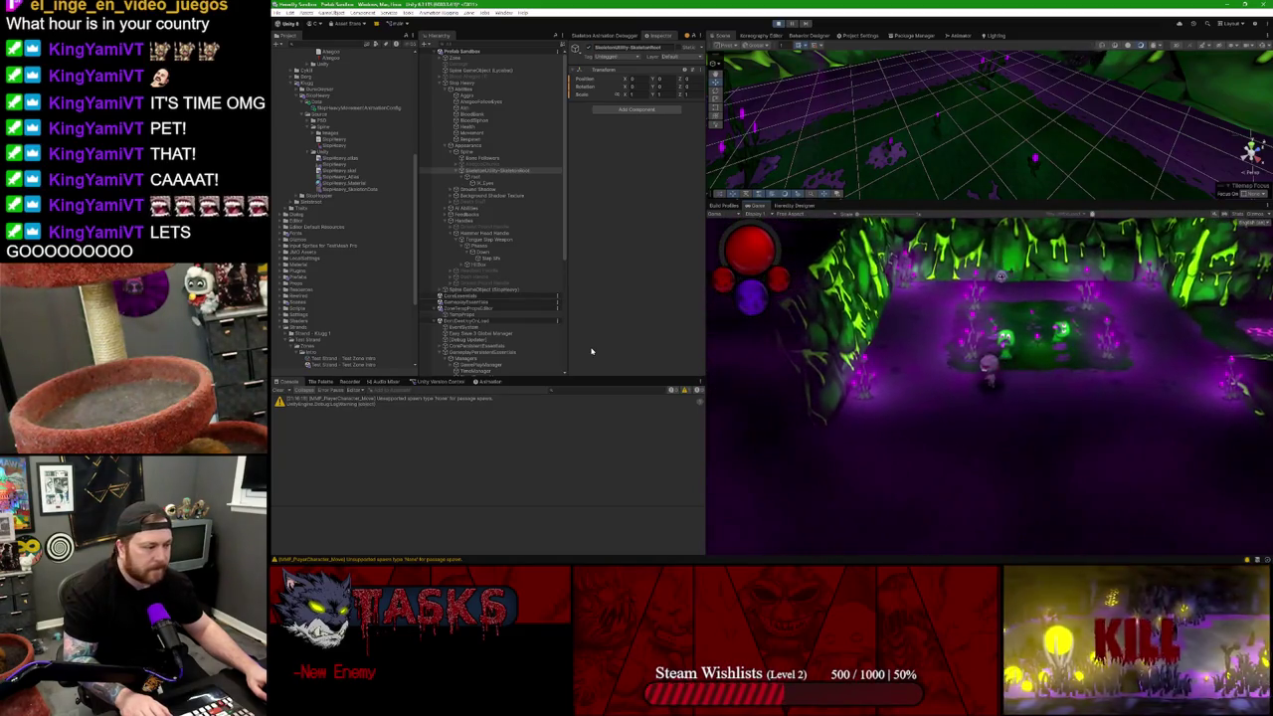
key(d)
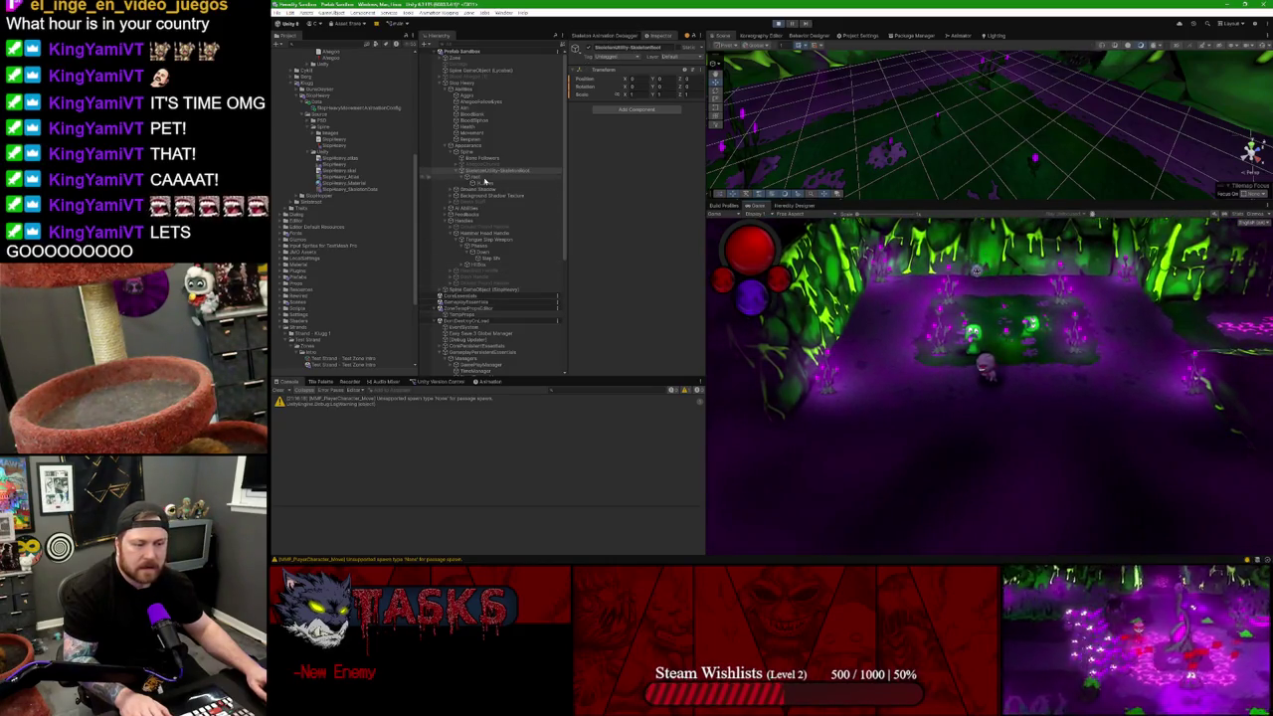
Step: Switch to the Skeleton Animation Debugger tab beside the Inspector
click(616, 38)
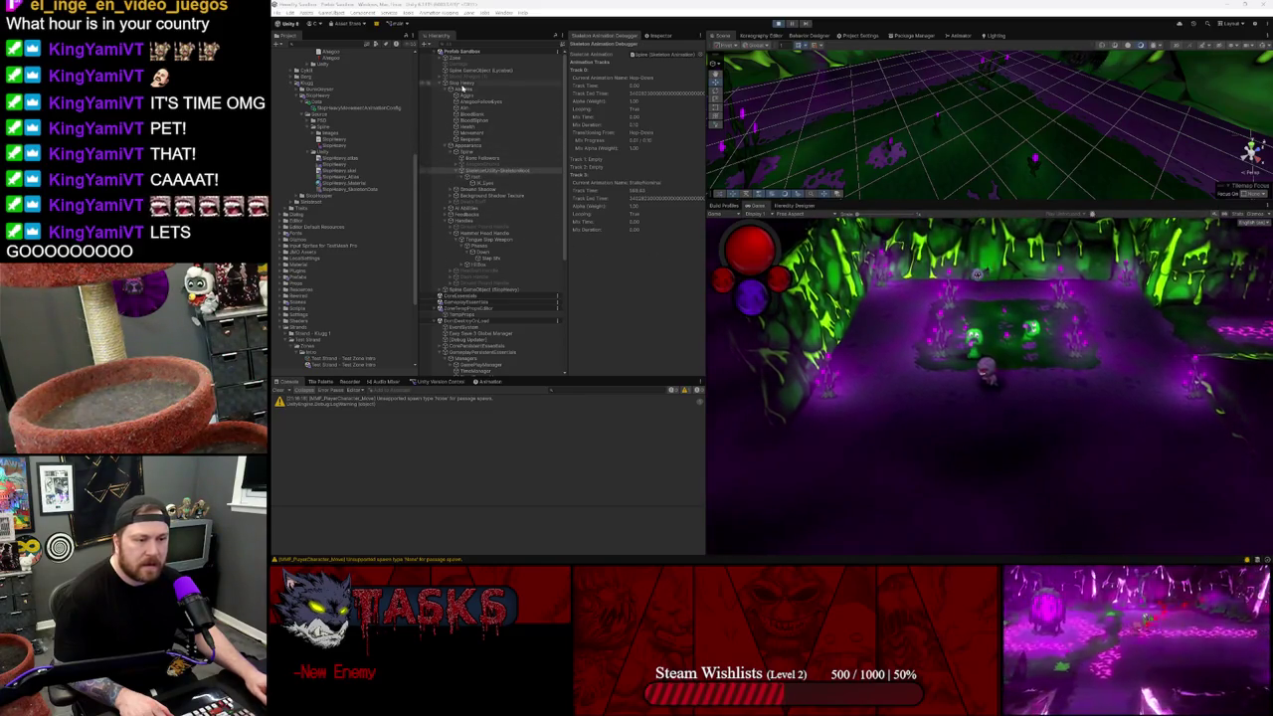
Step: Show Slop Heavy's MOV_Speed values, then dock the animation debugger right and make it taller
click(462, 84)
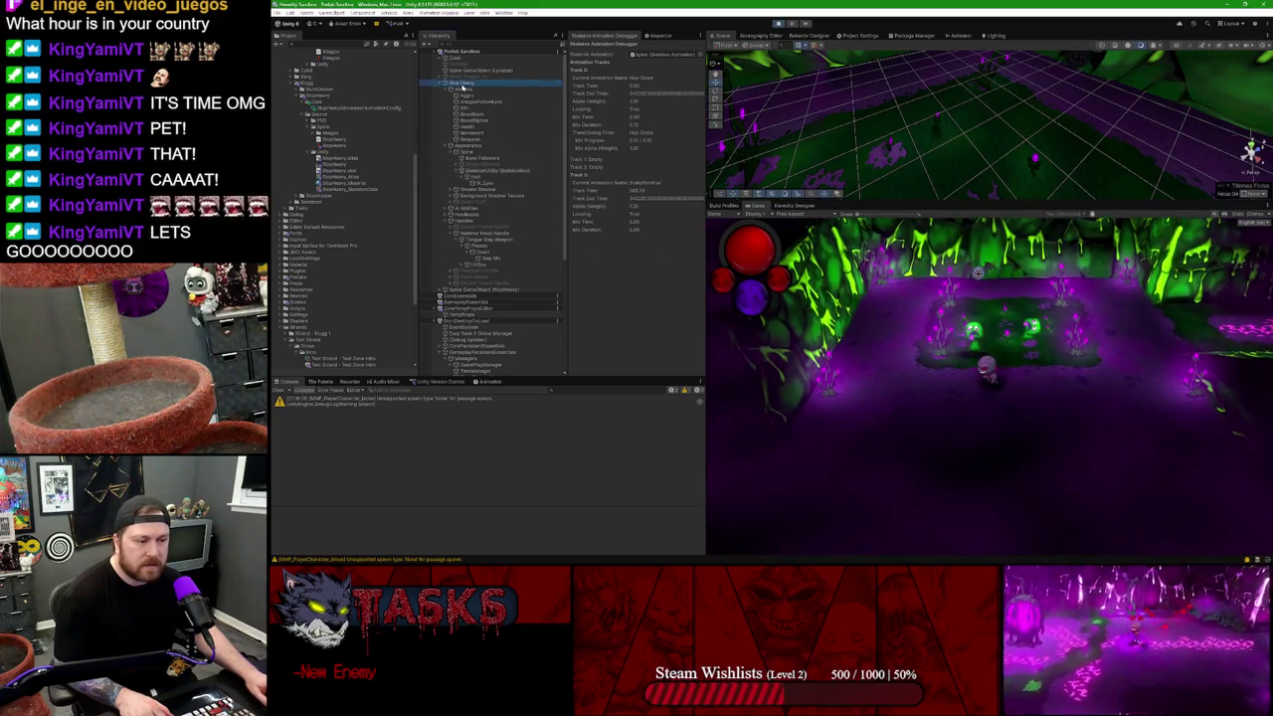
click(661, 36)
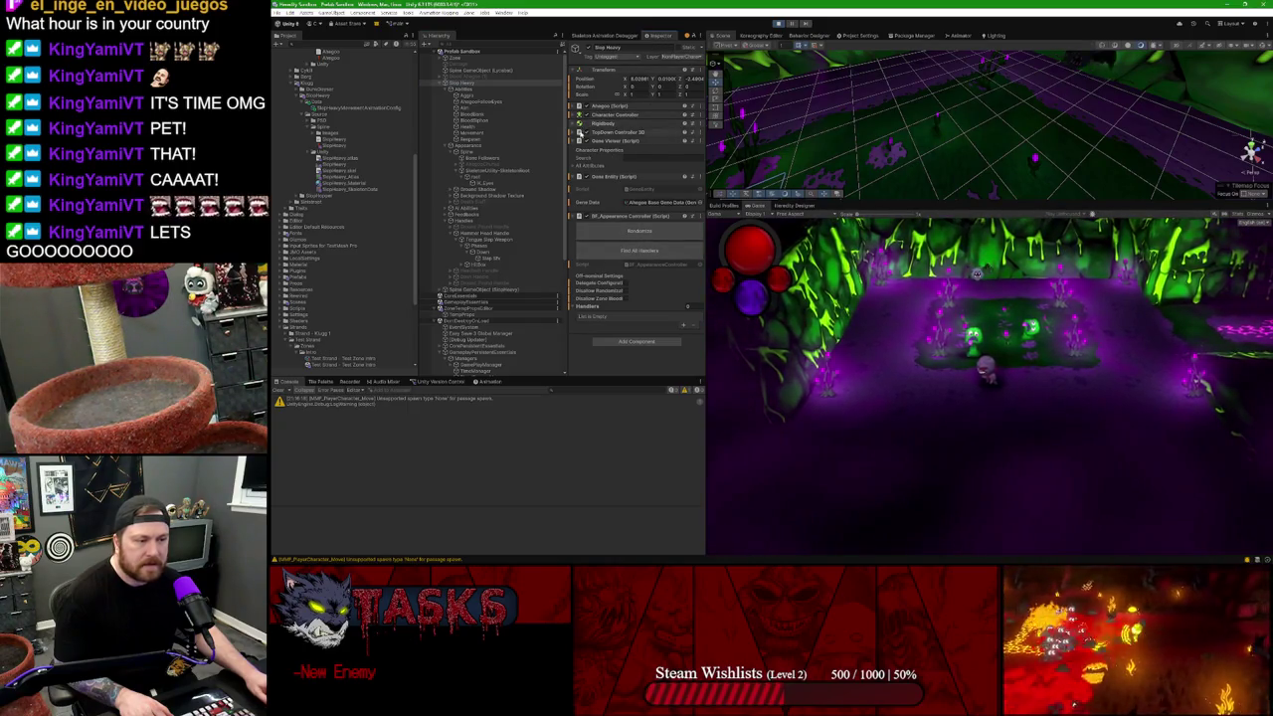
click(581, 168)
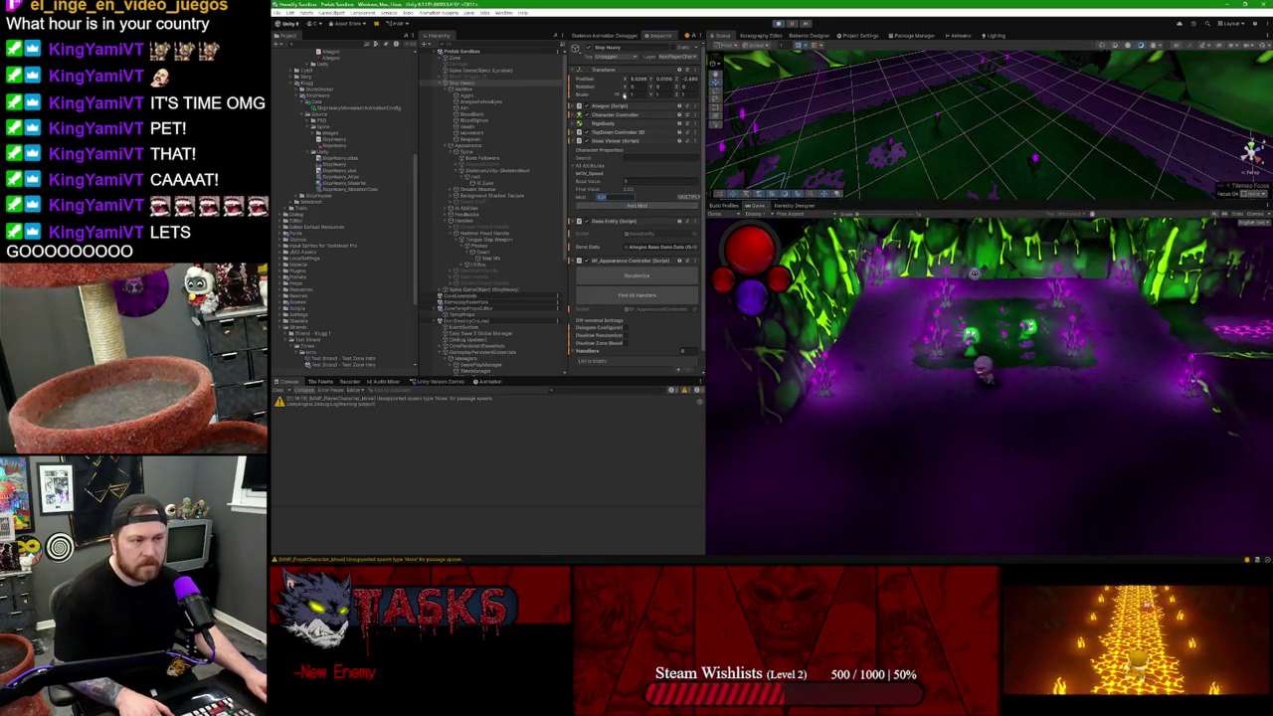
drag(617, 40, 1047, 36)
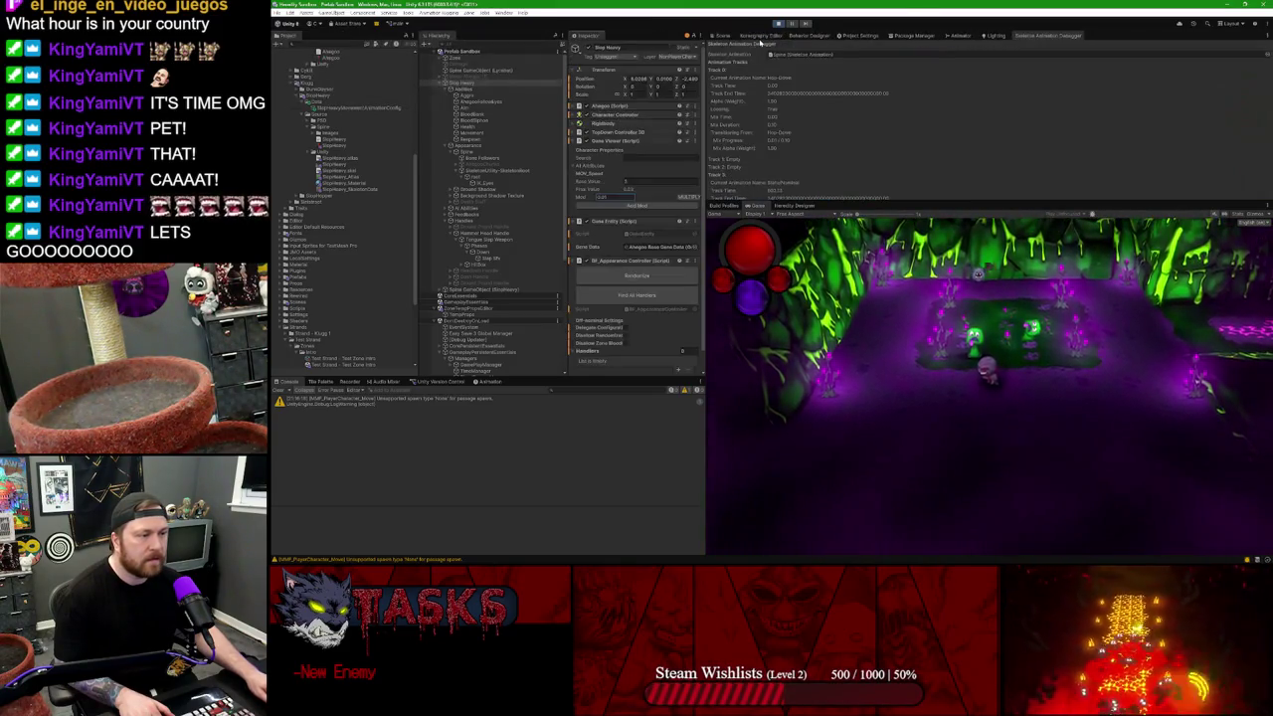
drag(817, 199, 817, 251)
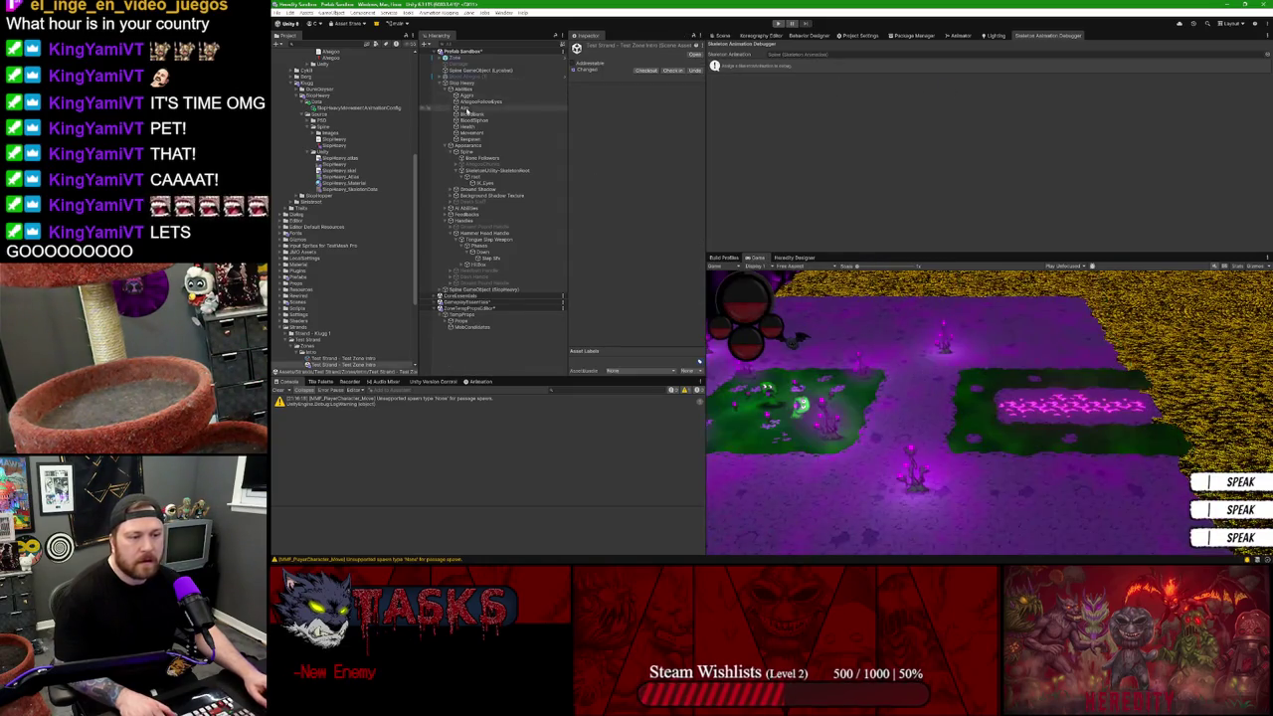
Step: Inspect Appearance and Spine, toggling Spine's Advanced options, then Abilities and the Slop Heavy root
click(467, 146)
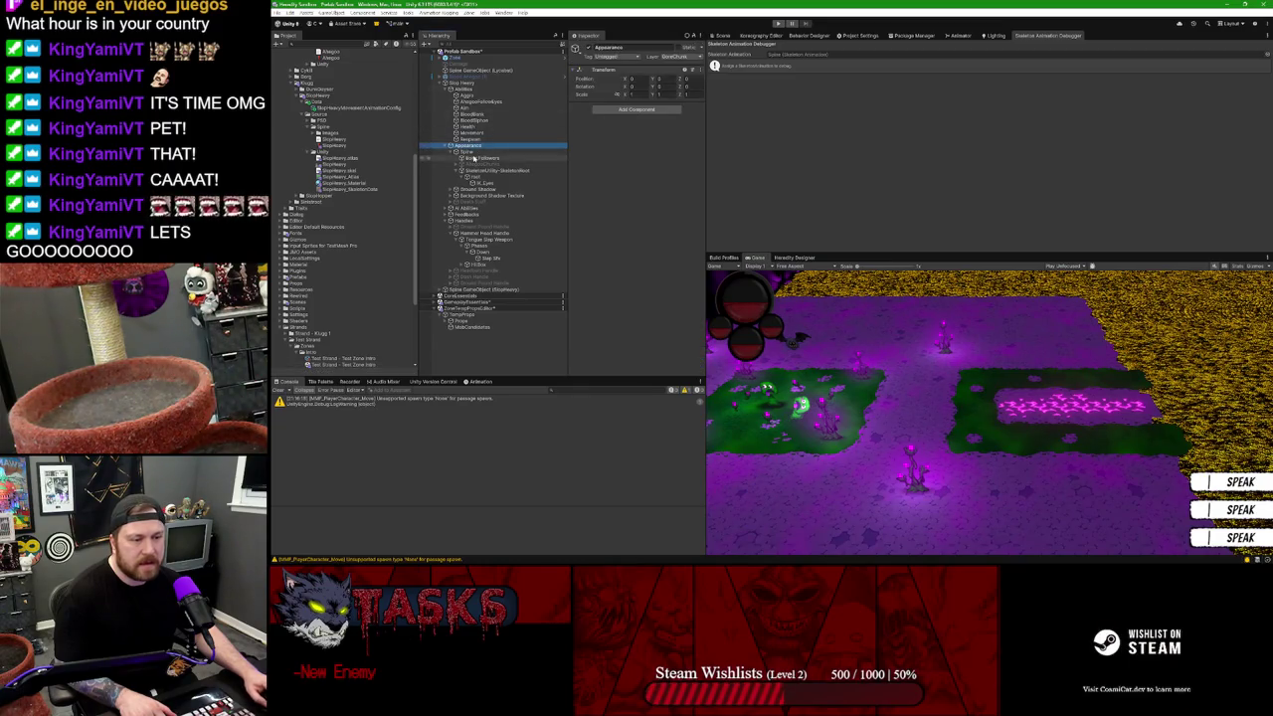
click(472, 152)
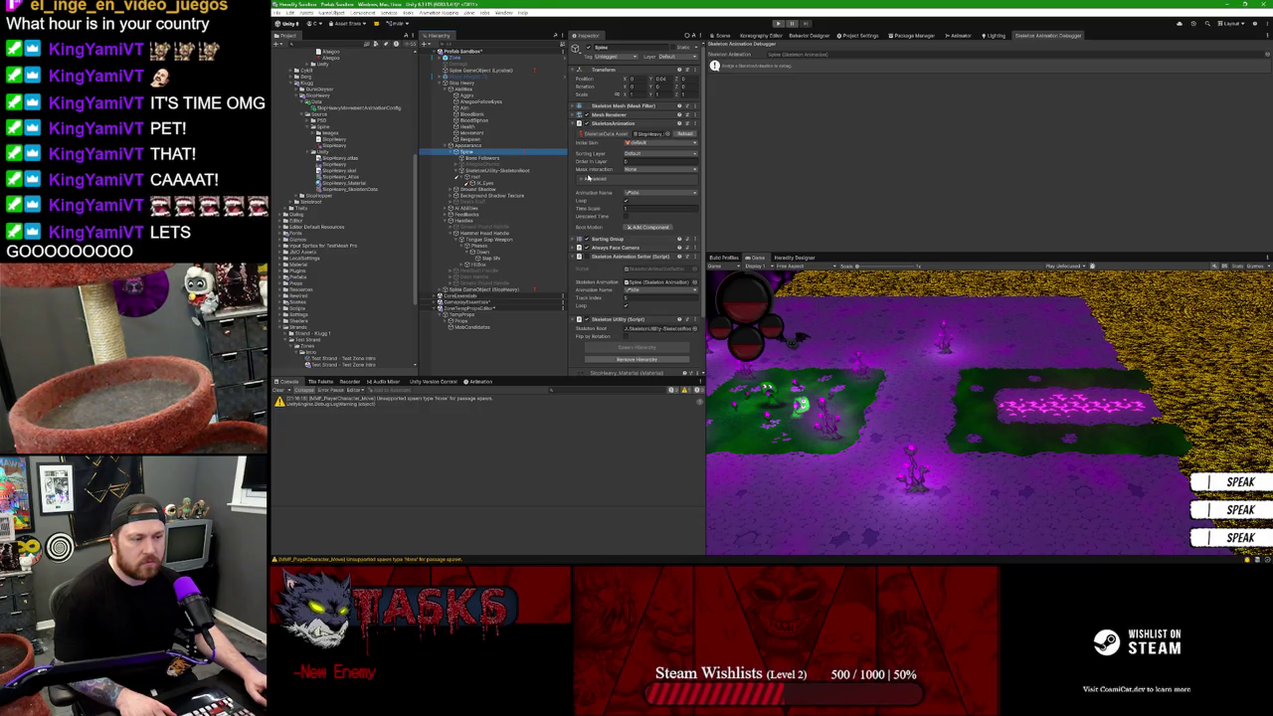
click(593, 179)
click(632, 183)
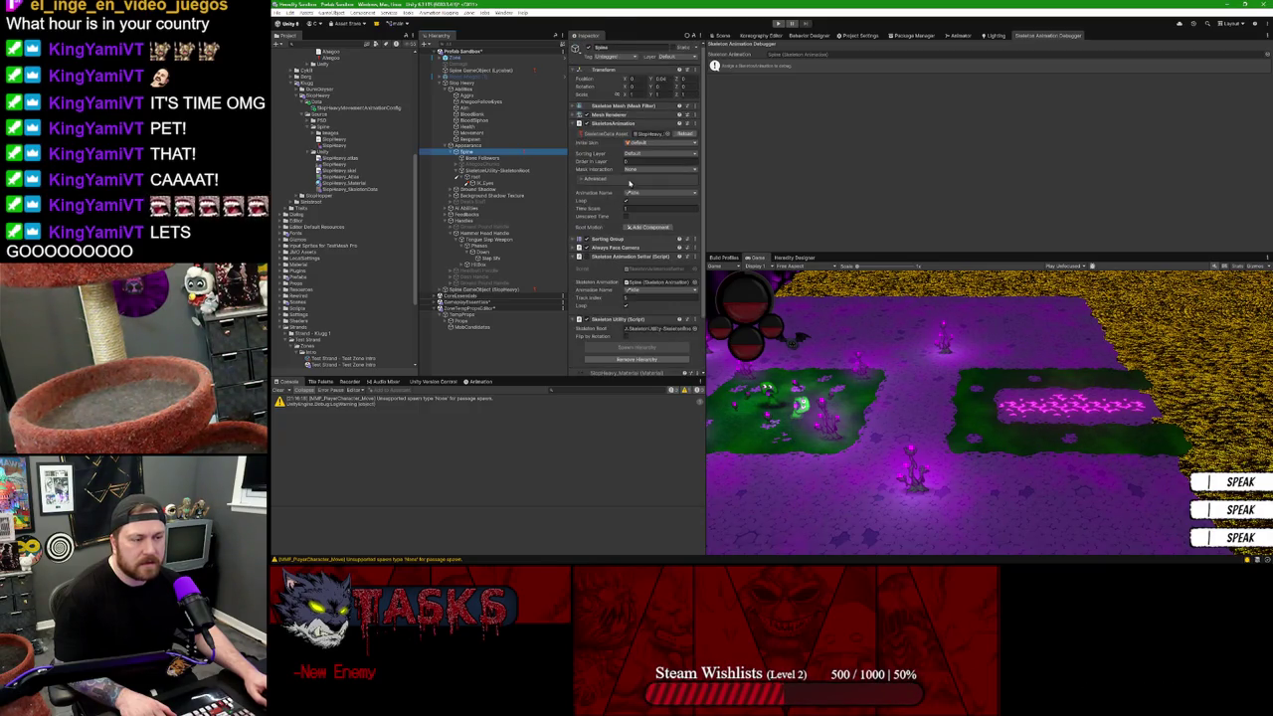
click(468, 146)
click(463, 91)
click(462, 82)
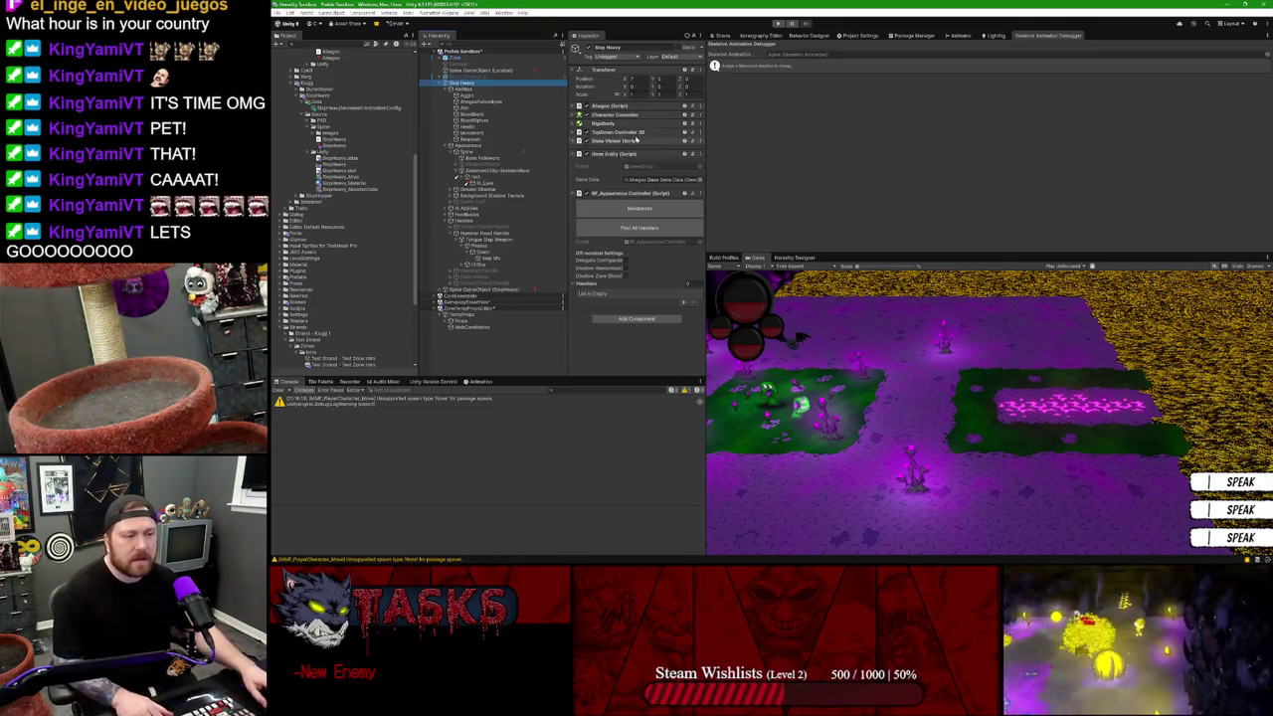
Step: Expand and scroll through the Ahegoo (Script) component, then start Play mode
click(609, 105)
scroll(624, 219, down, 2)
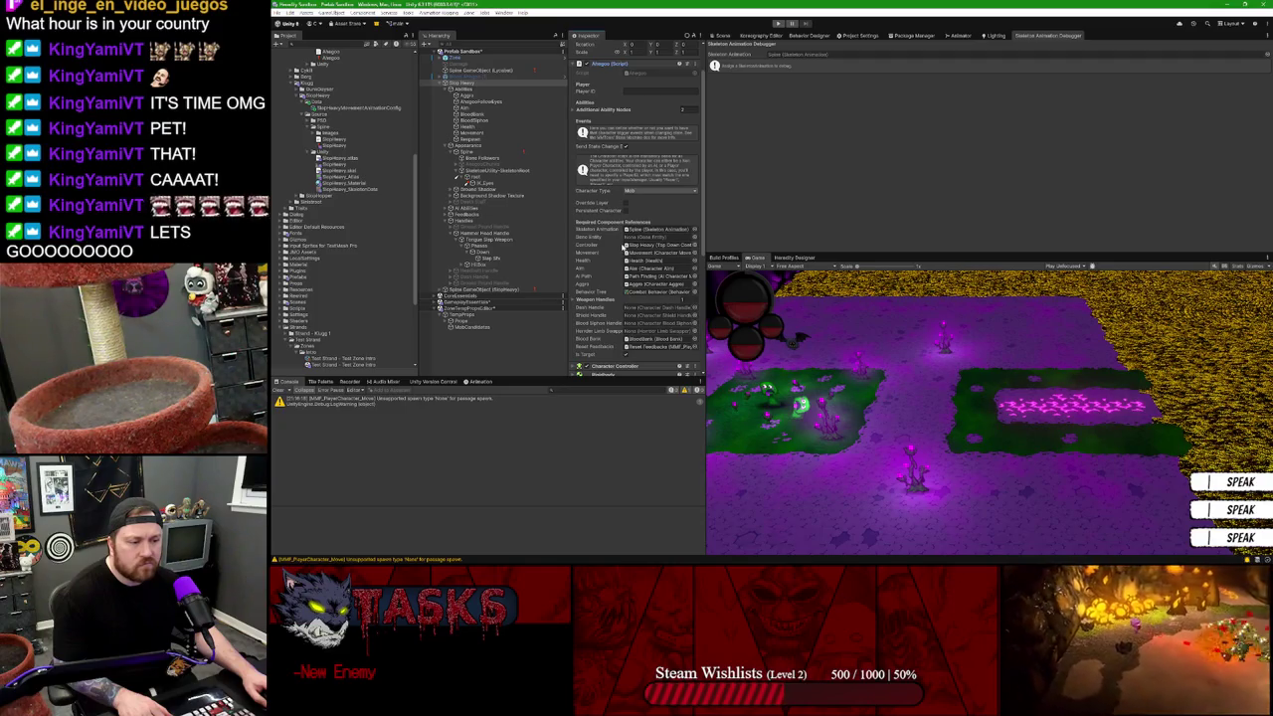
scroll(624, 245, down, 2)
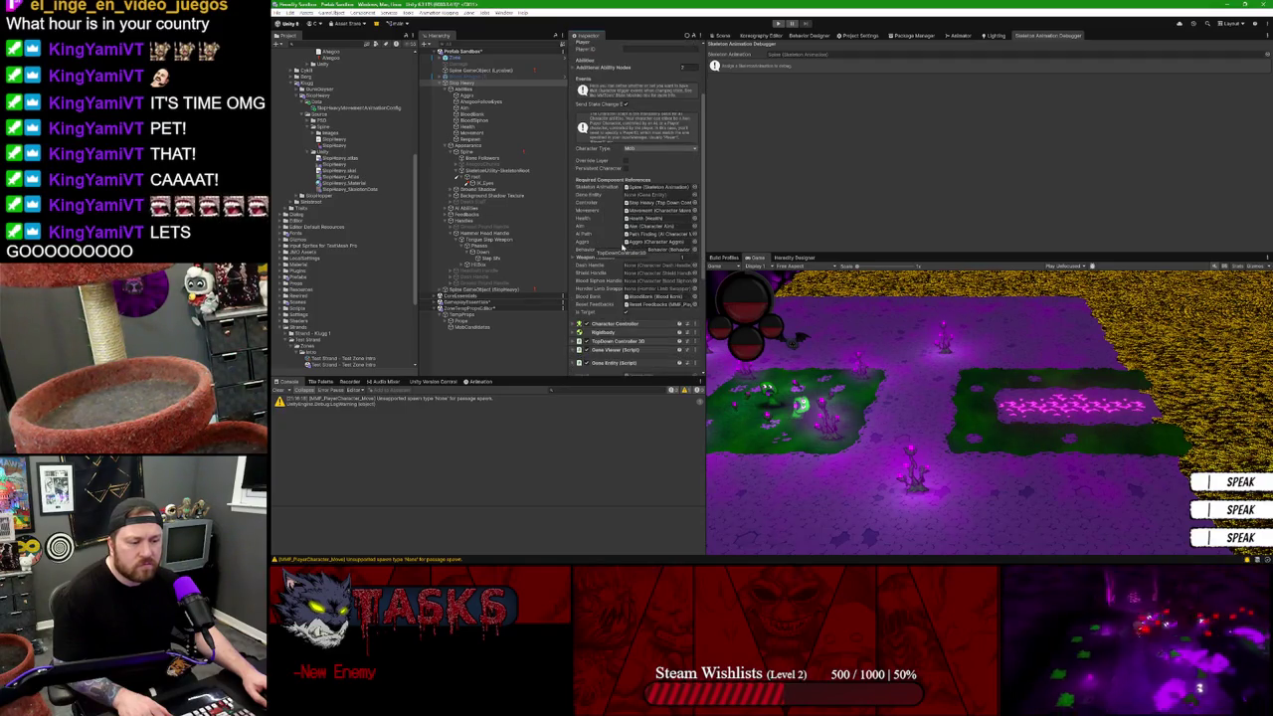
scroll(624, 245, down, 4)
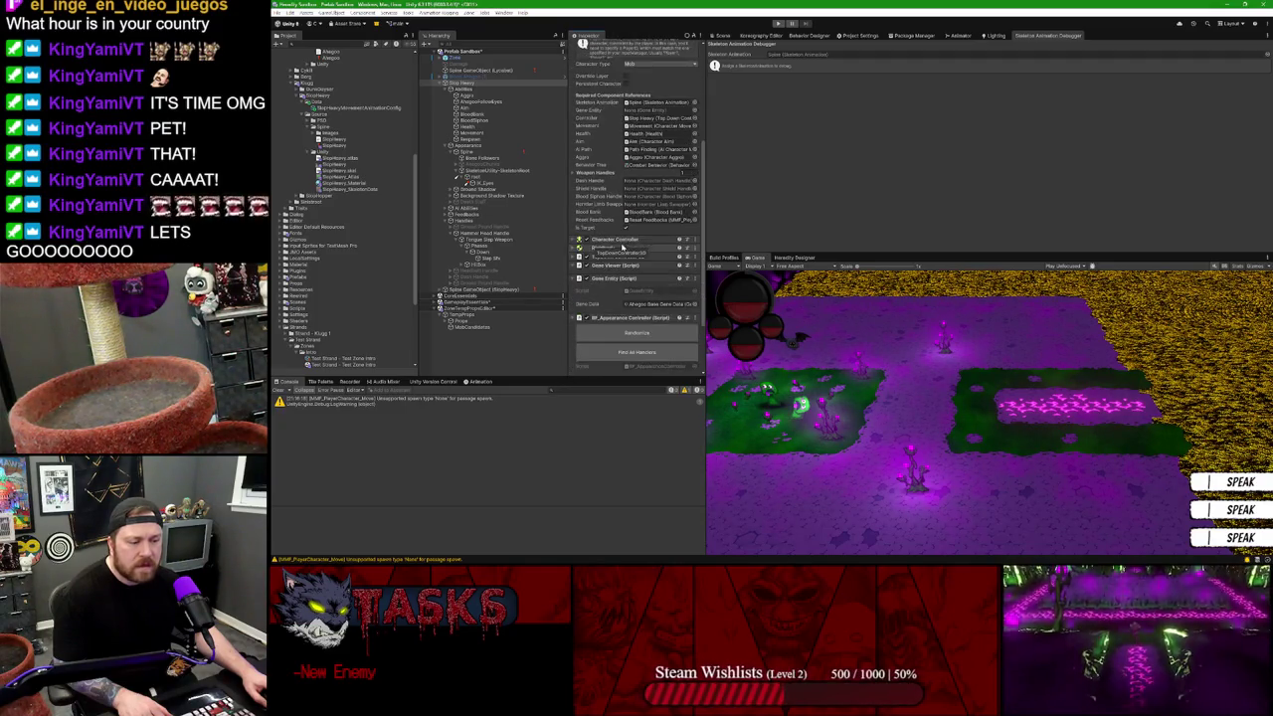
click(779, 23)
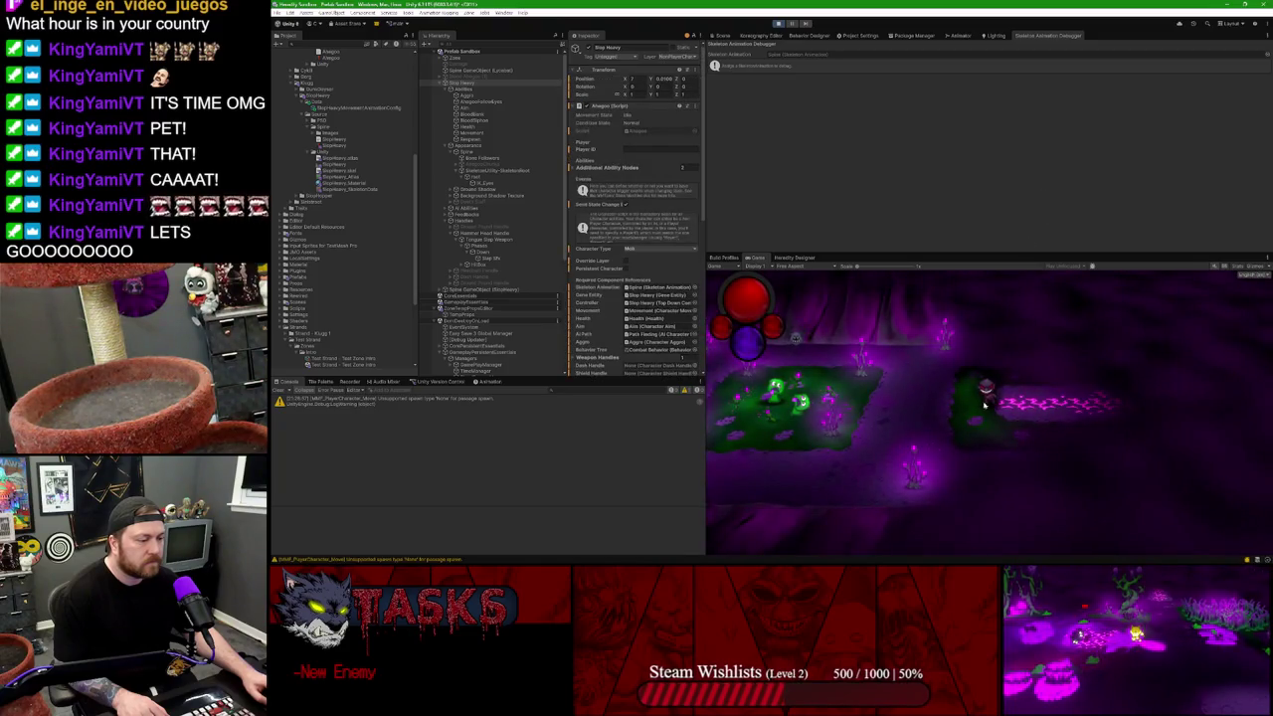
Step: Review the Slop Heavy's Aggro, Aim, BloodBank and Health ability objects in the Inspector
scroll(636, 209, down, 10)
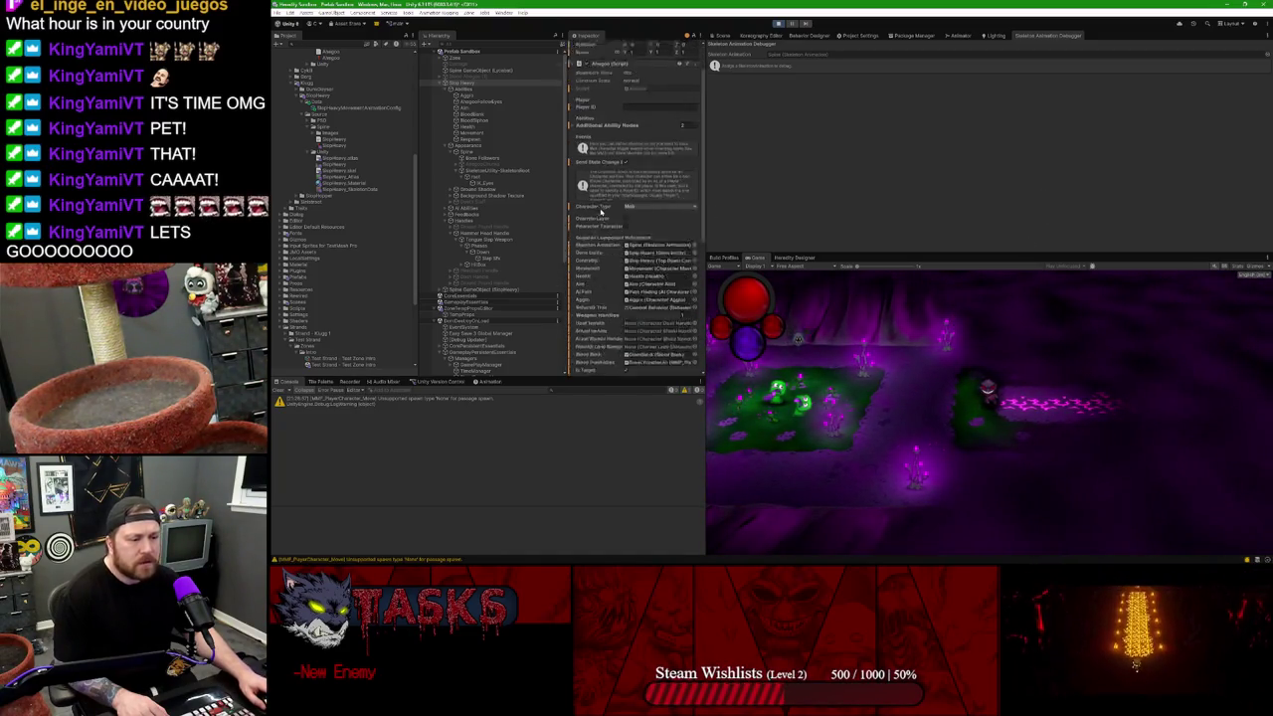
scroll(633, 256, down, 3)
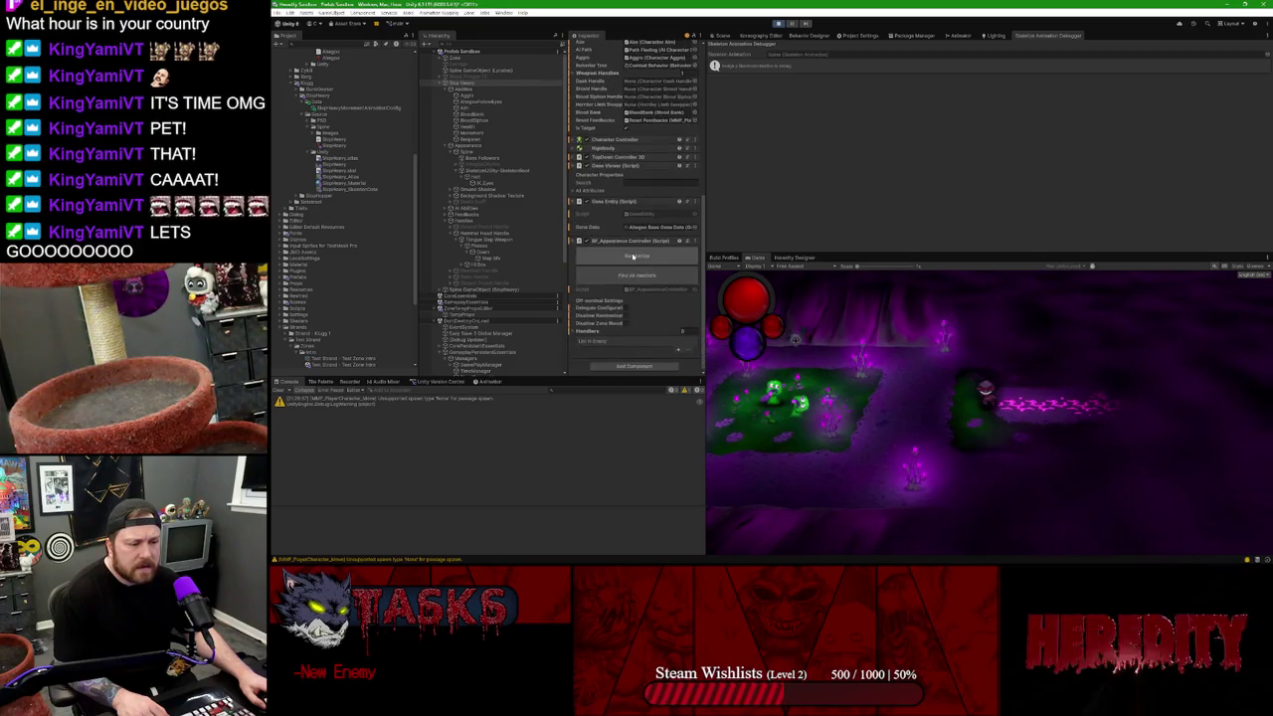
scroll(602, 219, up, 6)
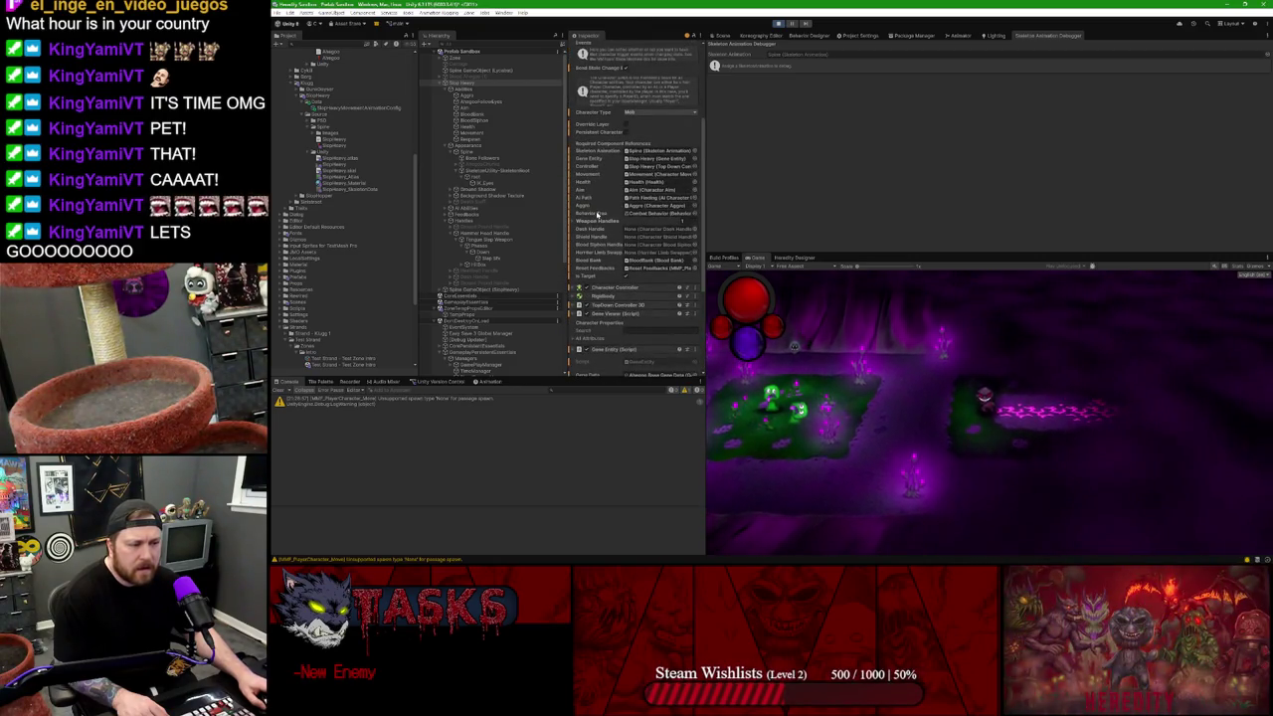
click(466, 89)
click(467, 95)
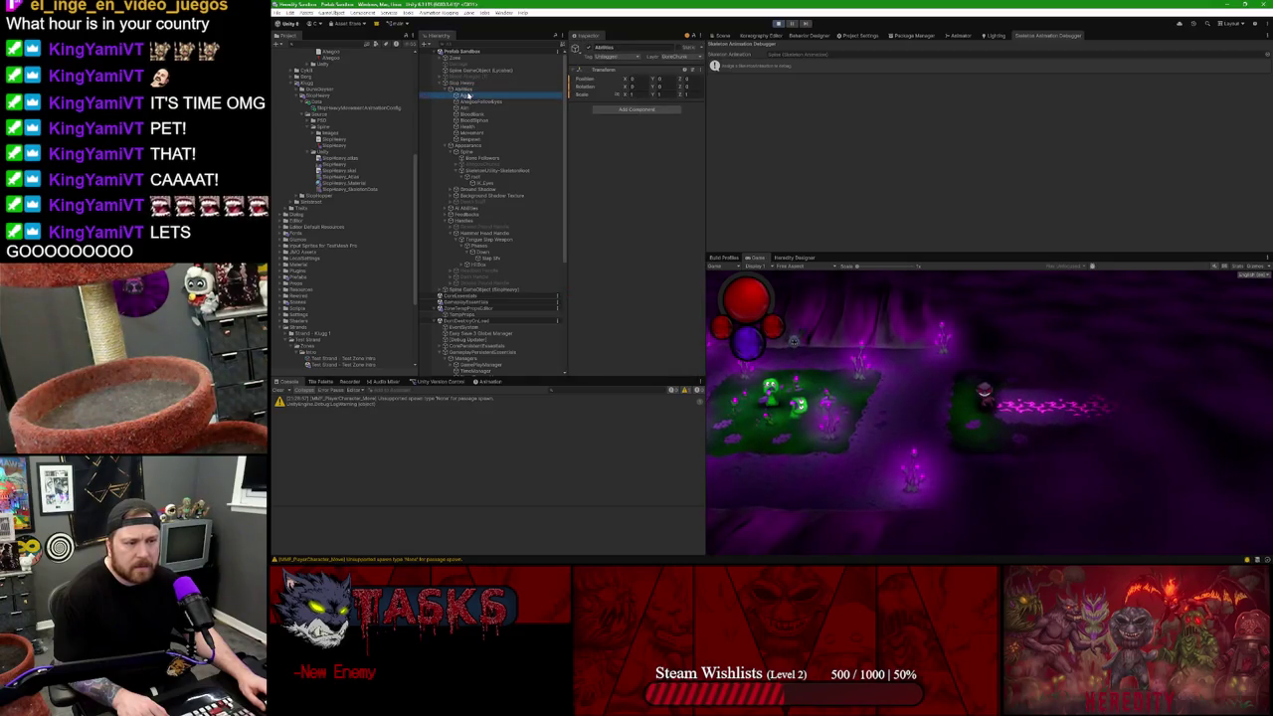
click(473, 101)
click(475, 107)
click(477, 115)
click(480, 126)
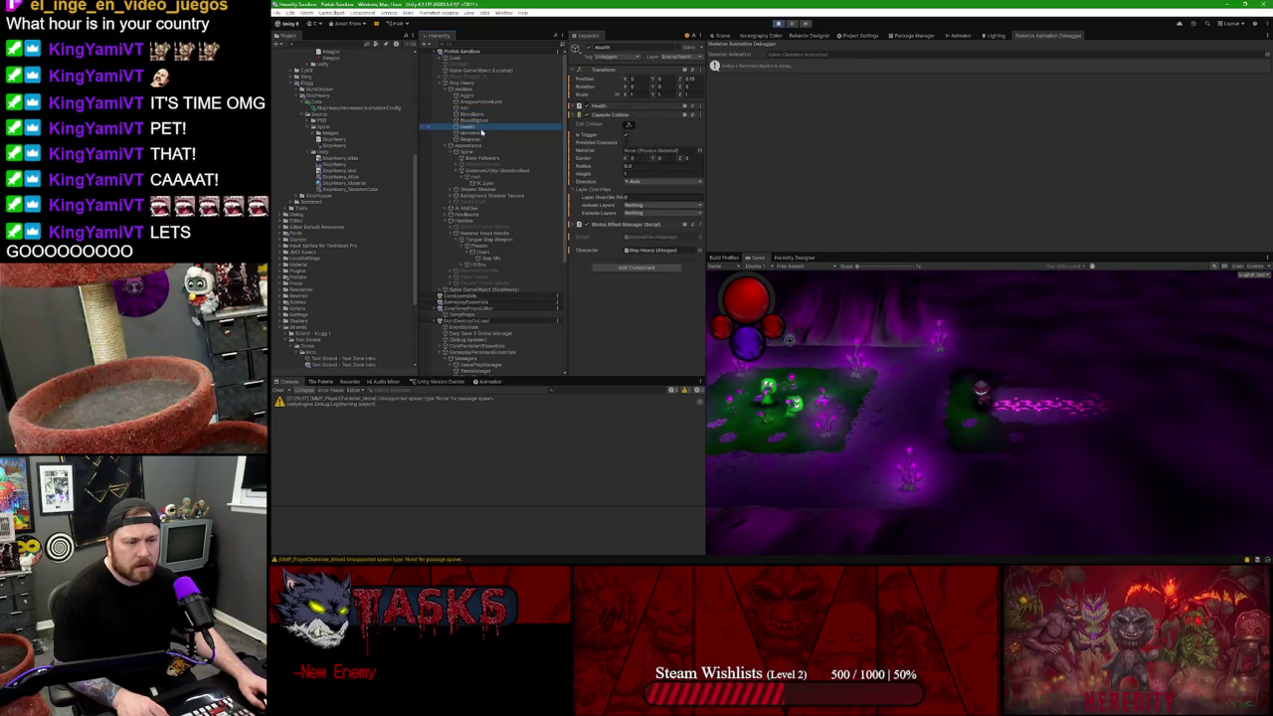
Step: Select the Movement ability and inspect its Character Movement speed and acceleration settings
click(482, 133)
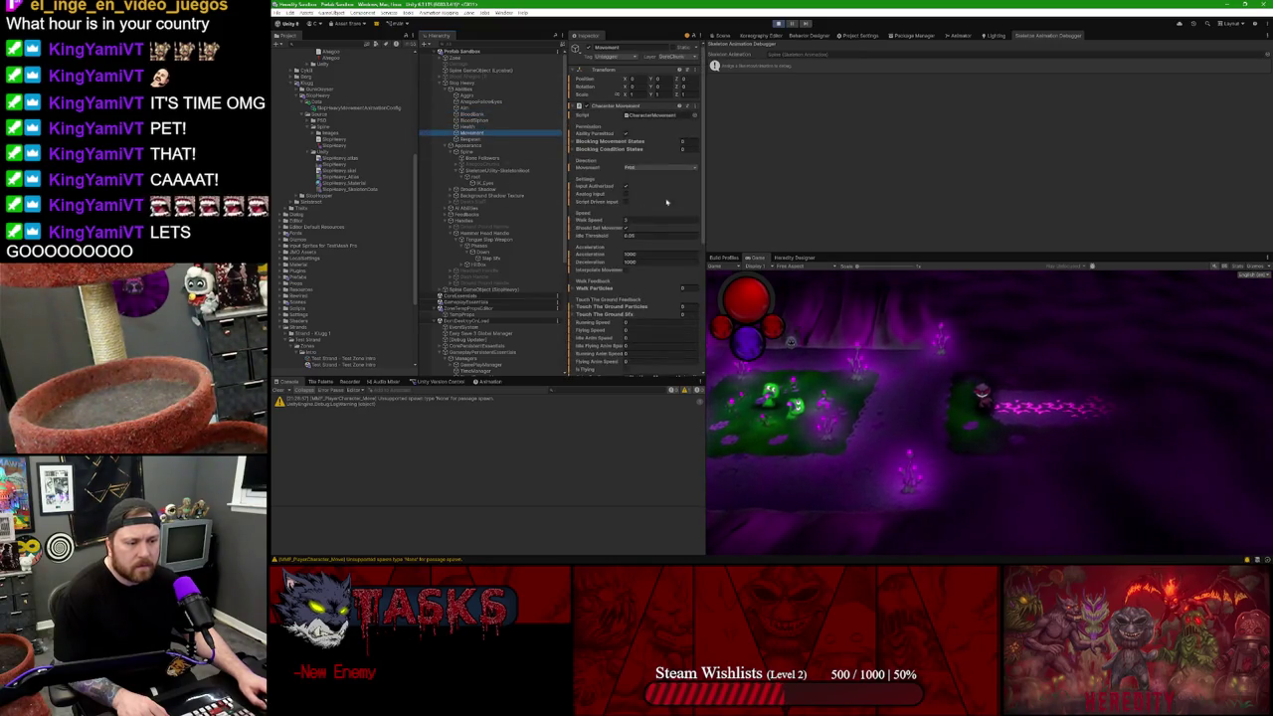
scroll(641, 211, down, 5)
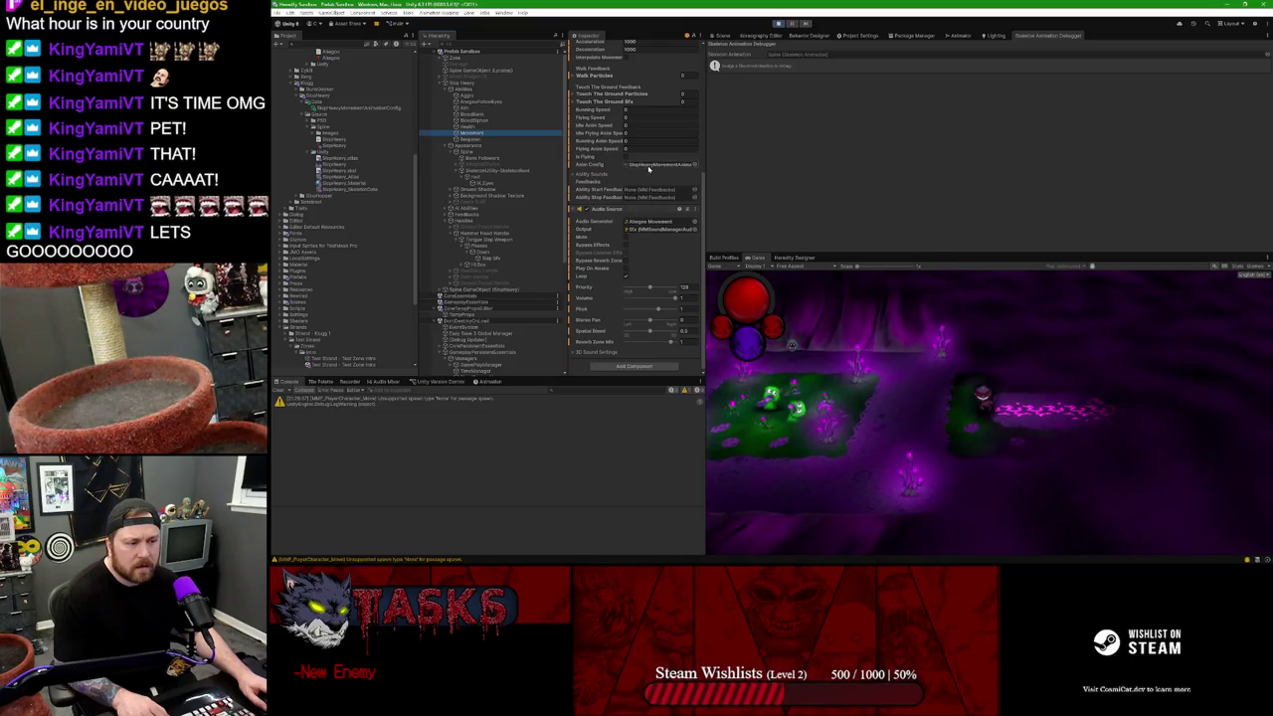
scroll(641, 190, up, 3)
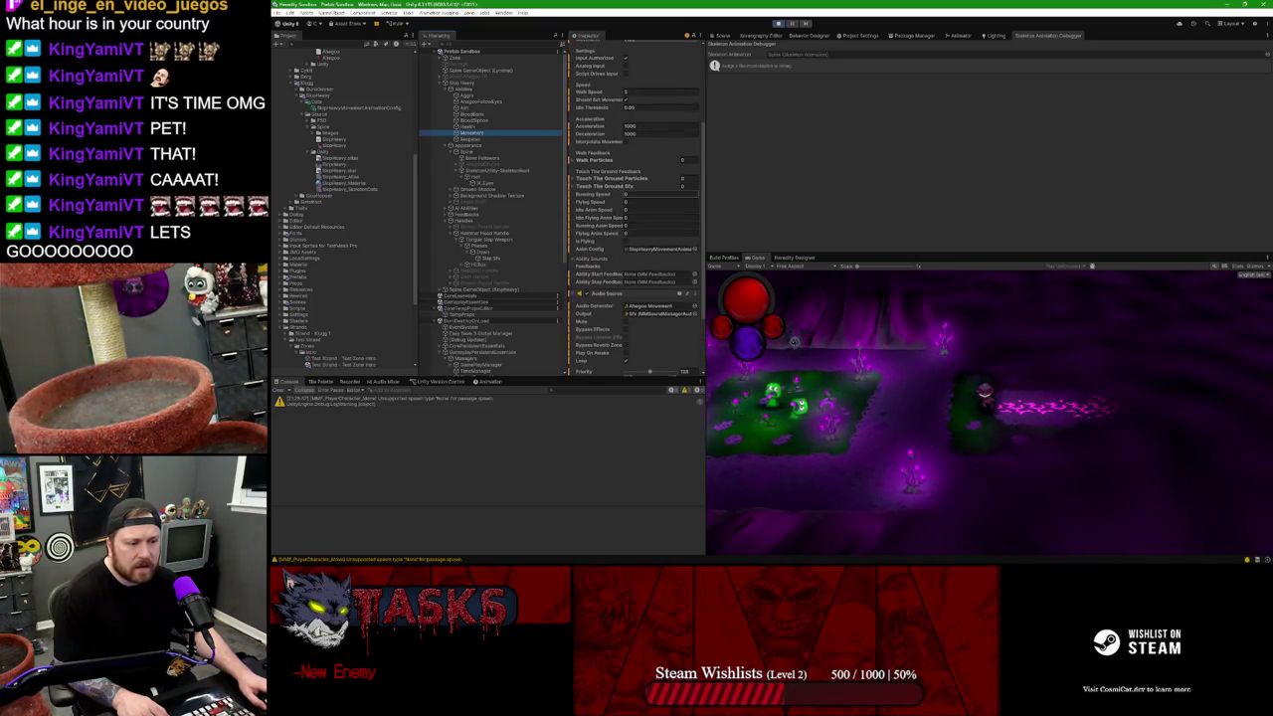
scroll(637, 198, up, 4)
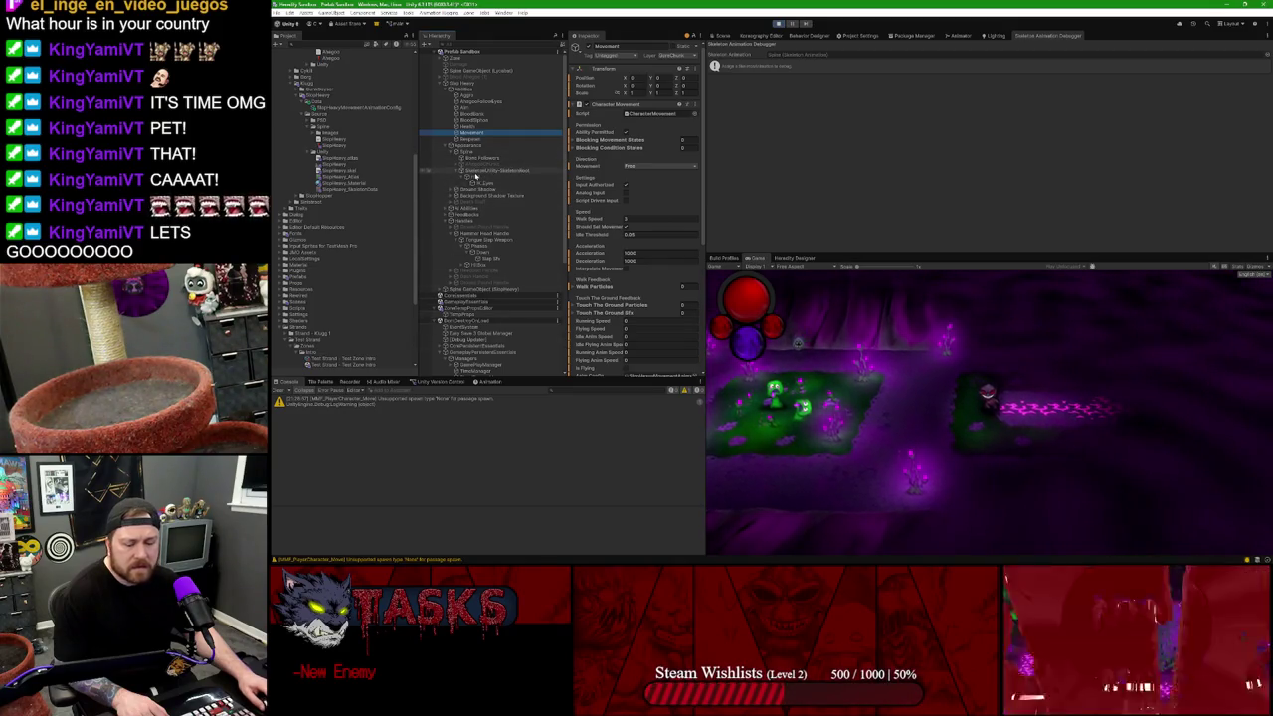
Step: Inspect the SkeletonUtility, Feedbacks, AI Abilities > Path Finding and Hammer Head Handle objects
click(476, 171)
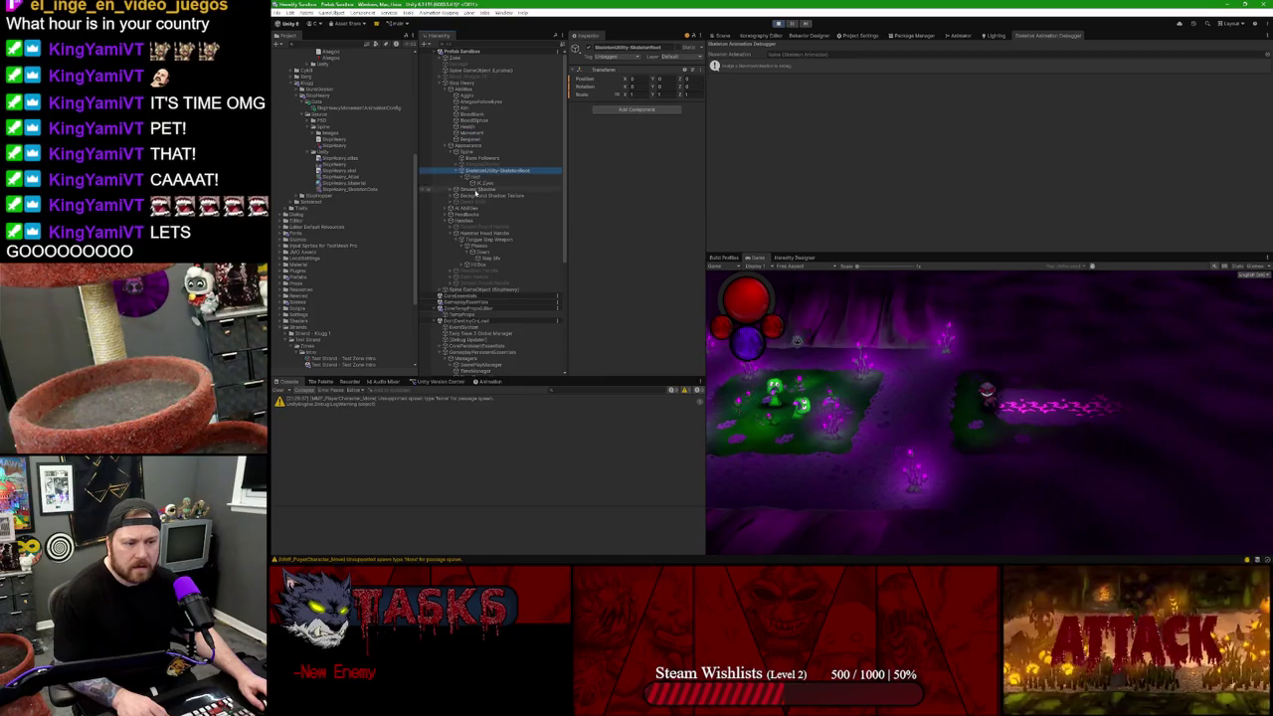
click(475, 190)
click(470, 208)
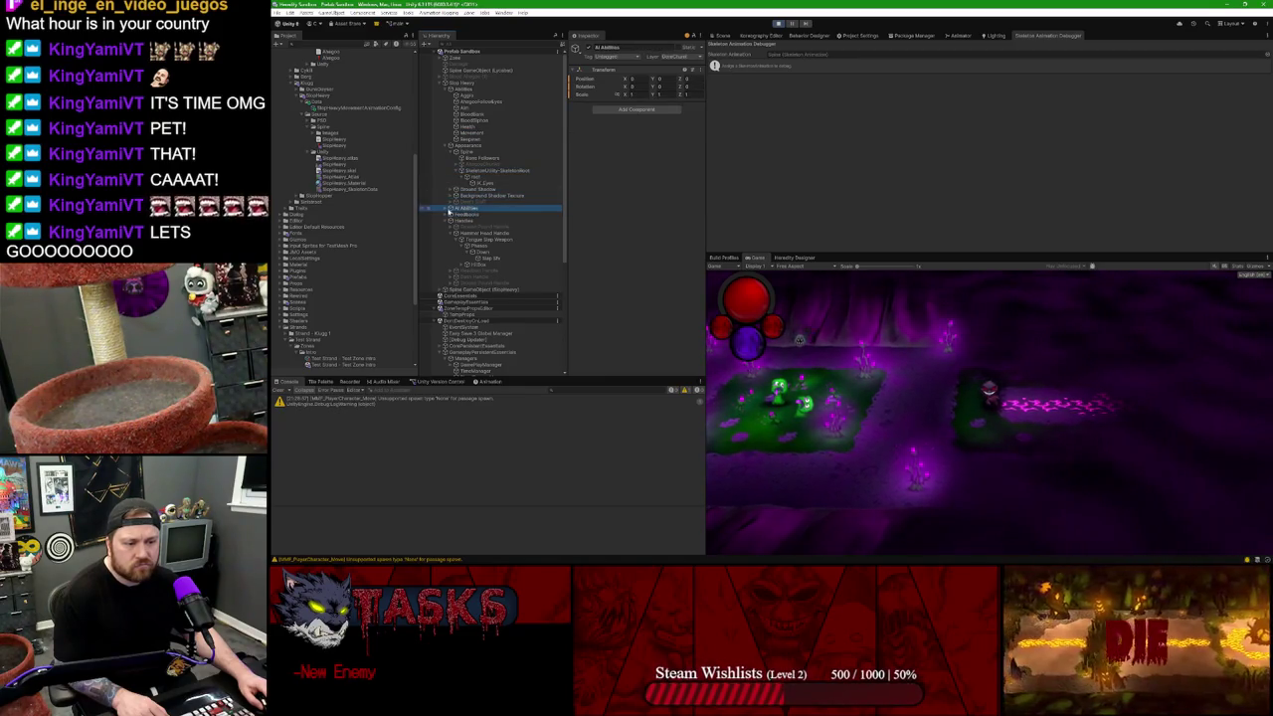
click(449, 209)
click(474, 219)
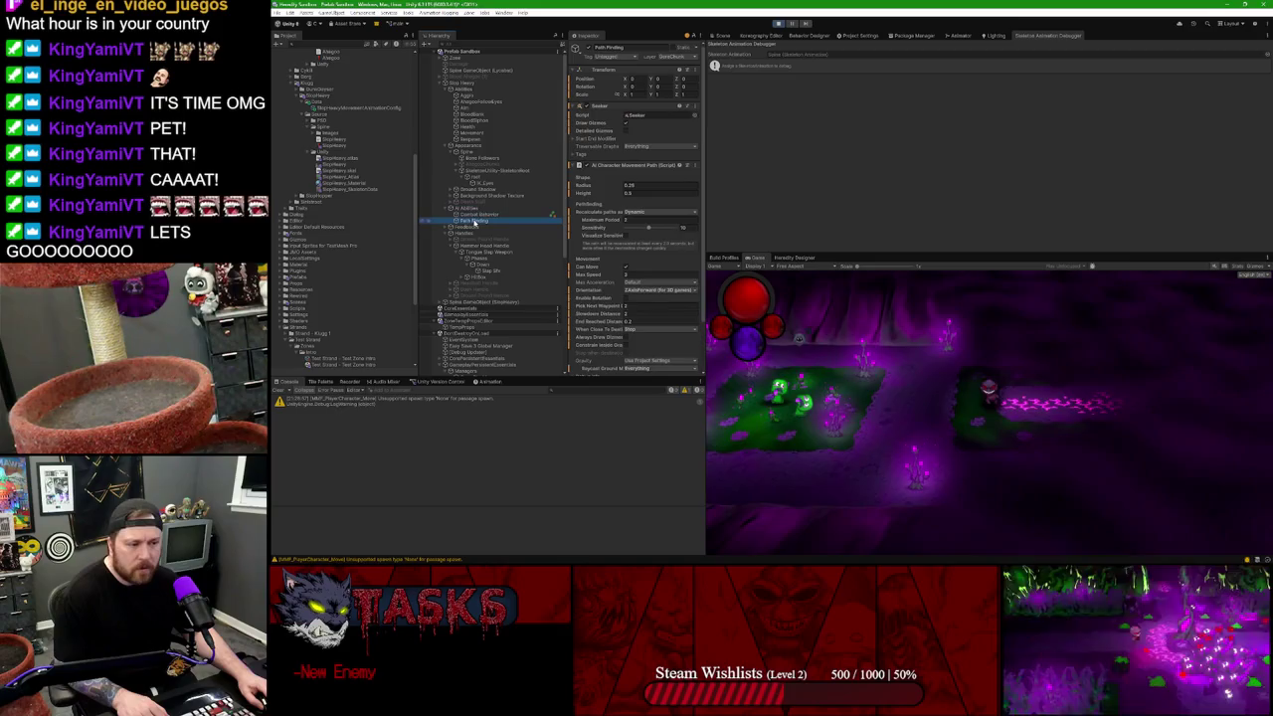
scroll(611, 191, down, 3)
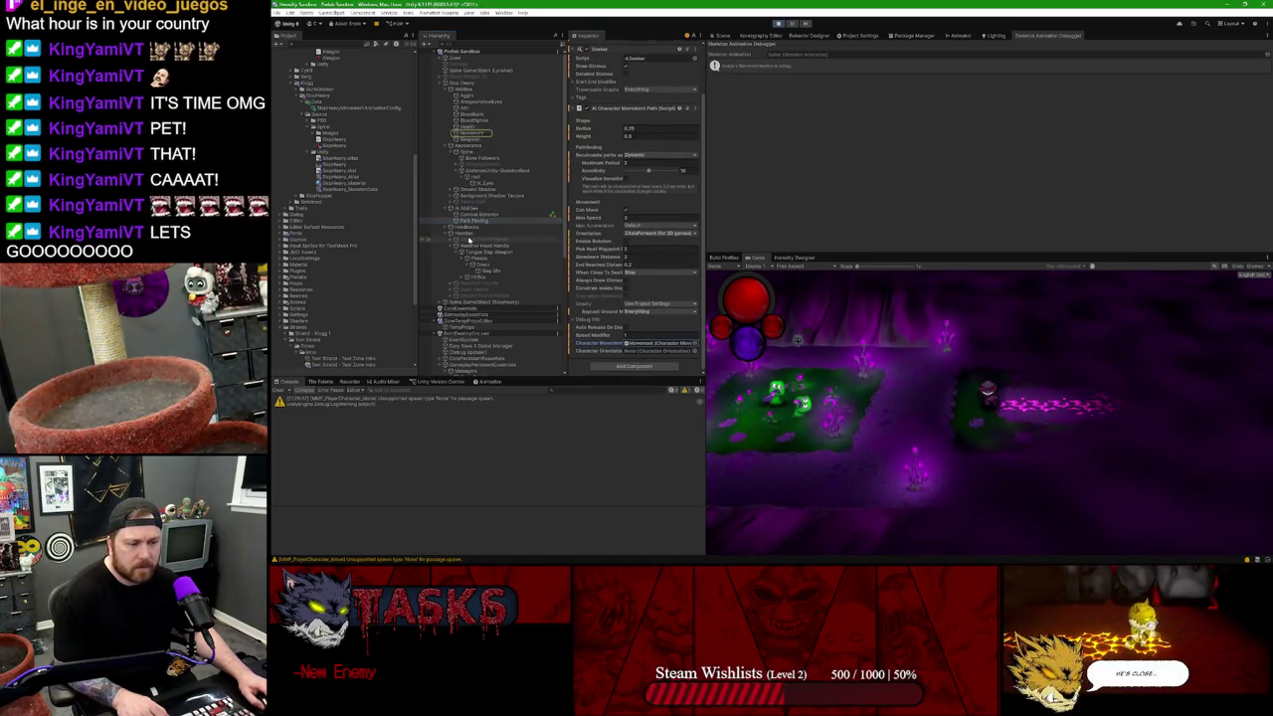
click(468, 228)
click(487, 247)
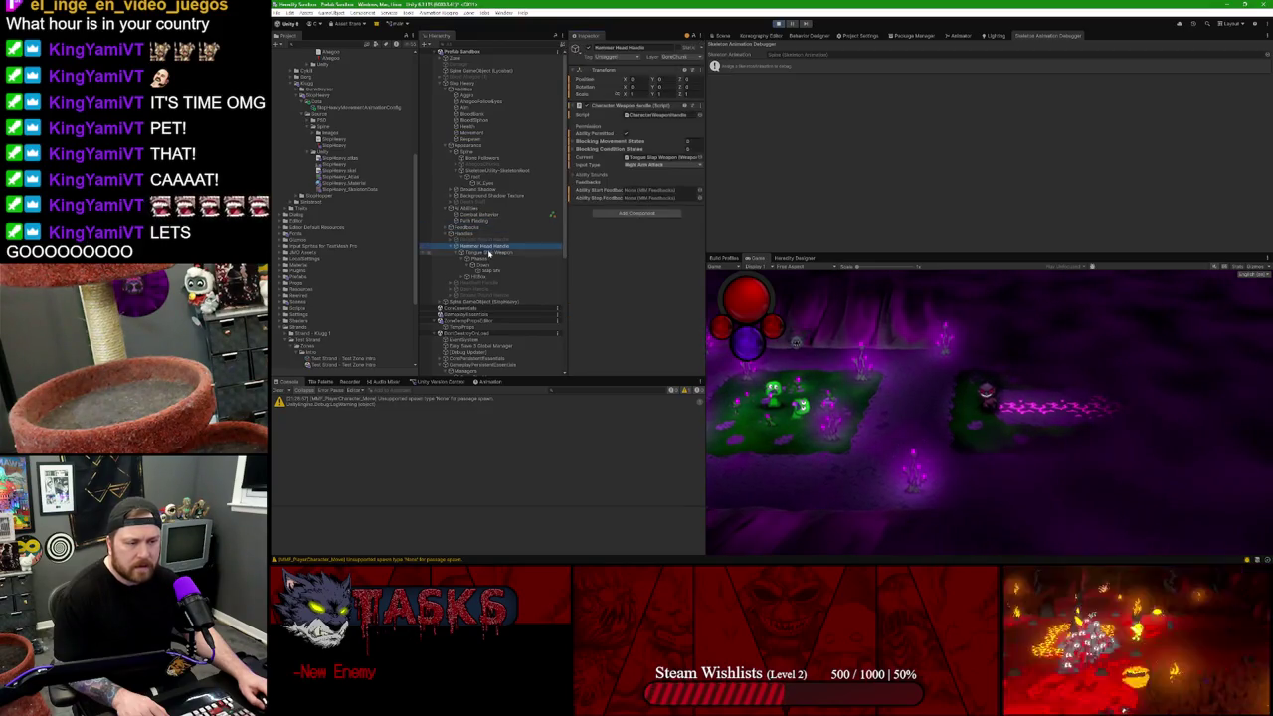
click(488, 259)
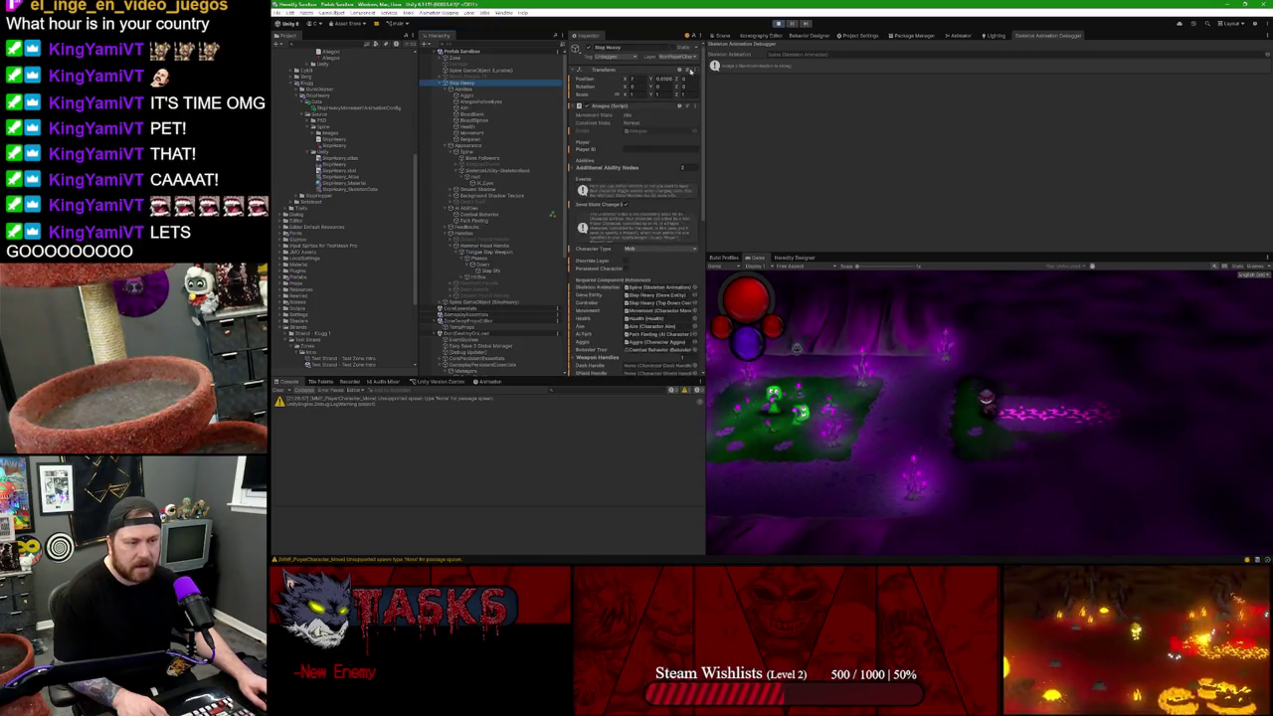
Step: Open the Slop Heavy's Ahegao script component in the code editor
scroll(613, 234, down, 10)
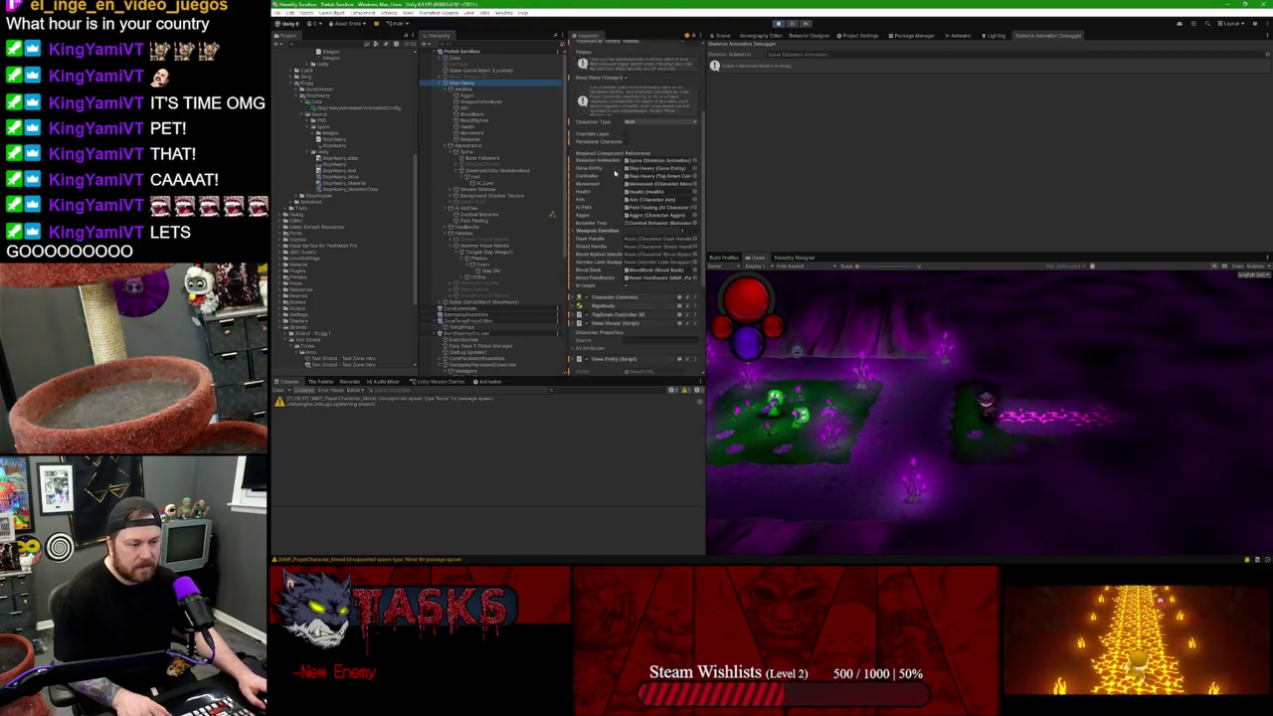
scroll(614, 233, up, 10)
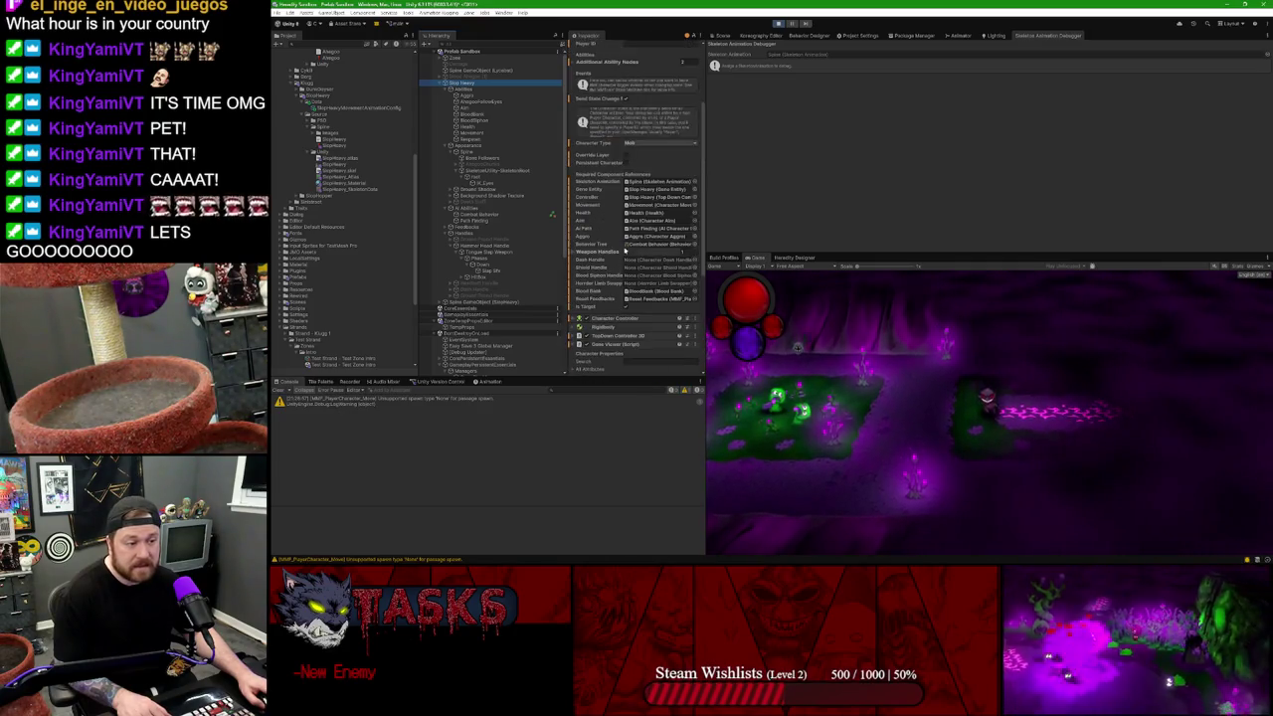
click(694, 105)
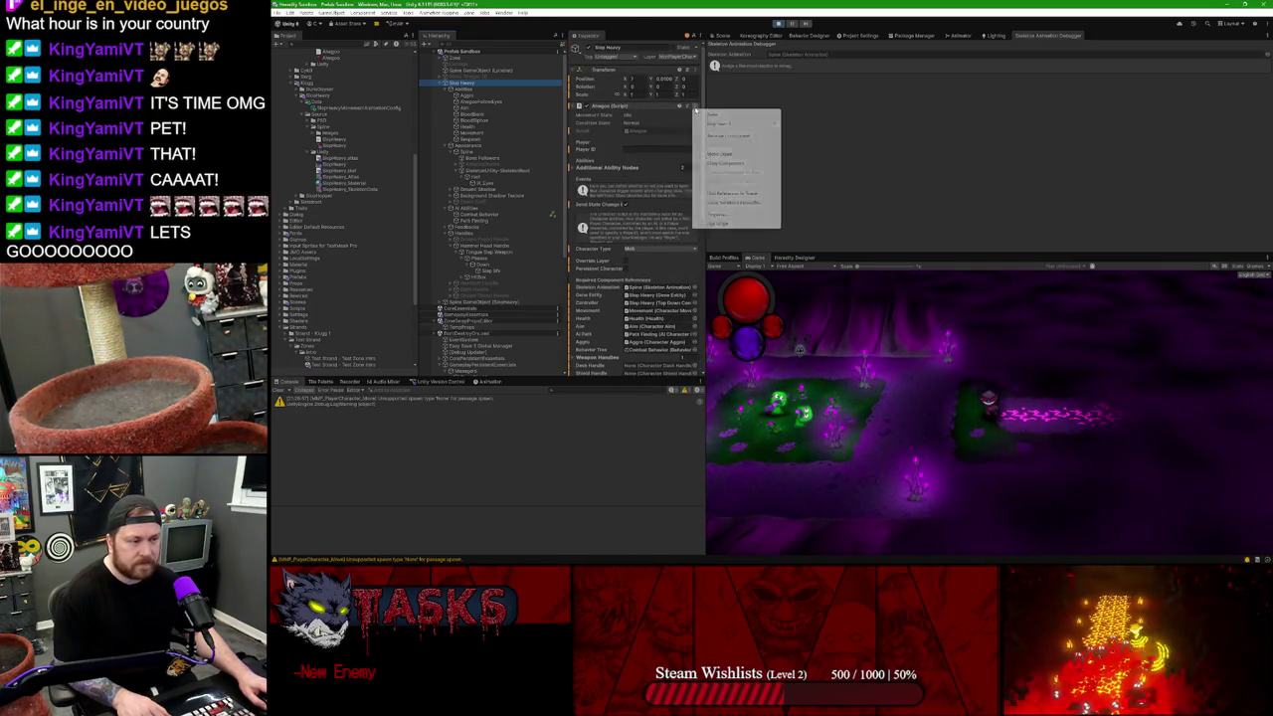
click(741, 221)
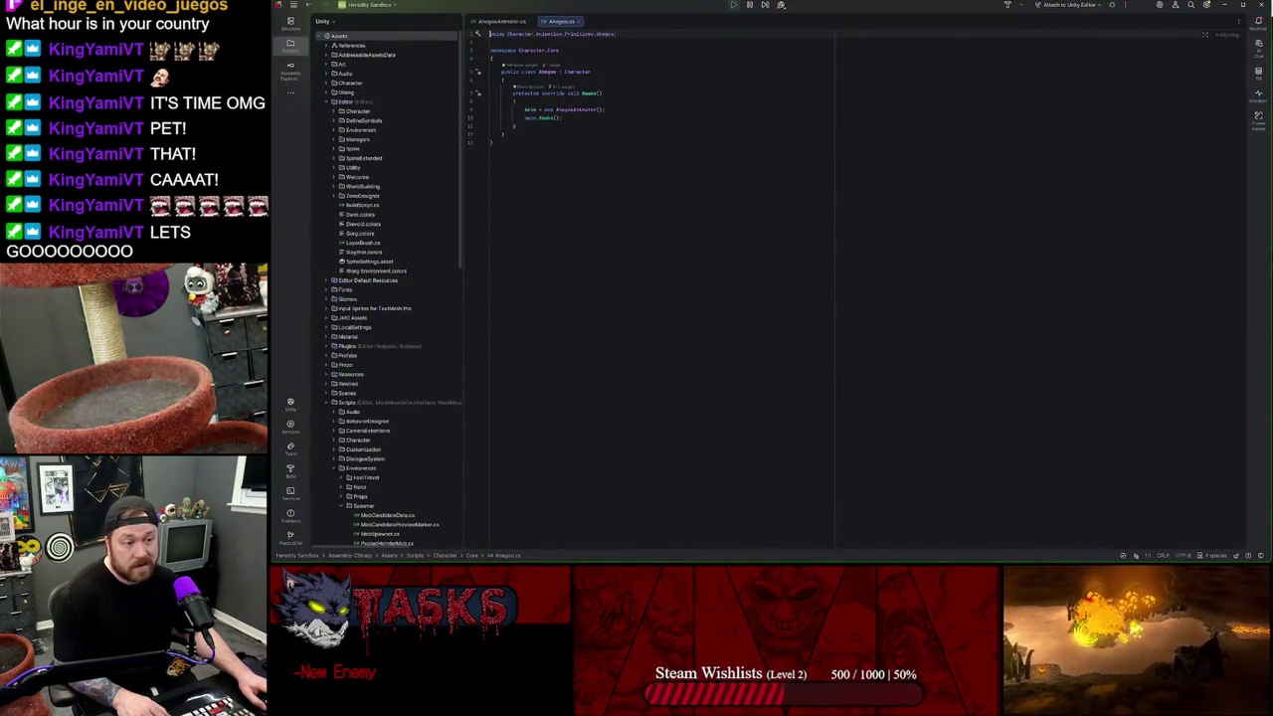
Step: Peek at the Character base class, then open AhegaoAnimator's definition from Ahegao.cs
ctrl+click(574, 75)
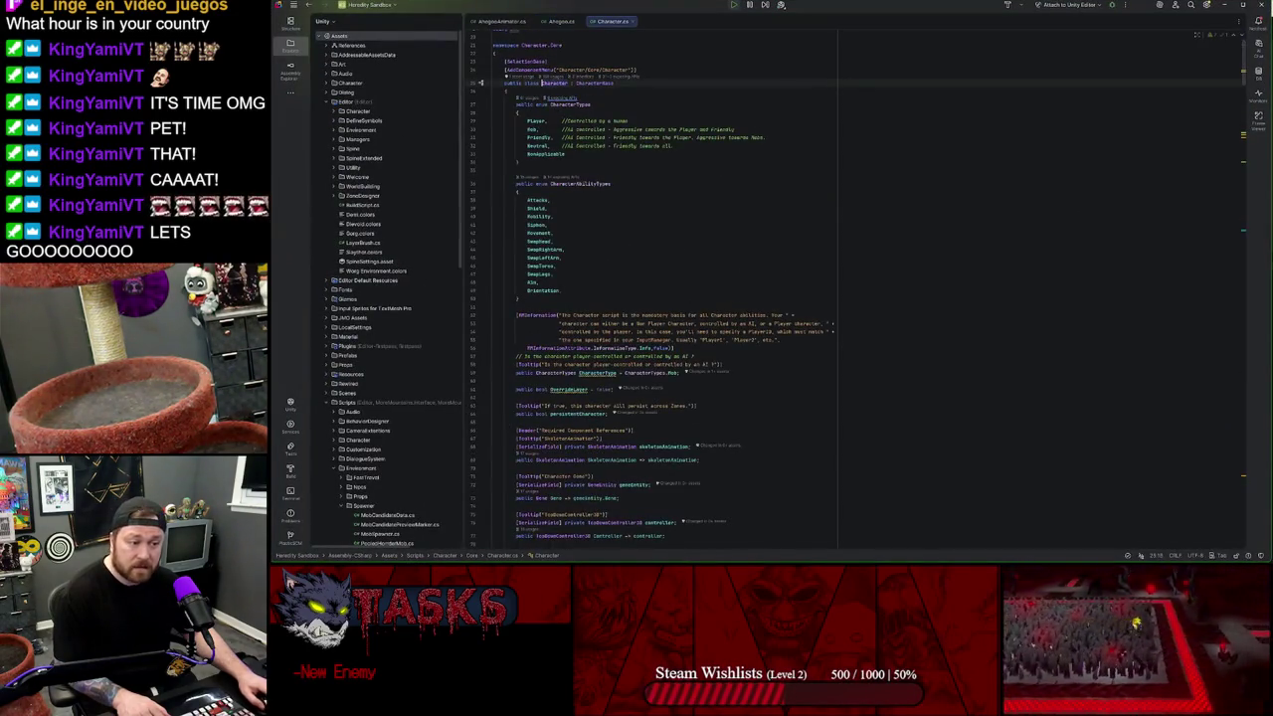
key(ctrl+minus)
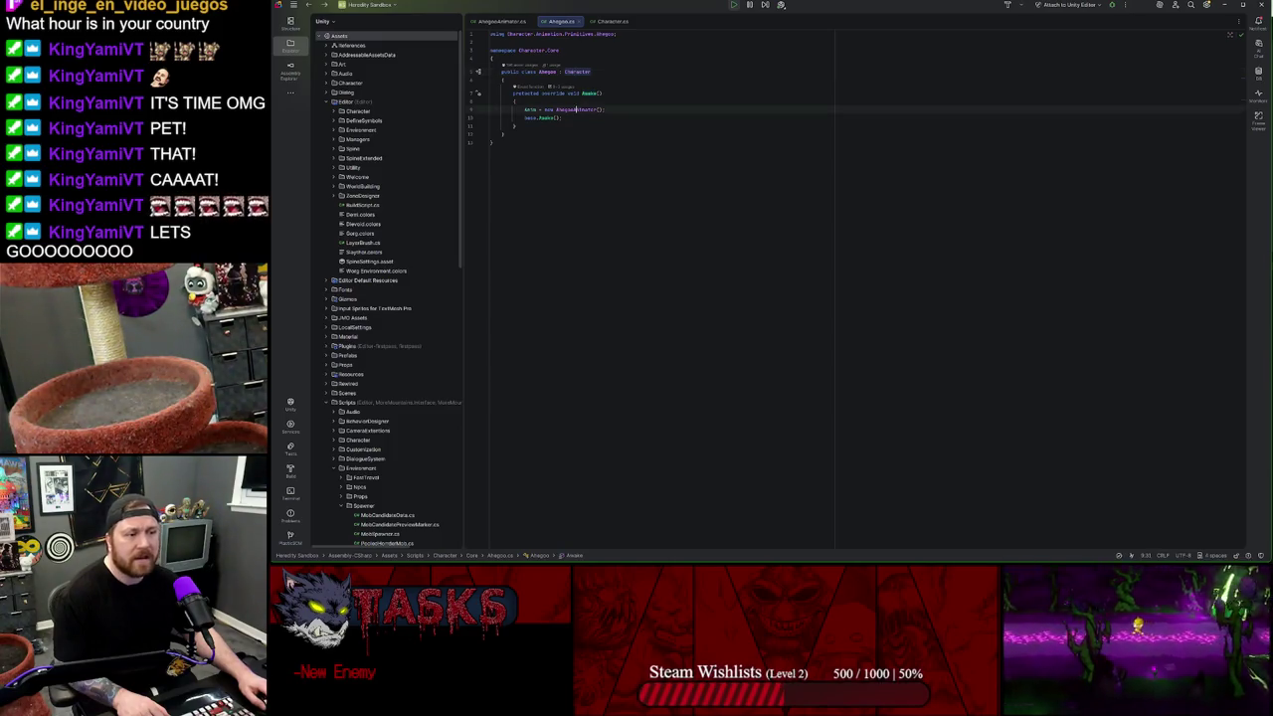
double_click(577, 110)
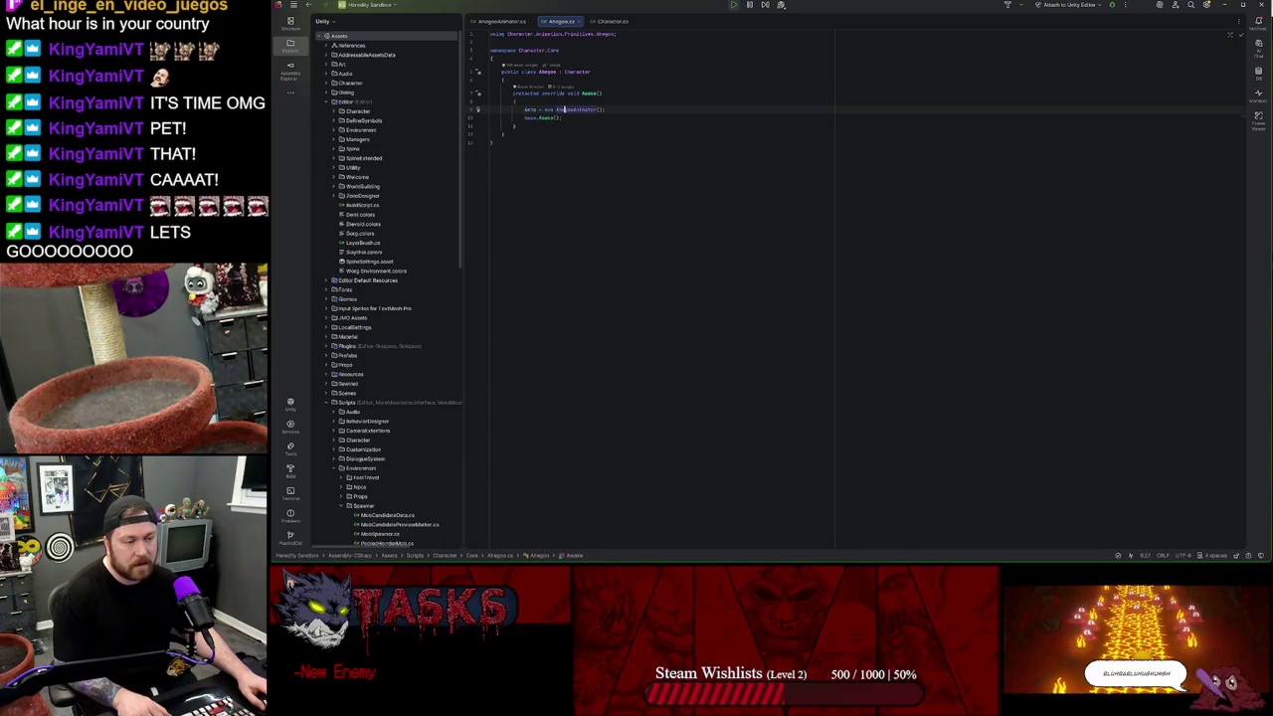
ctrl+click(566, 110)
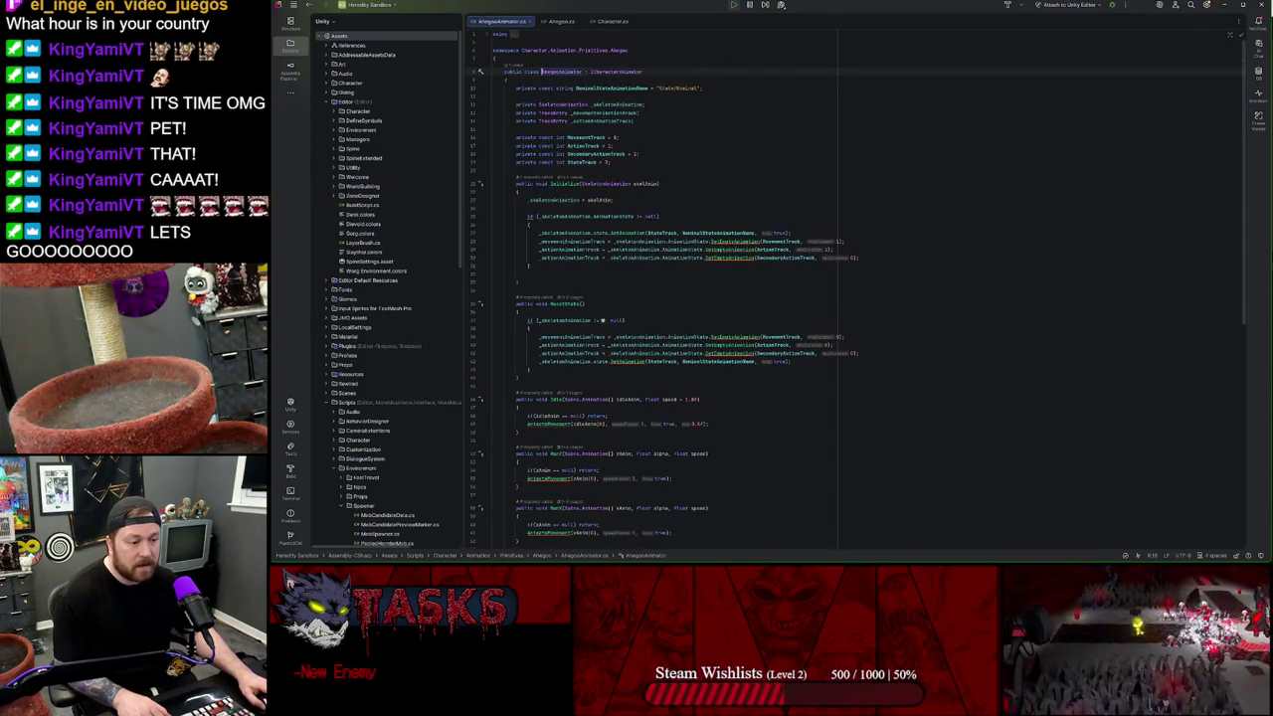
Step: Read through AhegaoAnimator.cs, including the AnimateMovement call in Run, then return to Unity
scroll(855, 289, down, 5)
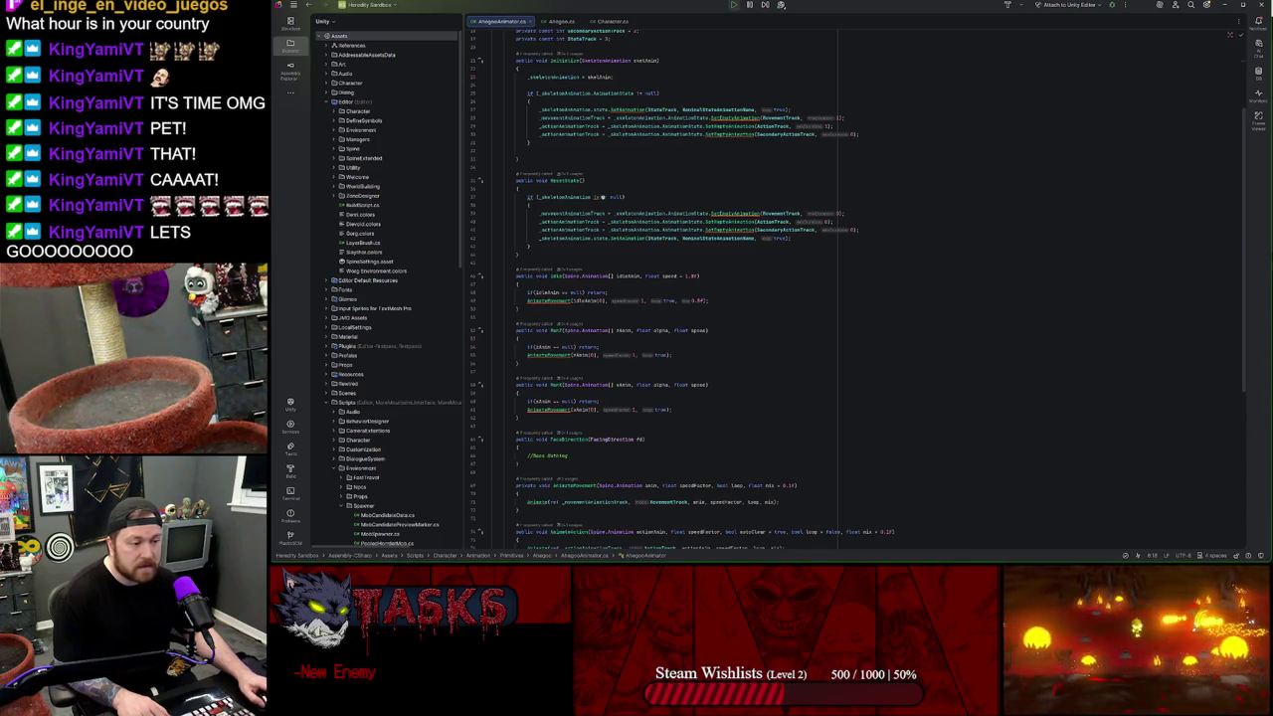
scroll(856, 289, up, 5)
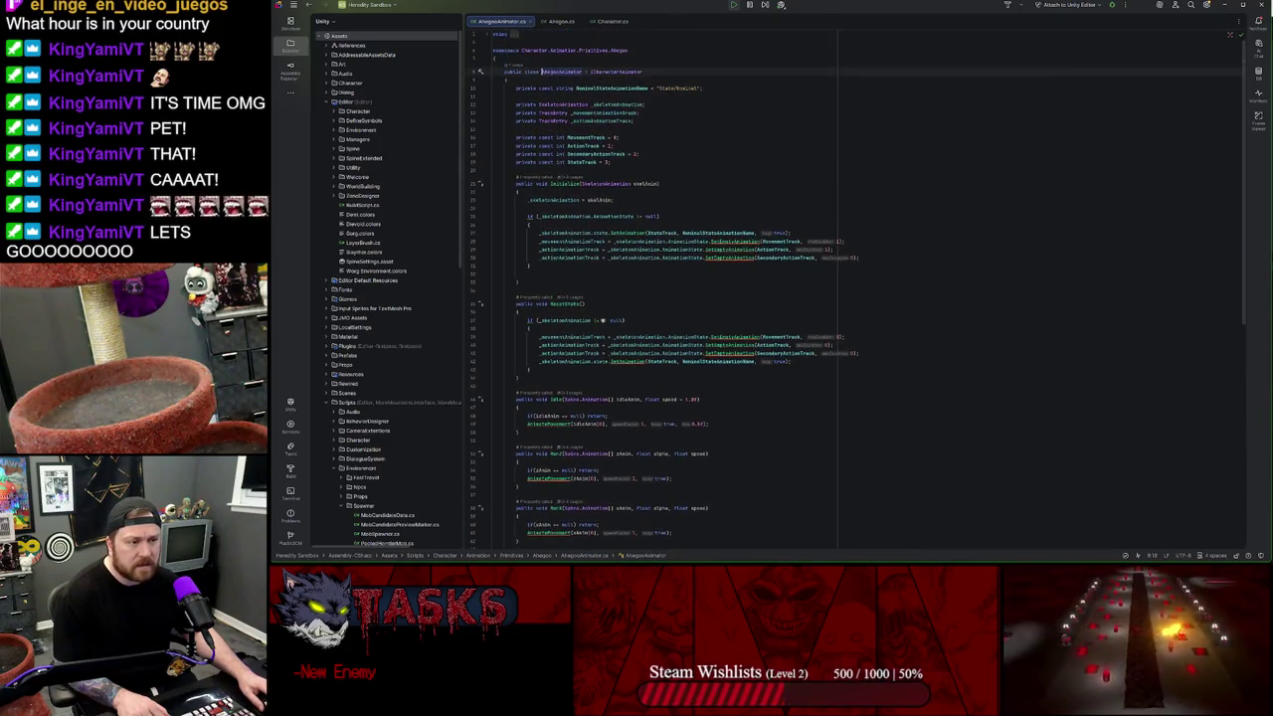
scroll(855, 288, down, 10)
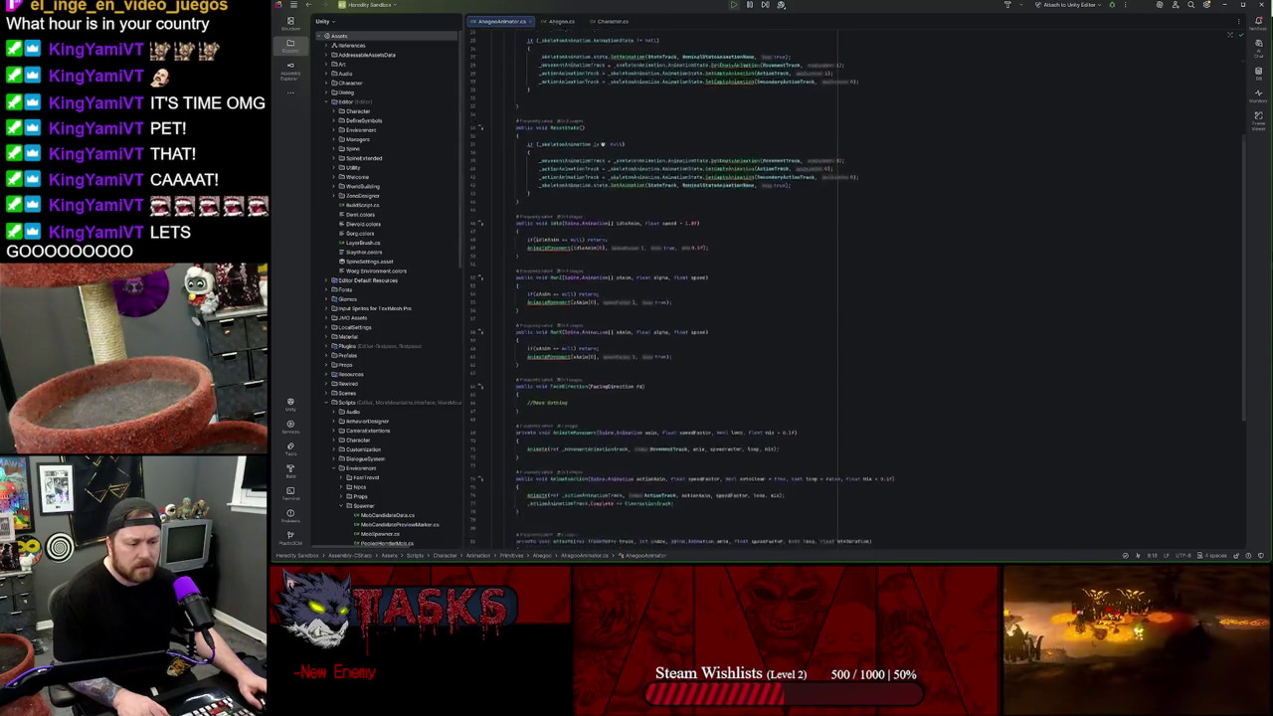
scroll(856, 289, down, 3)
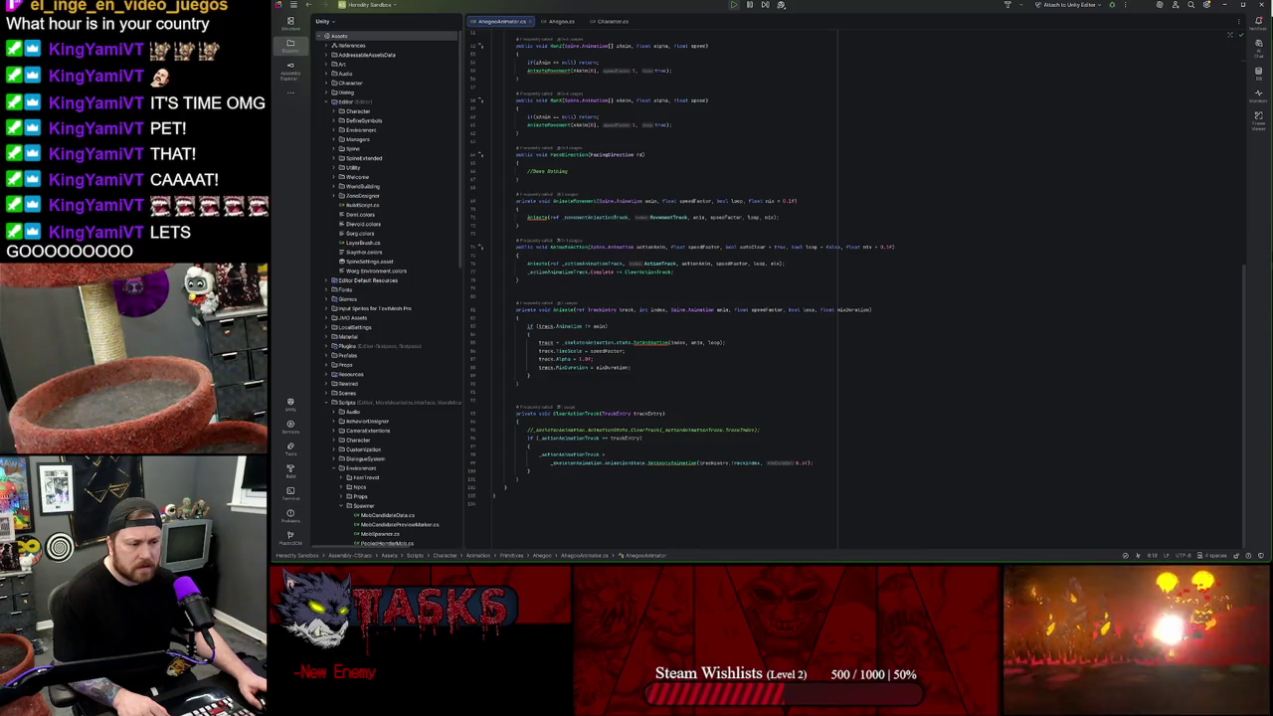
scroll(855, 288, up, 5)
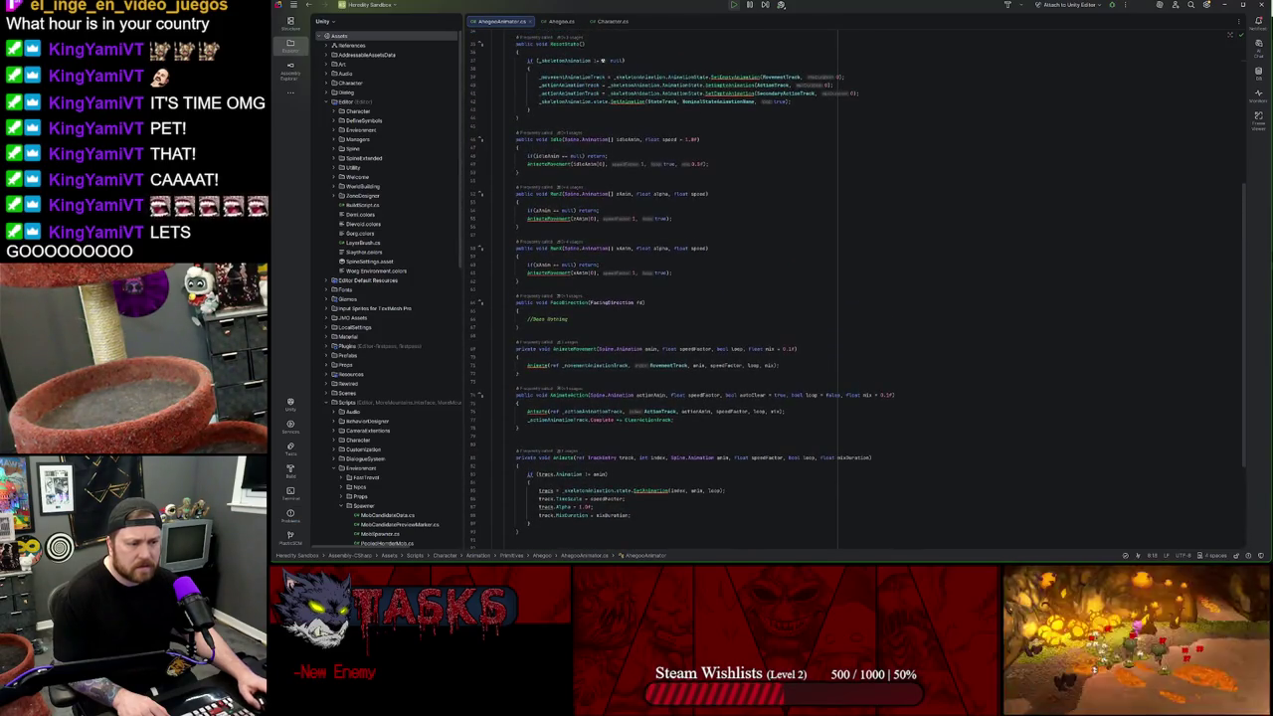
scroll(682, 292, up, 1)
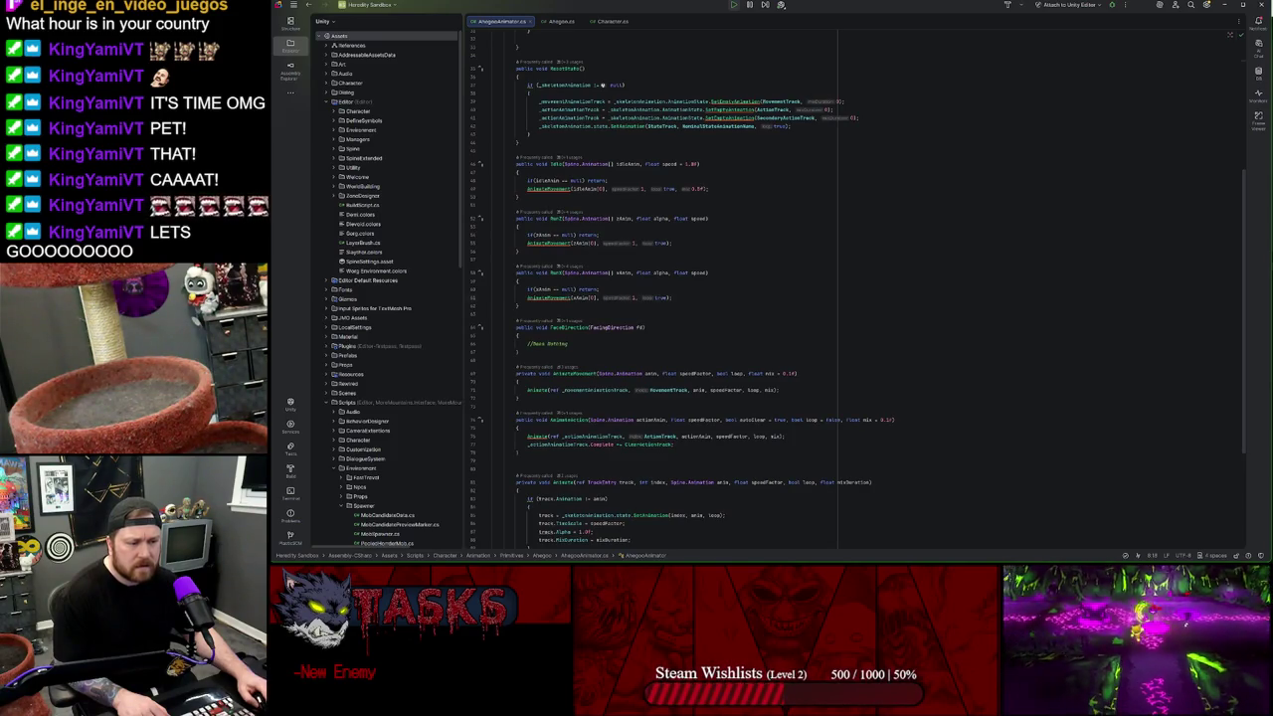
click(662, 298)
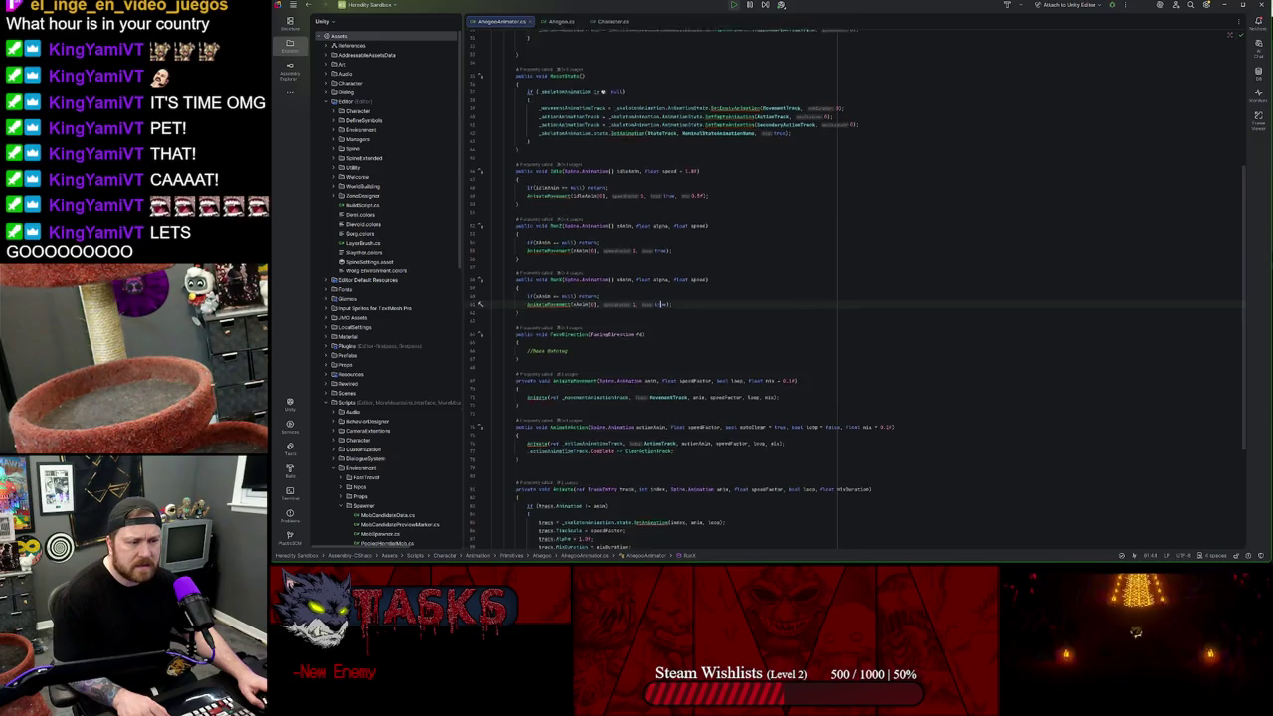
scroll(661, 299, up, 8)
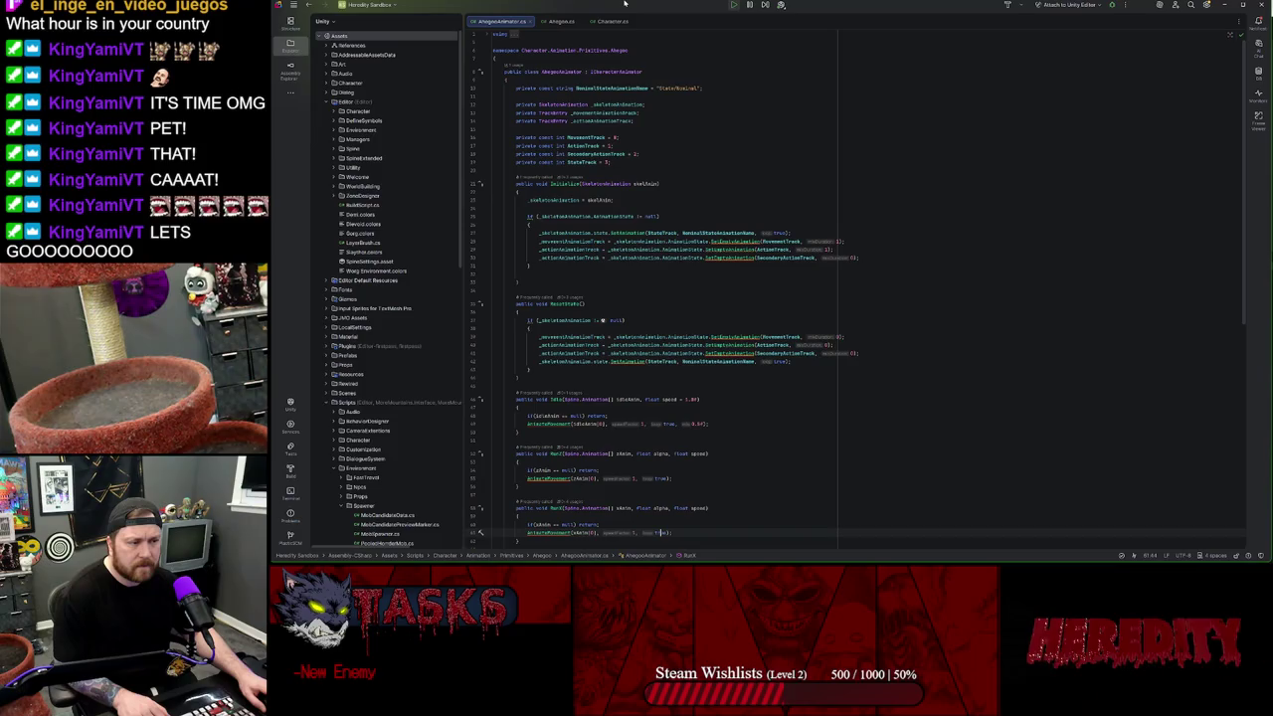
click(1223, 6)
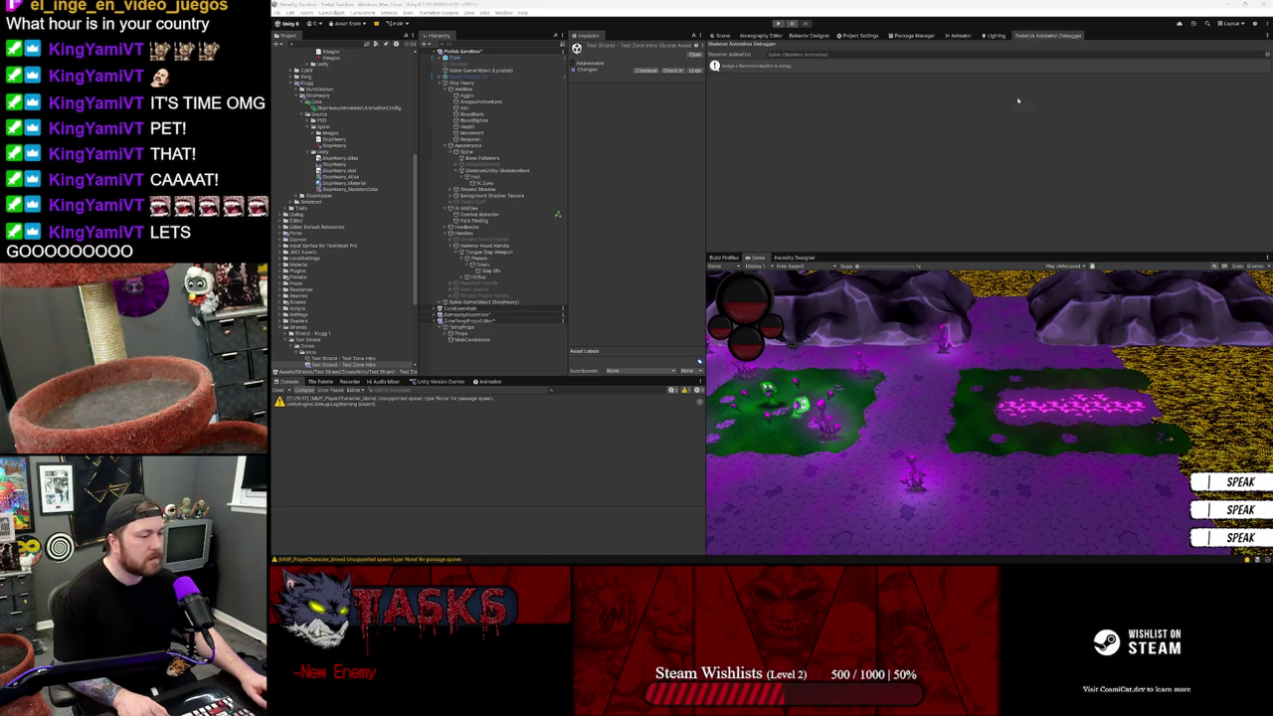
Step: Show the Scene view zoomed out and select Slug Heavy to review its Inspector components
click(721, 34)
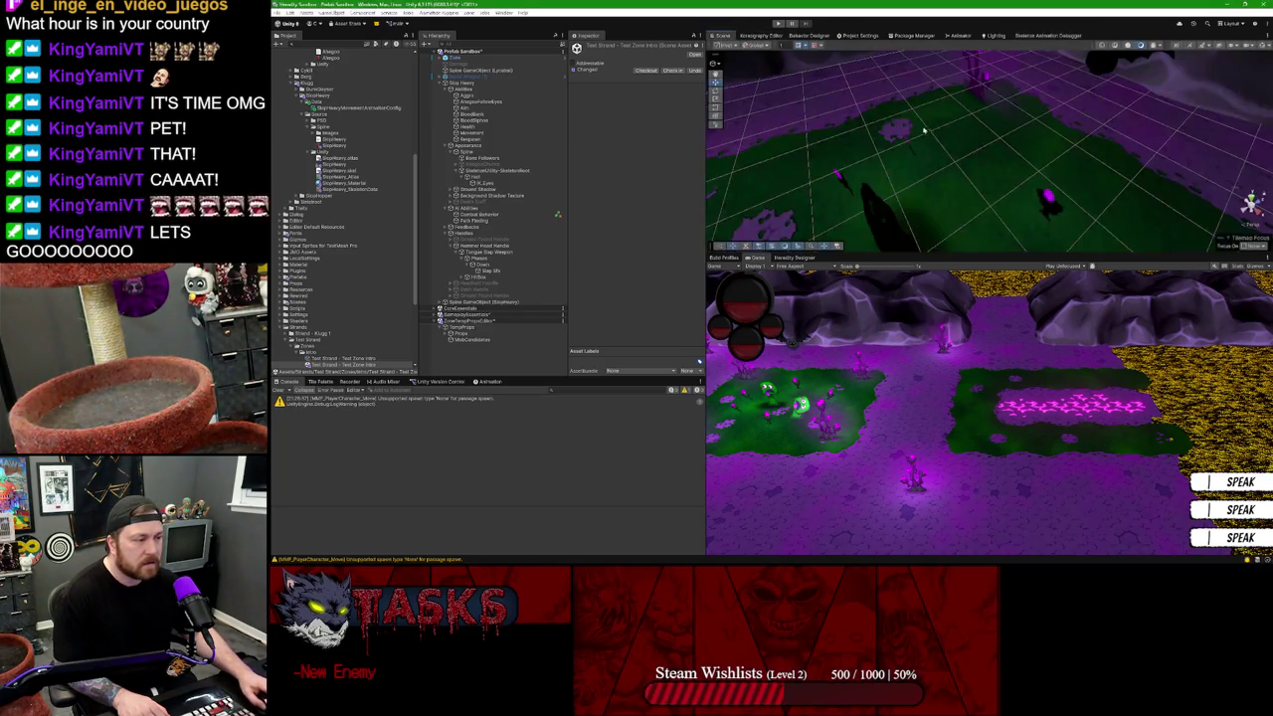
scroll(1092, 92, down, 5)
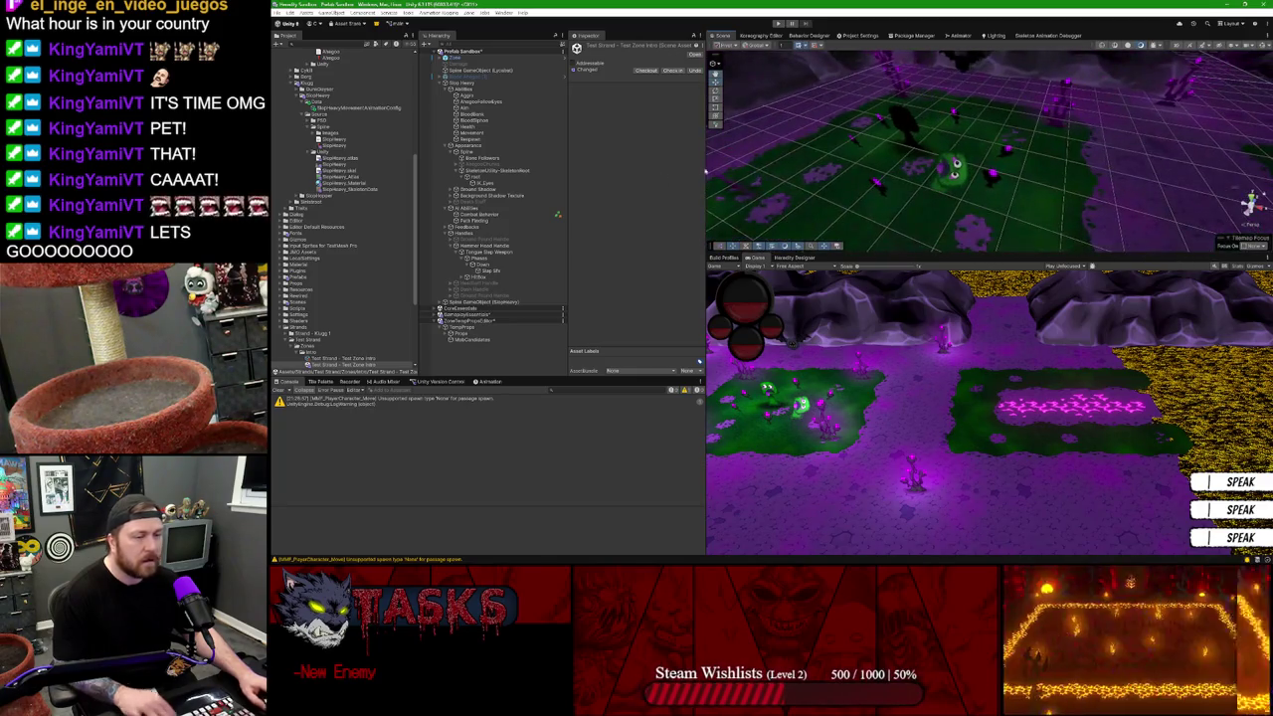
click(482, 84)
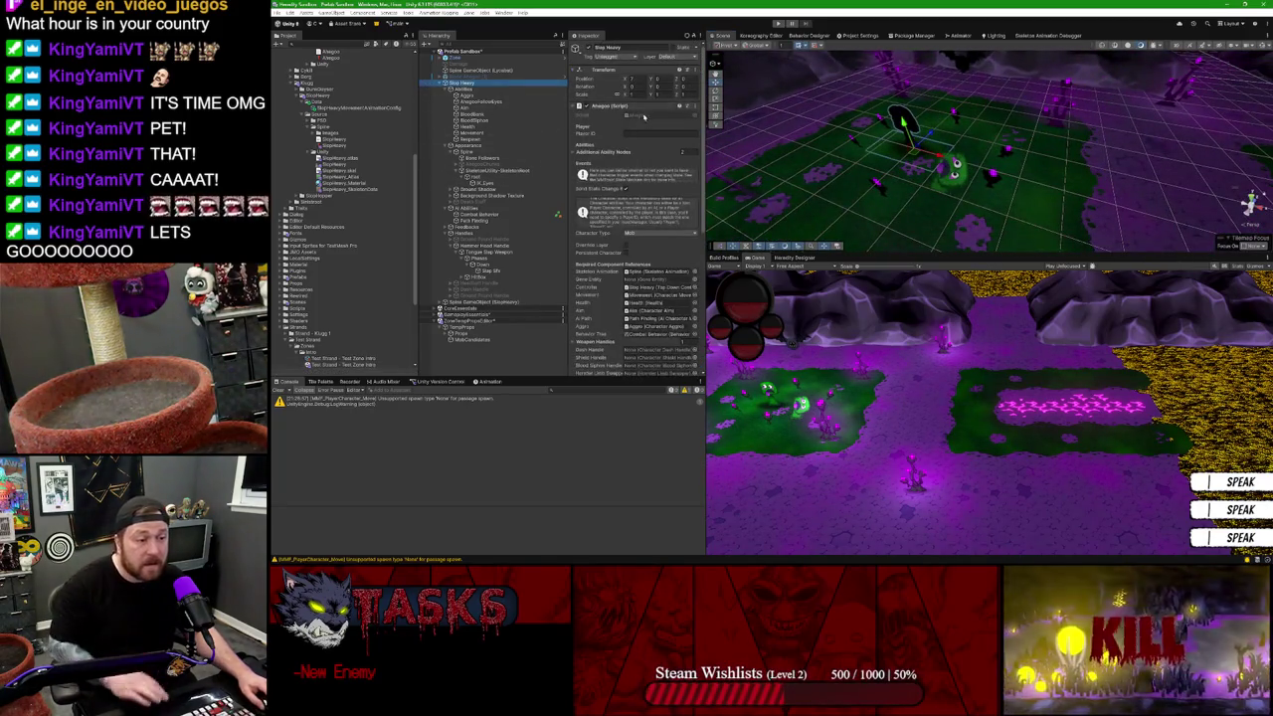
scroll(626, 177, up, 3)
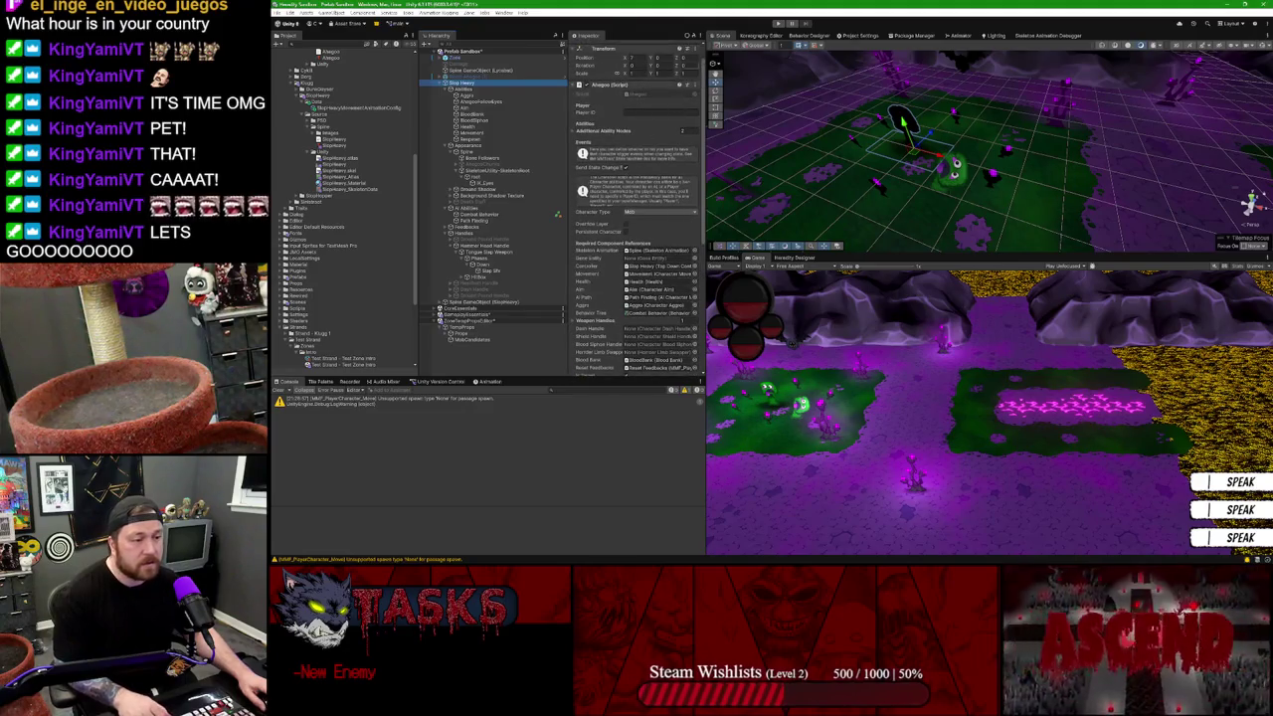
scroll(672, 102, up, 1)
Step: Swap Slug Heavy's Alegos script for Character using Debug Inspector mode, then restore Normal mode
click(699, 36)
click(756, 73)
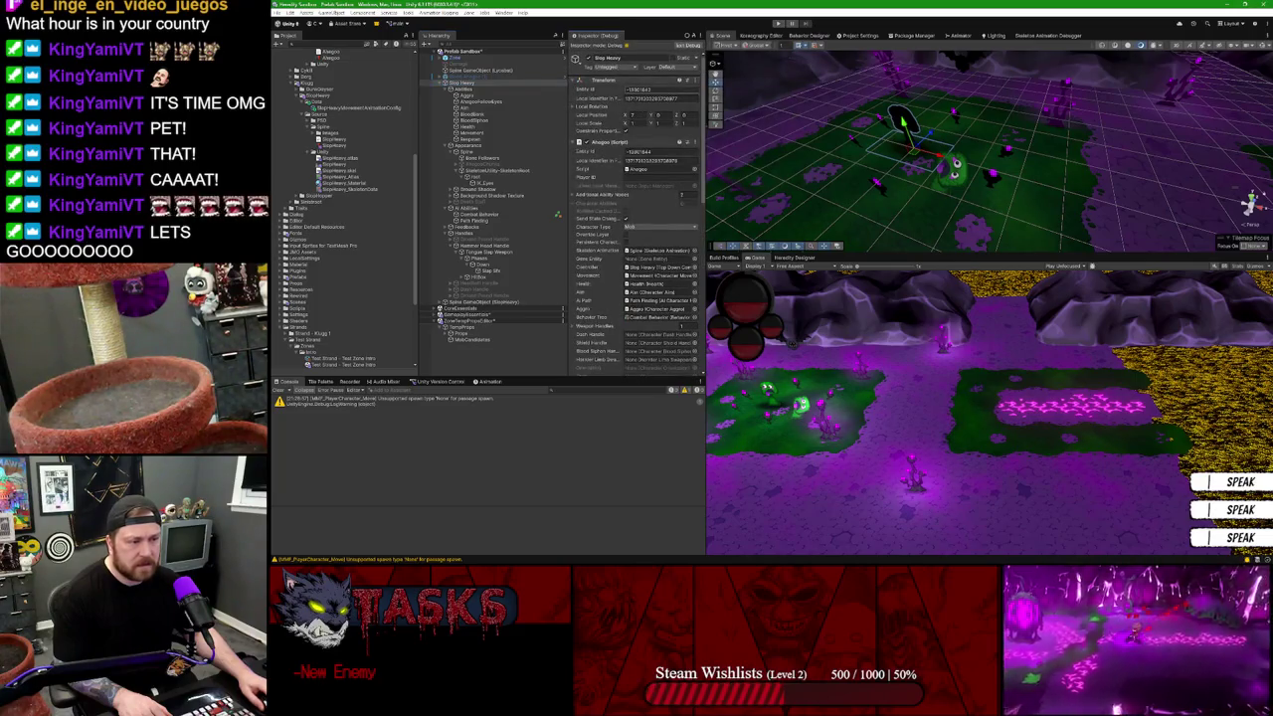
click(694, 169)
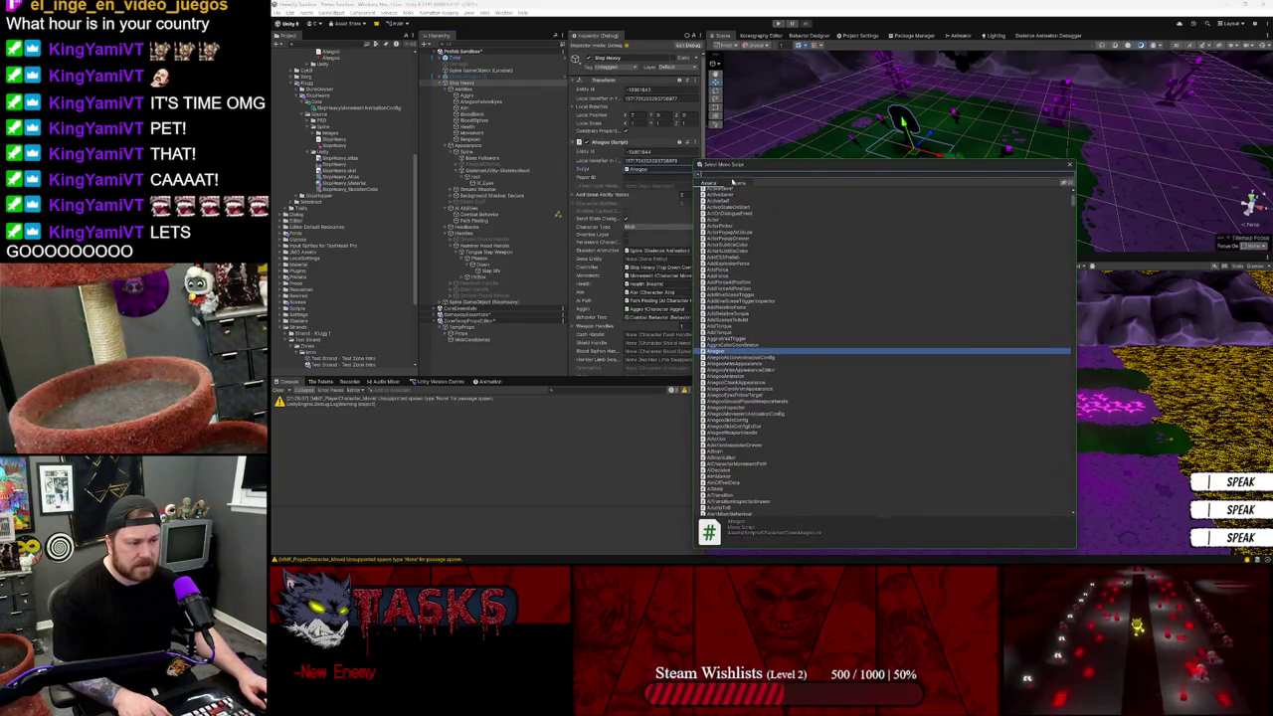
text(Fuel)
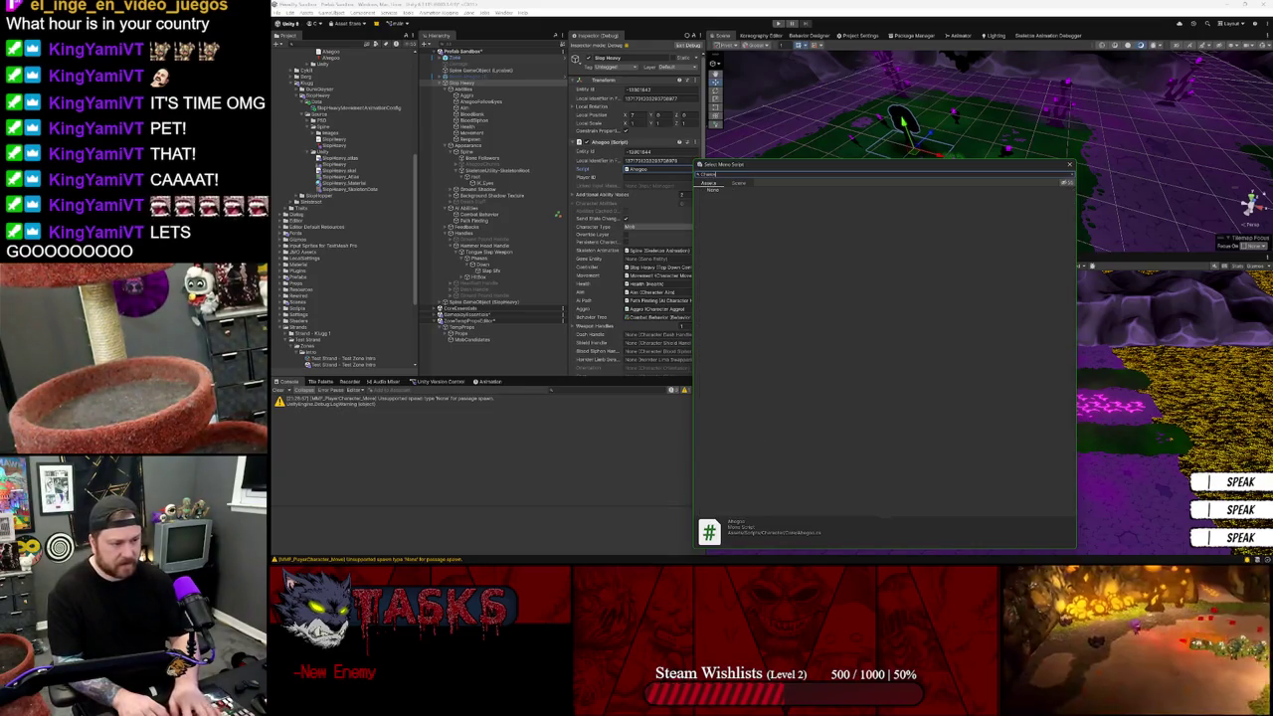
text(acter)
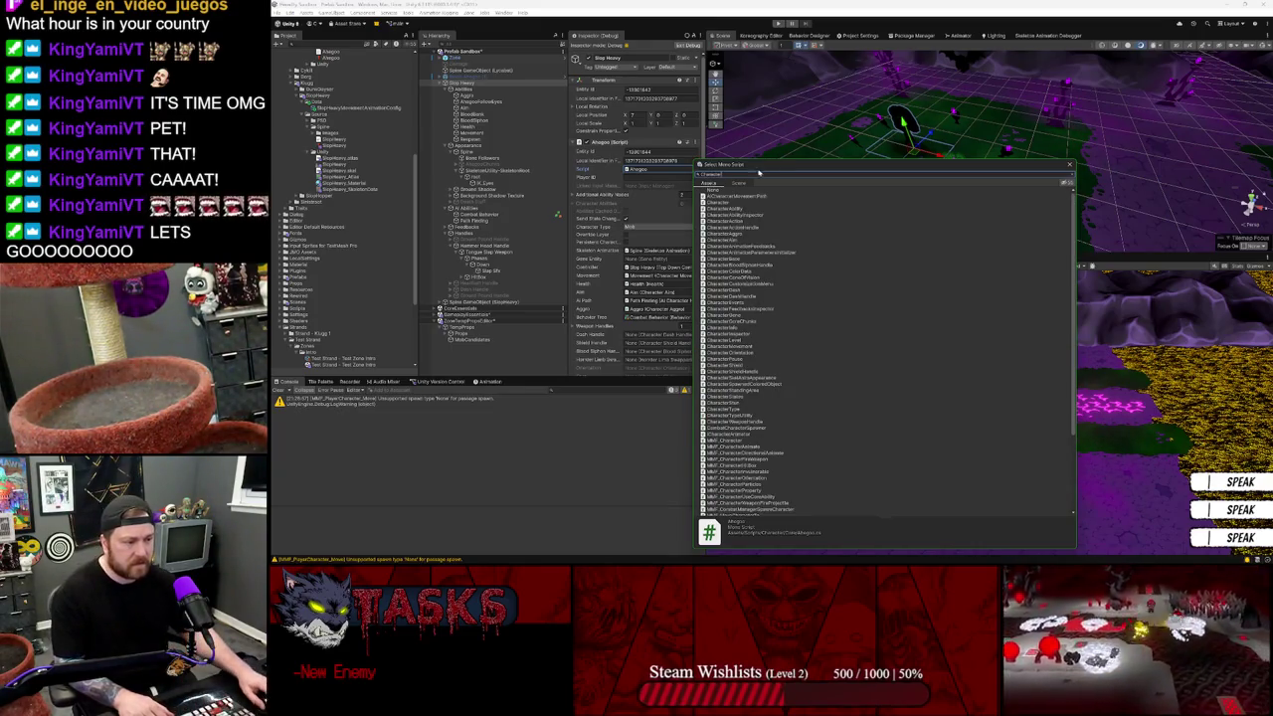
double_click(731, 204)
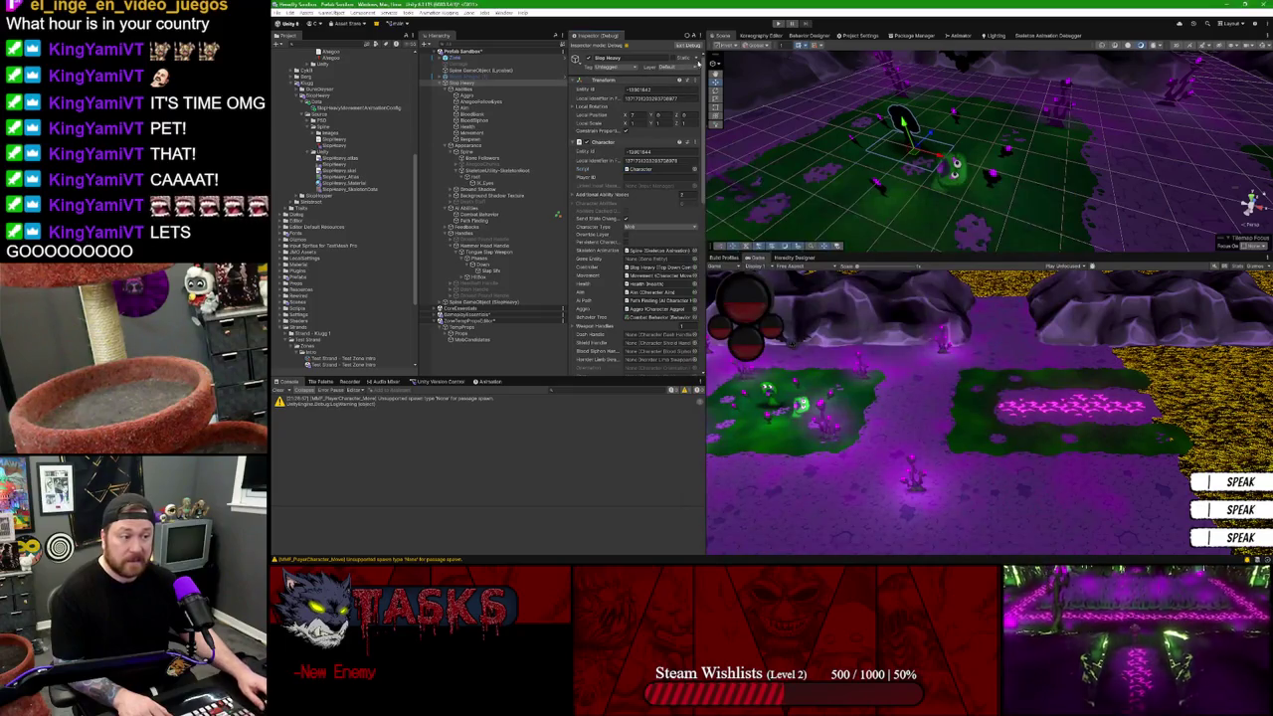
click(700, 37)
click(735, 48)
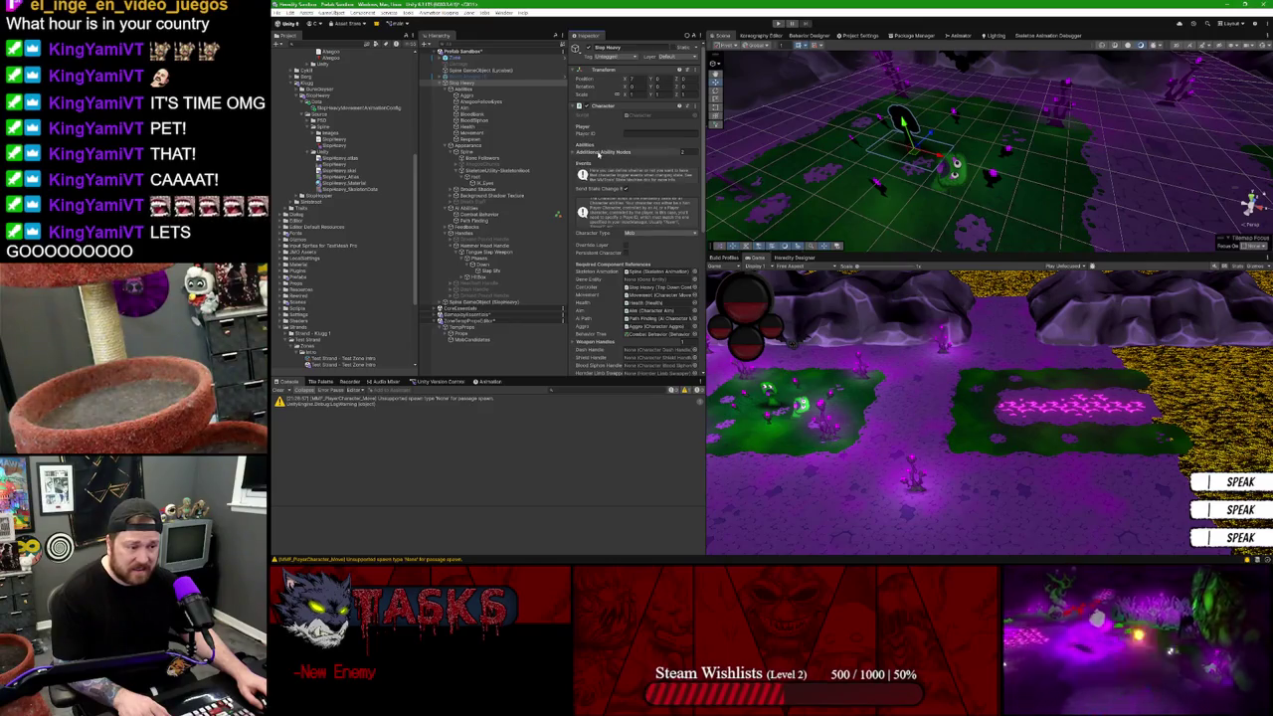
scroll(606, 169, down, 5)
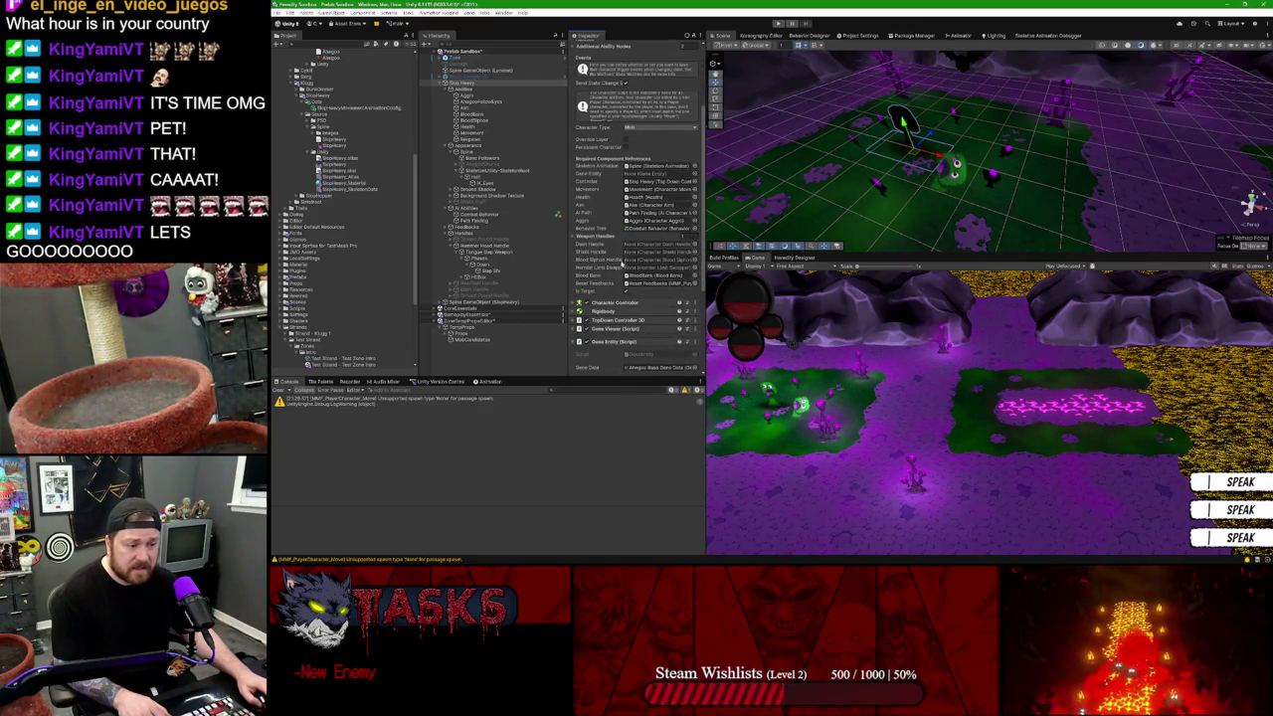
scroll(616, 281, down, 1)
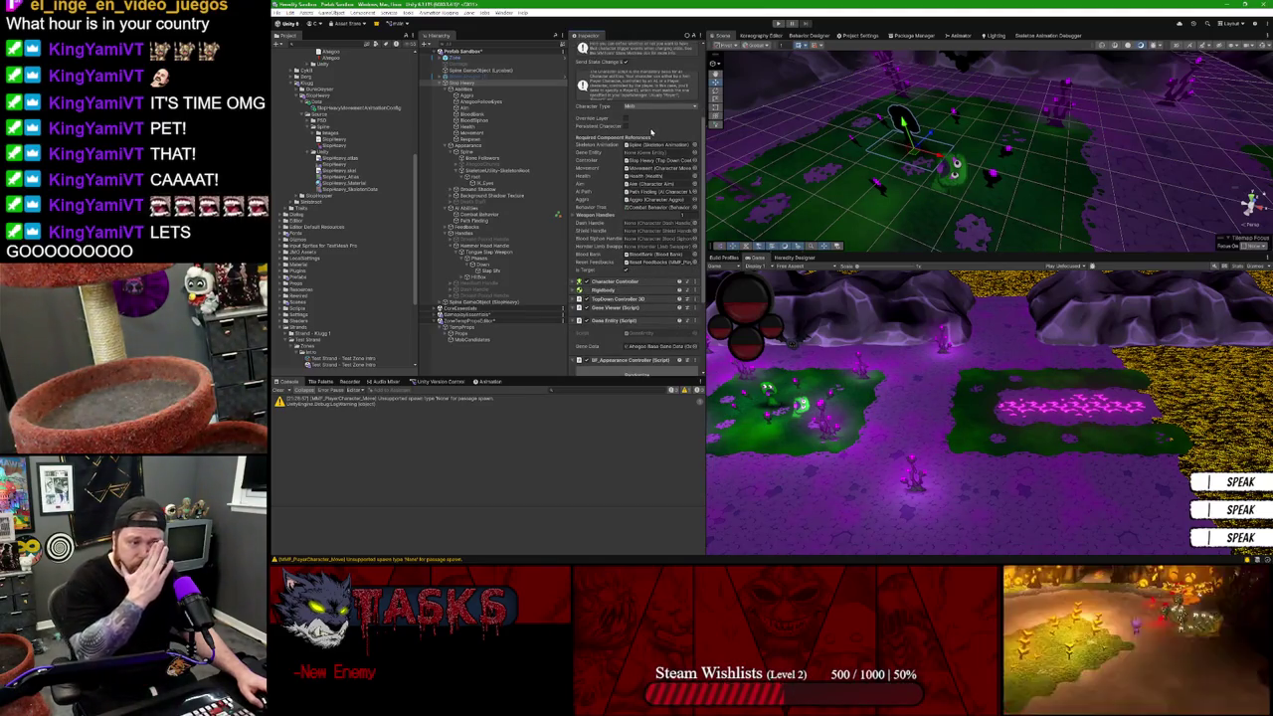
scroll(648, 130, up, 4)
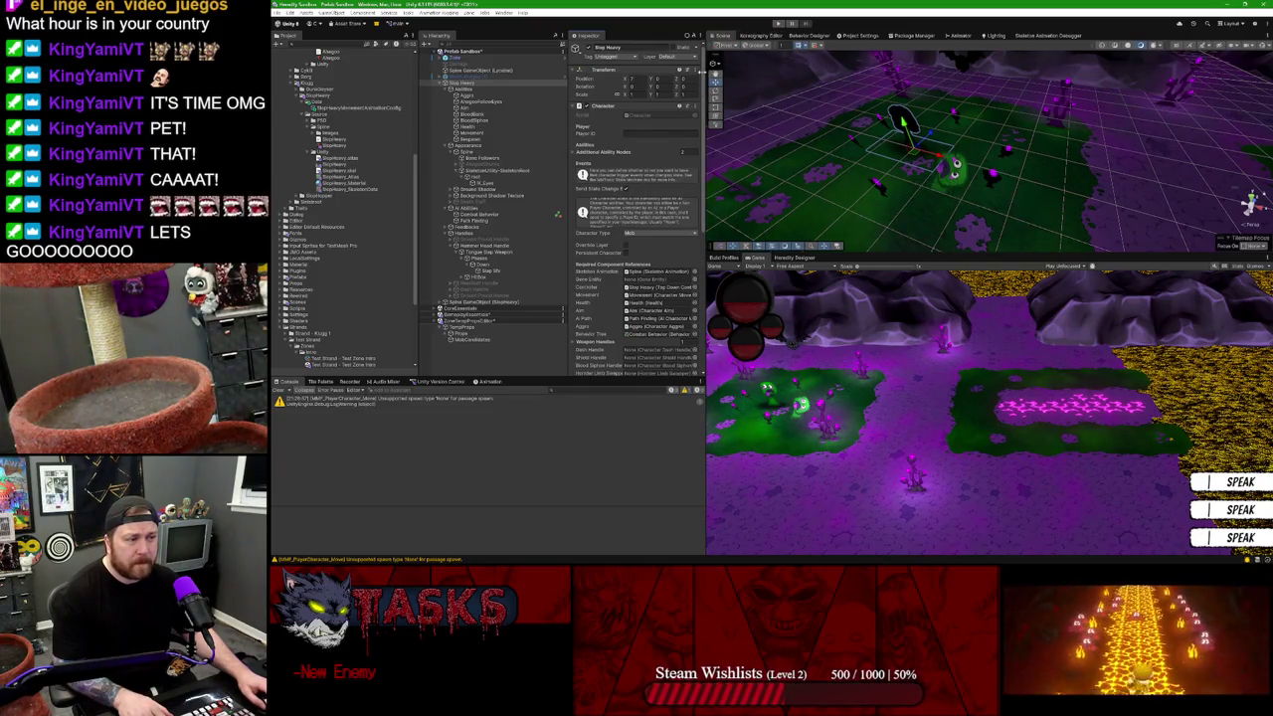
Step: Bring Rider forward and scroll through the Character.cs file
mouse_move(767, 562)
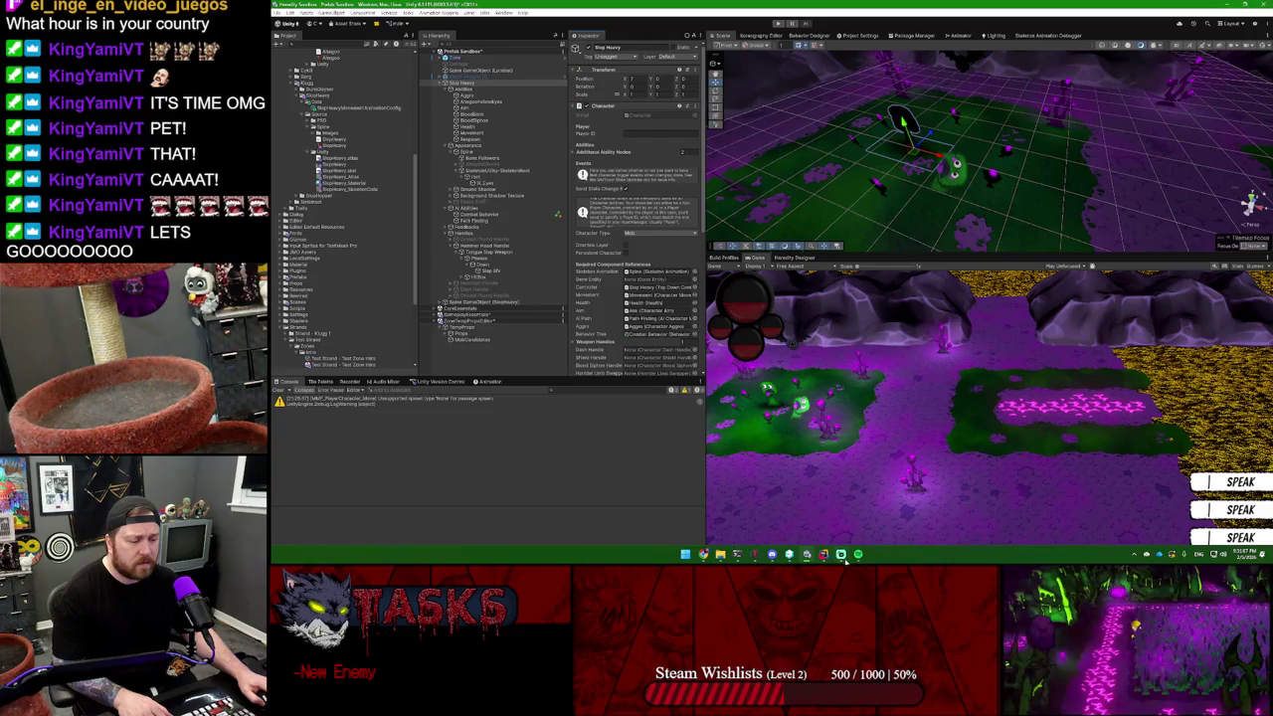
click(843, 556)
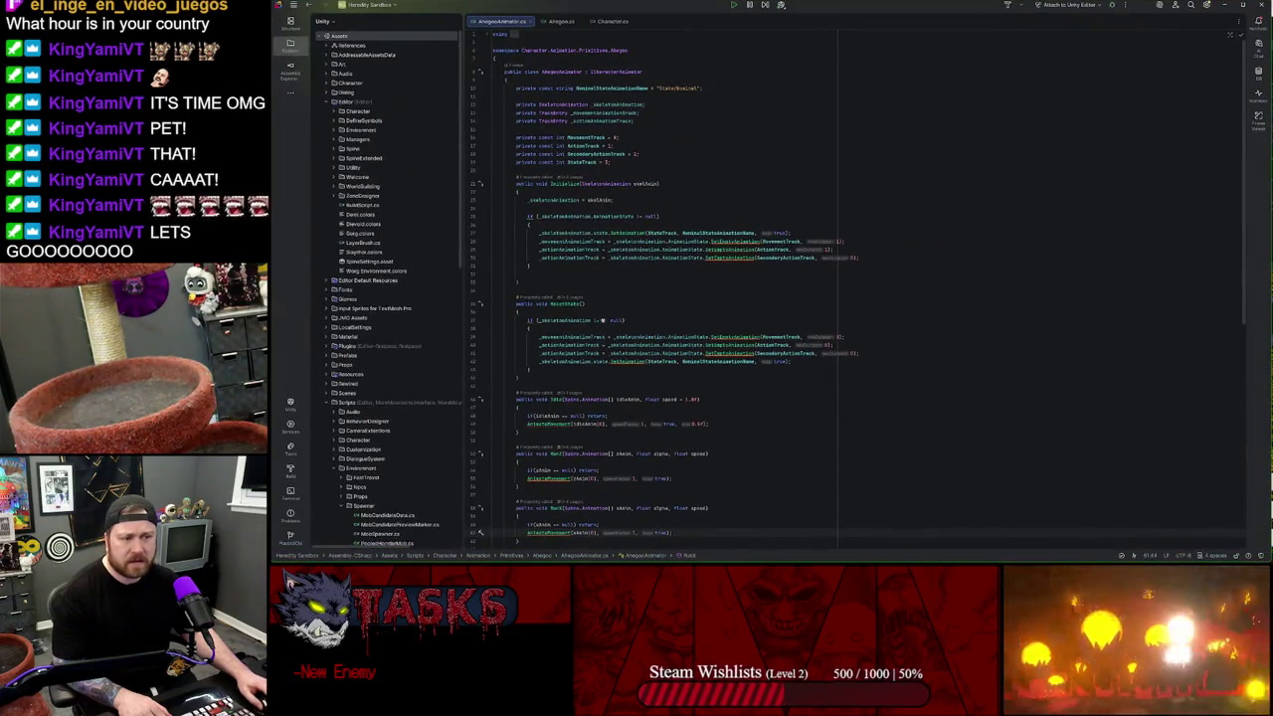
click(507, 80)
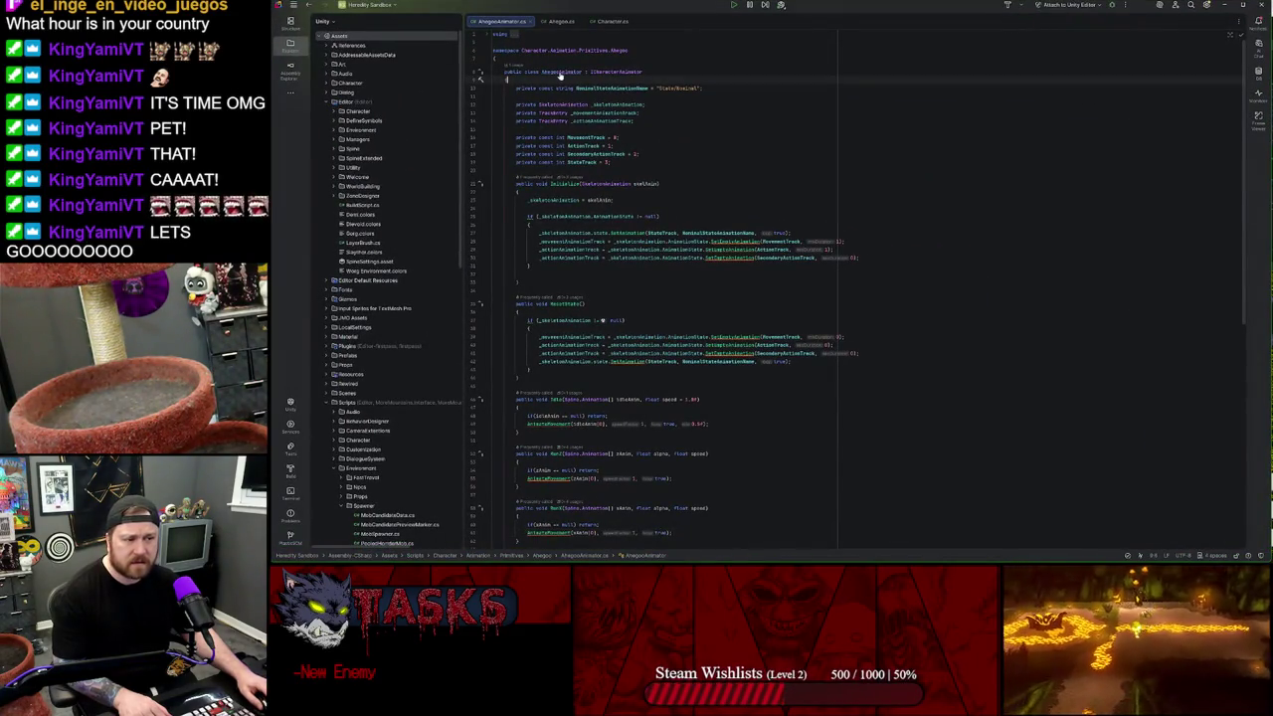
click(612, 21)
scroll(857, 283, down, 5)
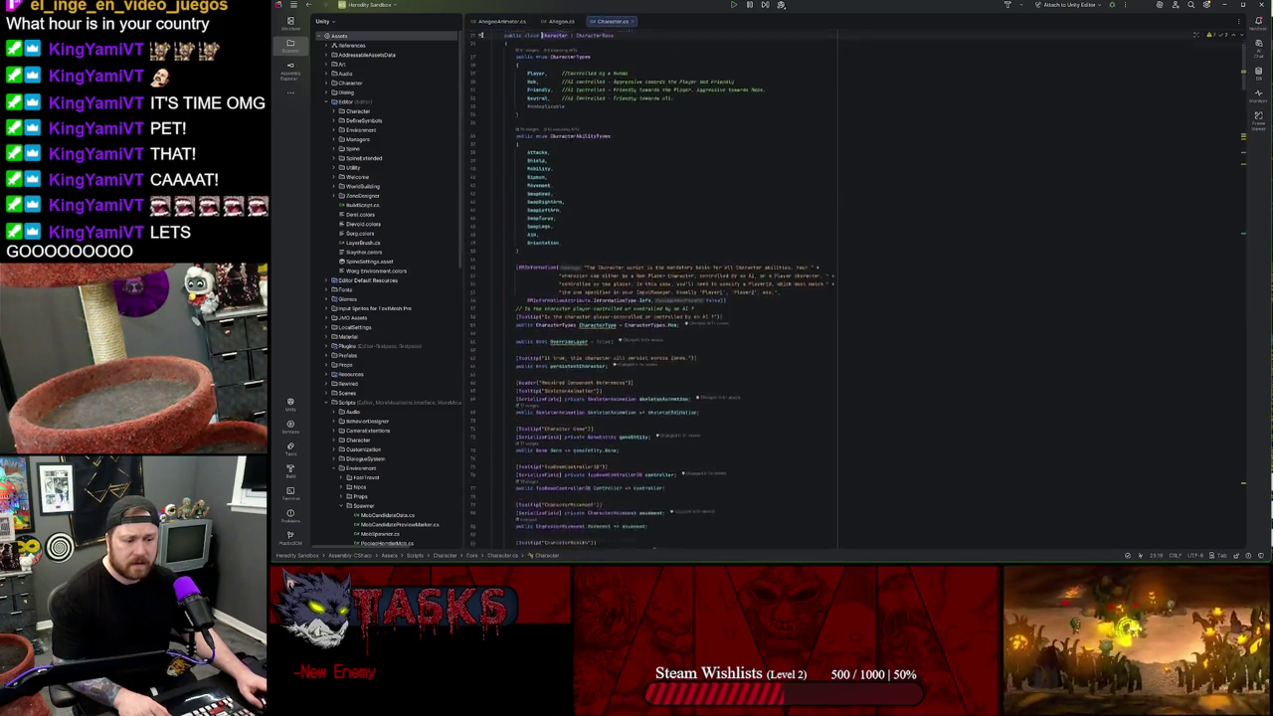
scroll(856, 284, down, 5)
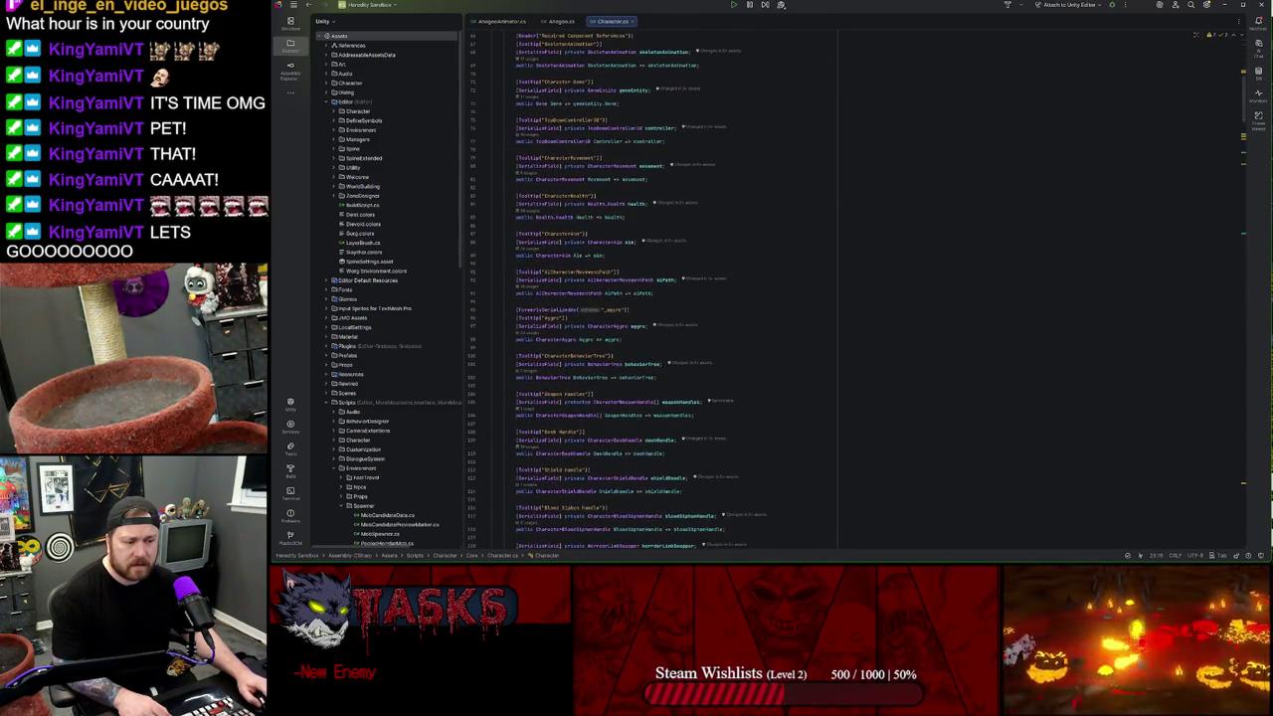
scroll(856, 284, down, 10)
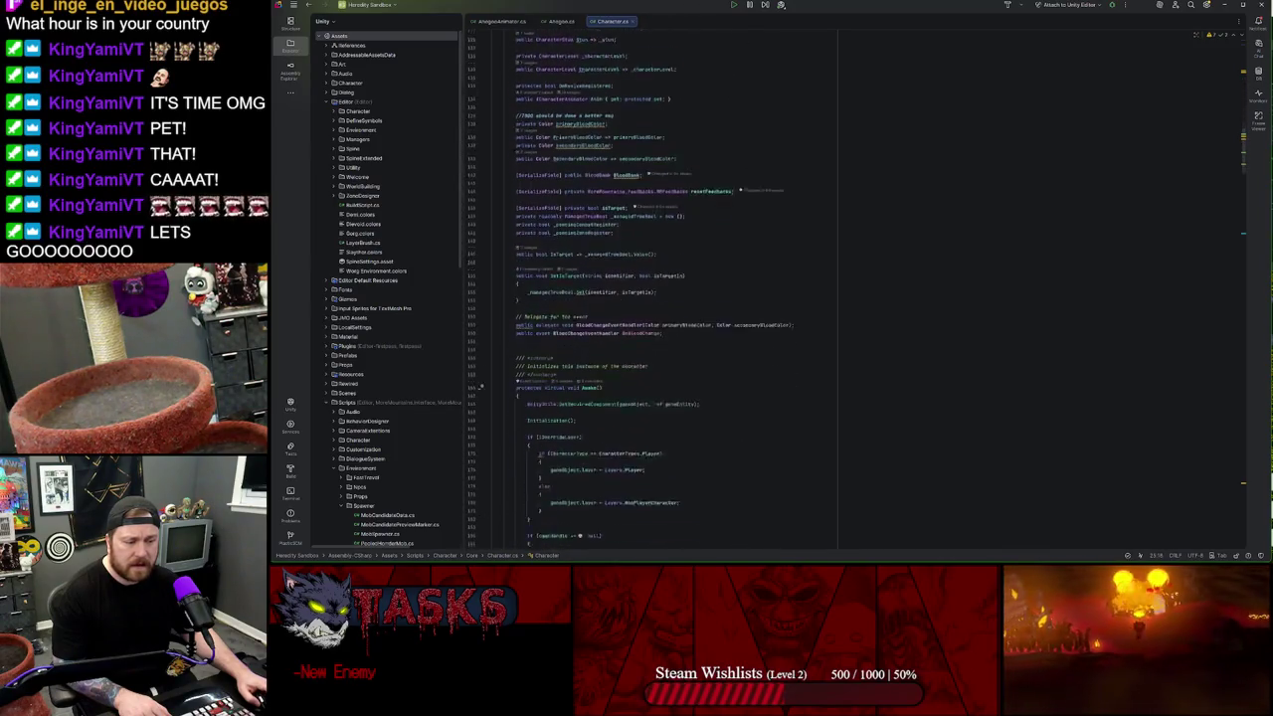
scroll(856, 283, down, 3)
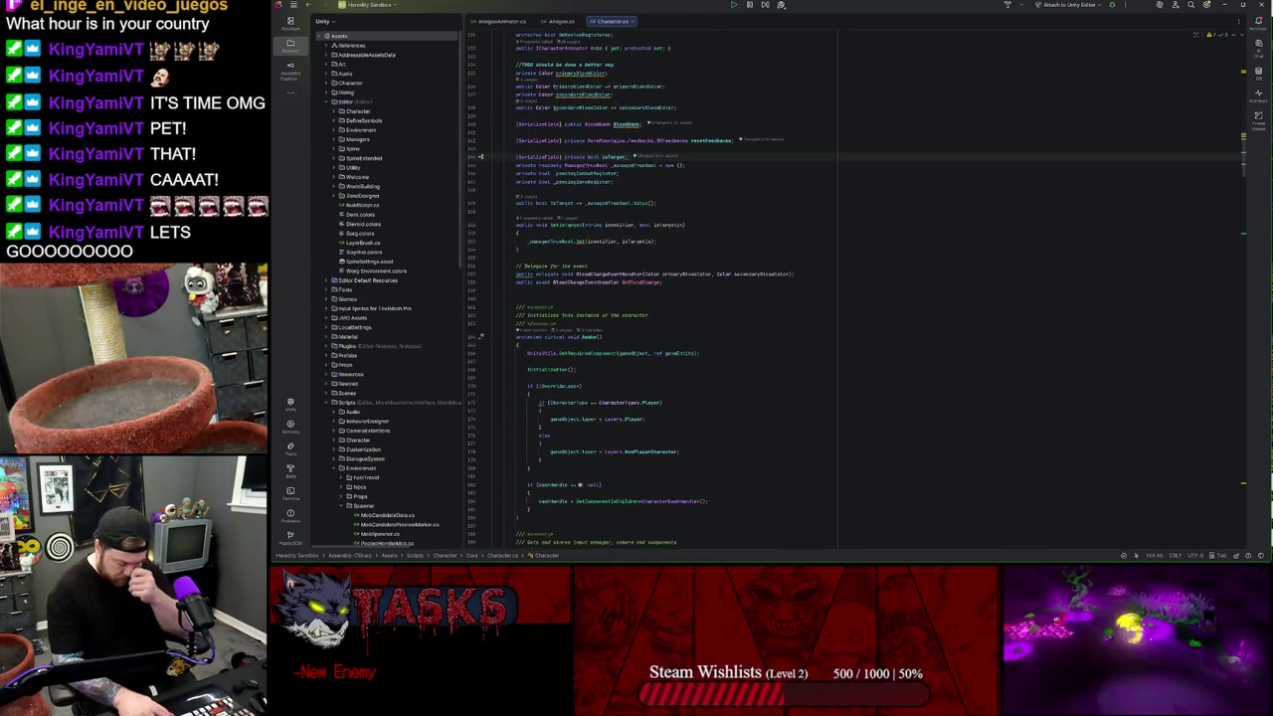
Step: Search Character.cs for 'anim', step through every match, then list Character's derived classes
key(ctrl+f)
text(anim)
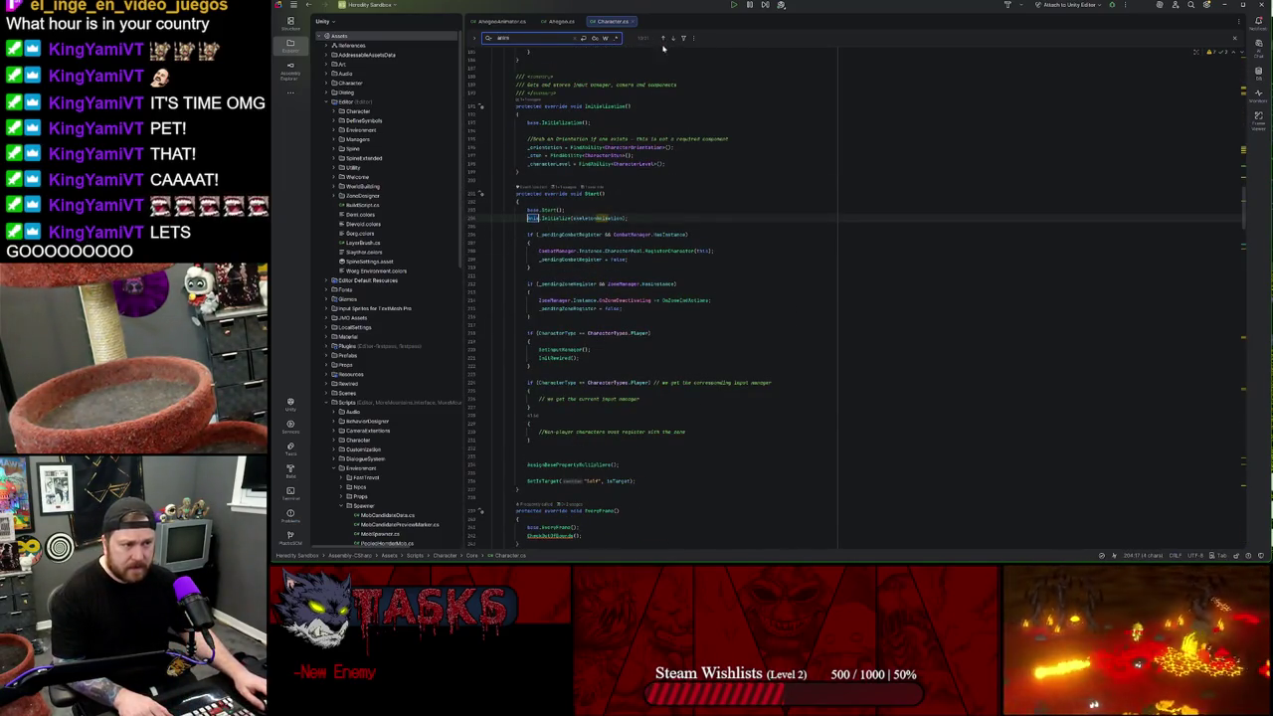
click(665, 37)
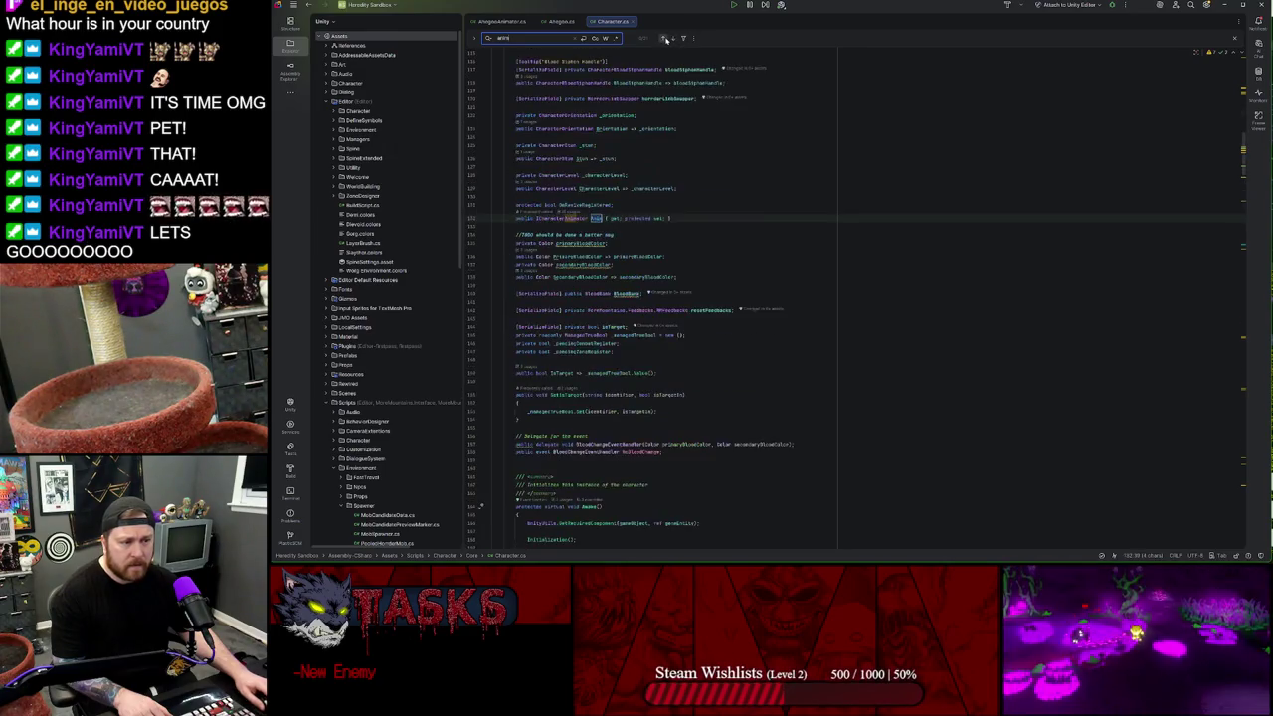
click(672, 37)
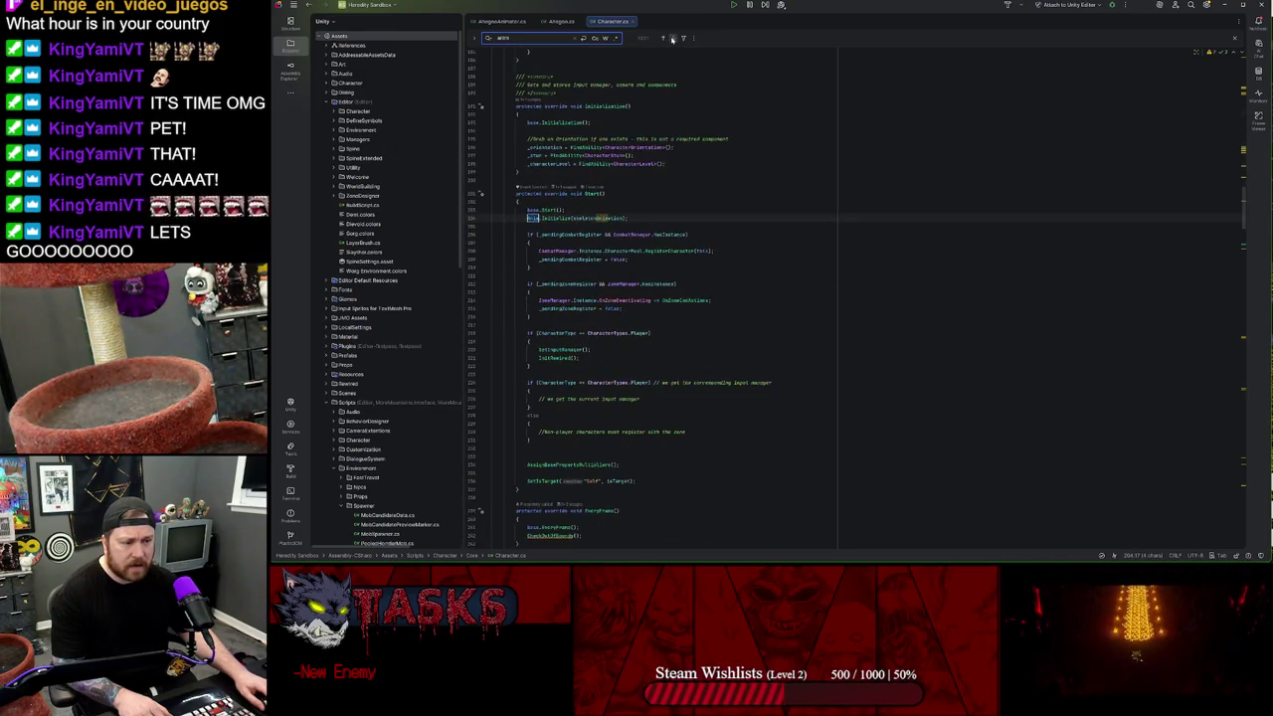
click(672, 38)
click(672, 38)
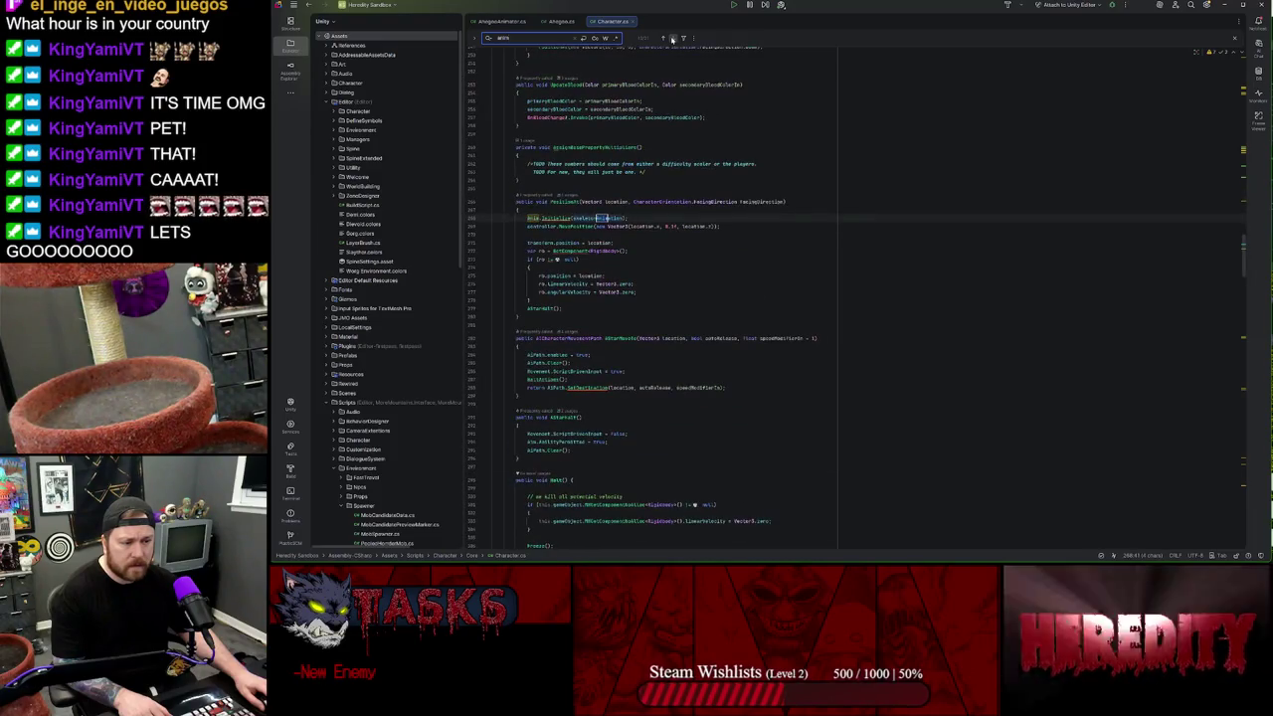
click(672, 38)
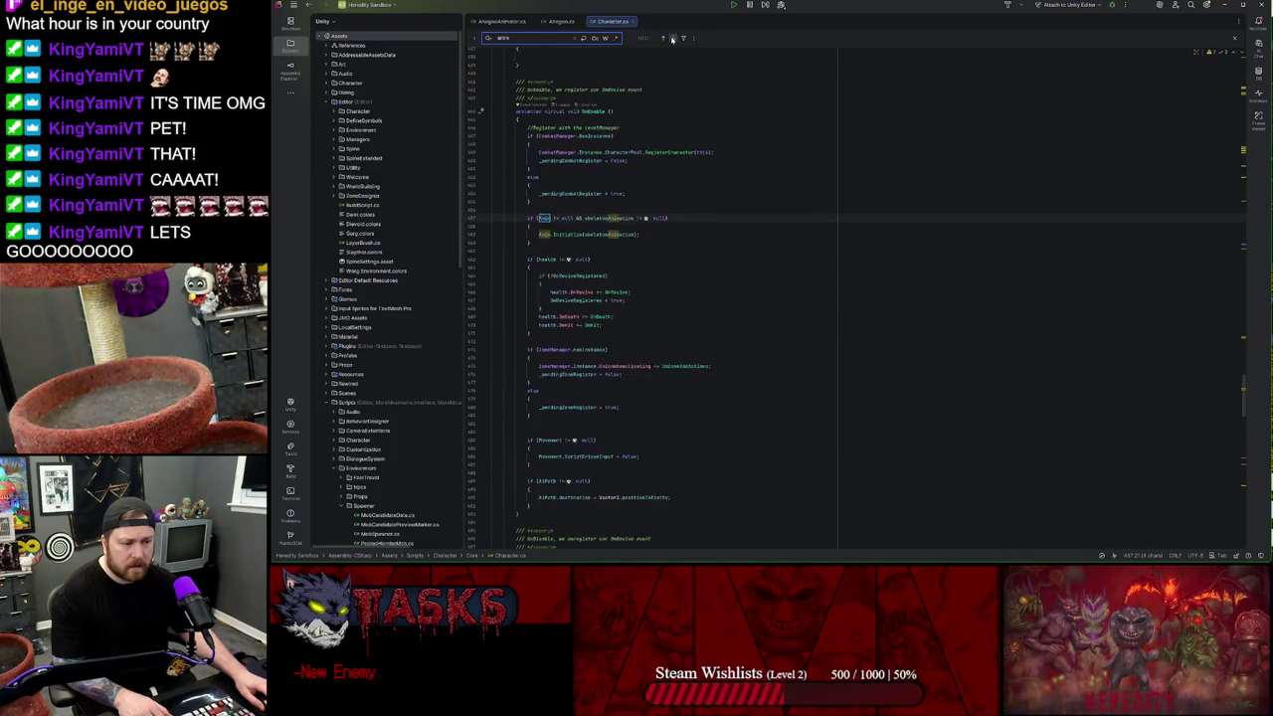
click(673, 37)
click(672, 38)
click(673, 38)
click(672, 38)
click(672, 38)
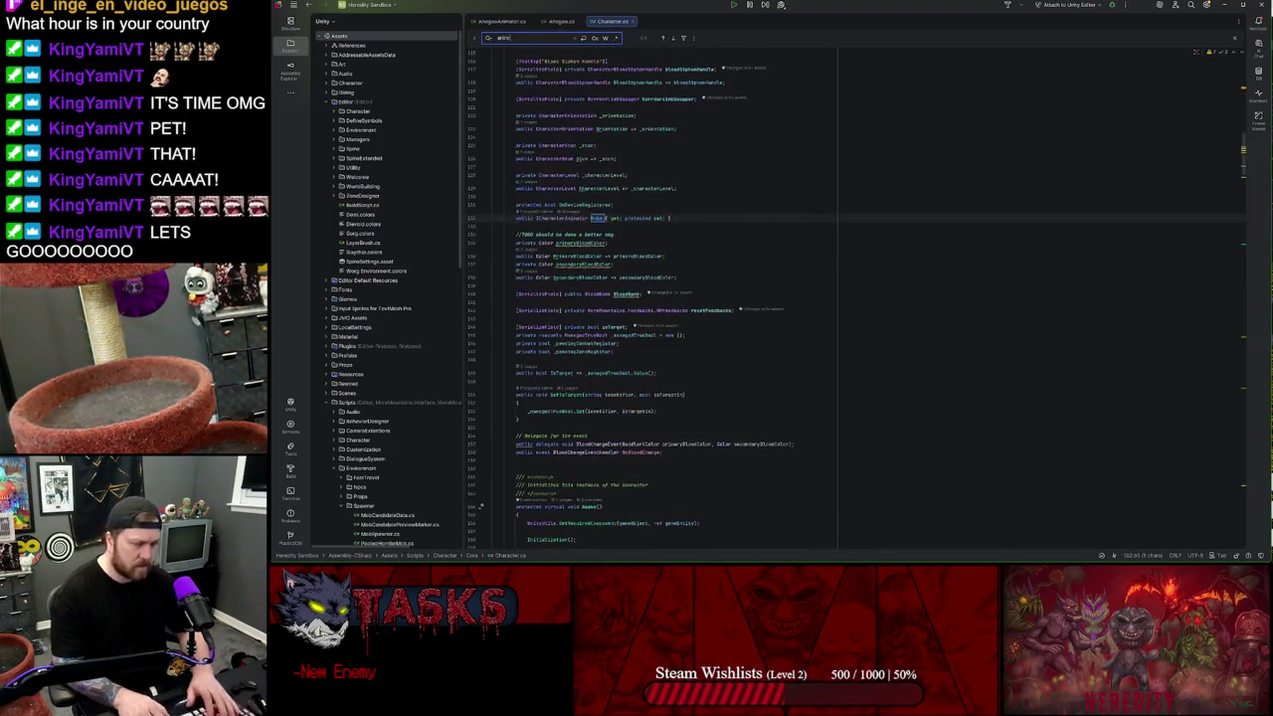
key(ctrl+Home)
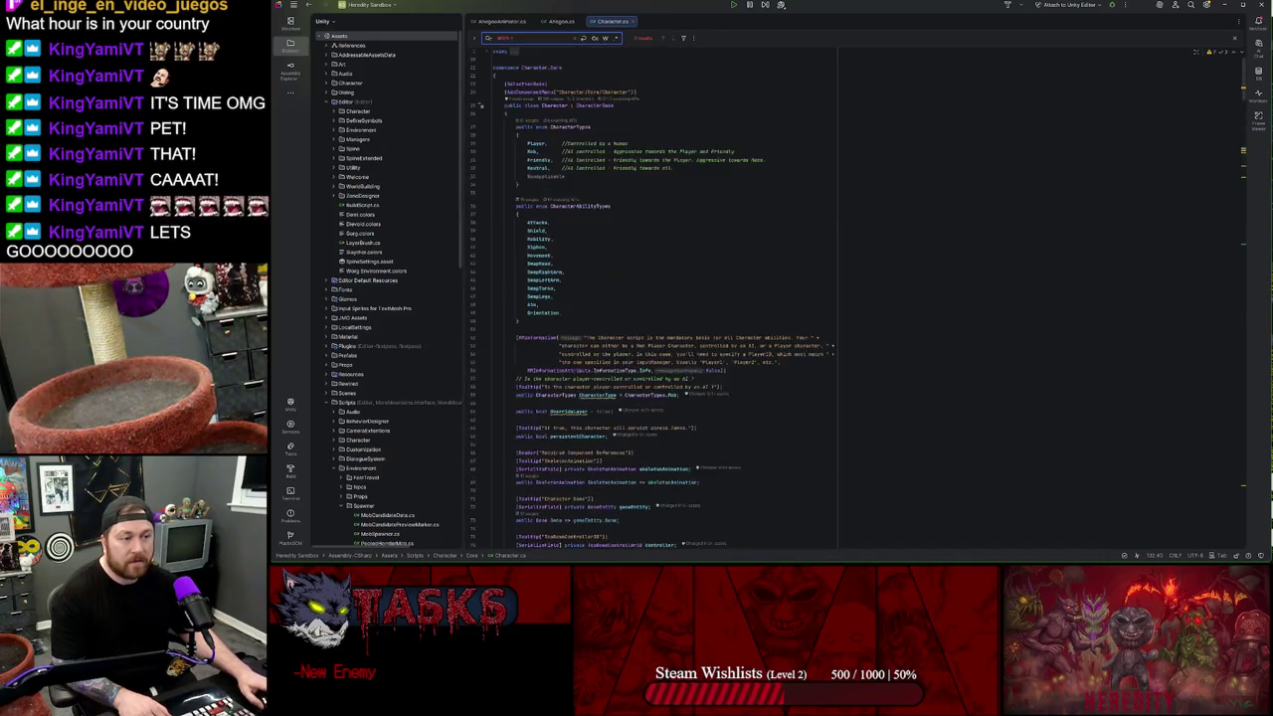
click(580, 102)
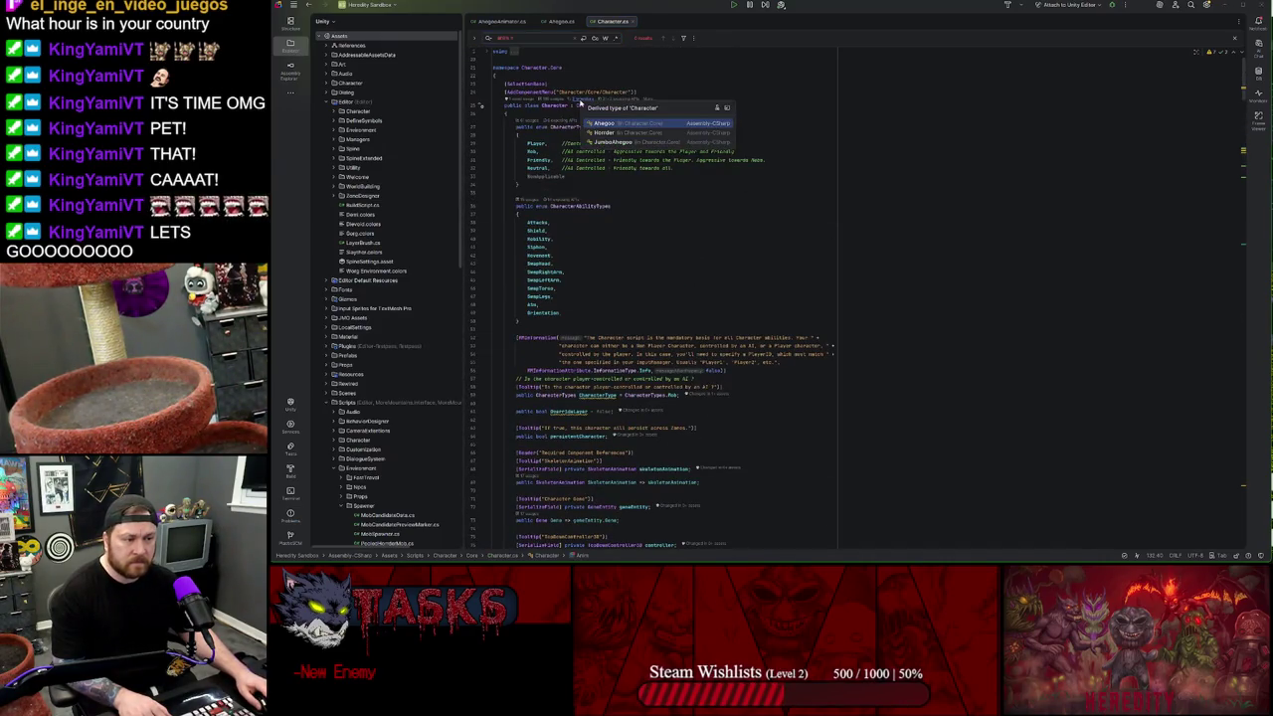
Step: Open JumboAhegao.cs and jump to the OneDirectionalAnimator class created in its Awake
click(610, 143)
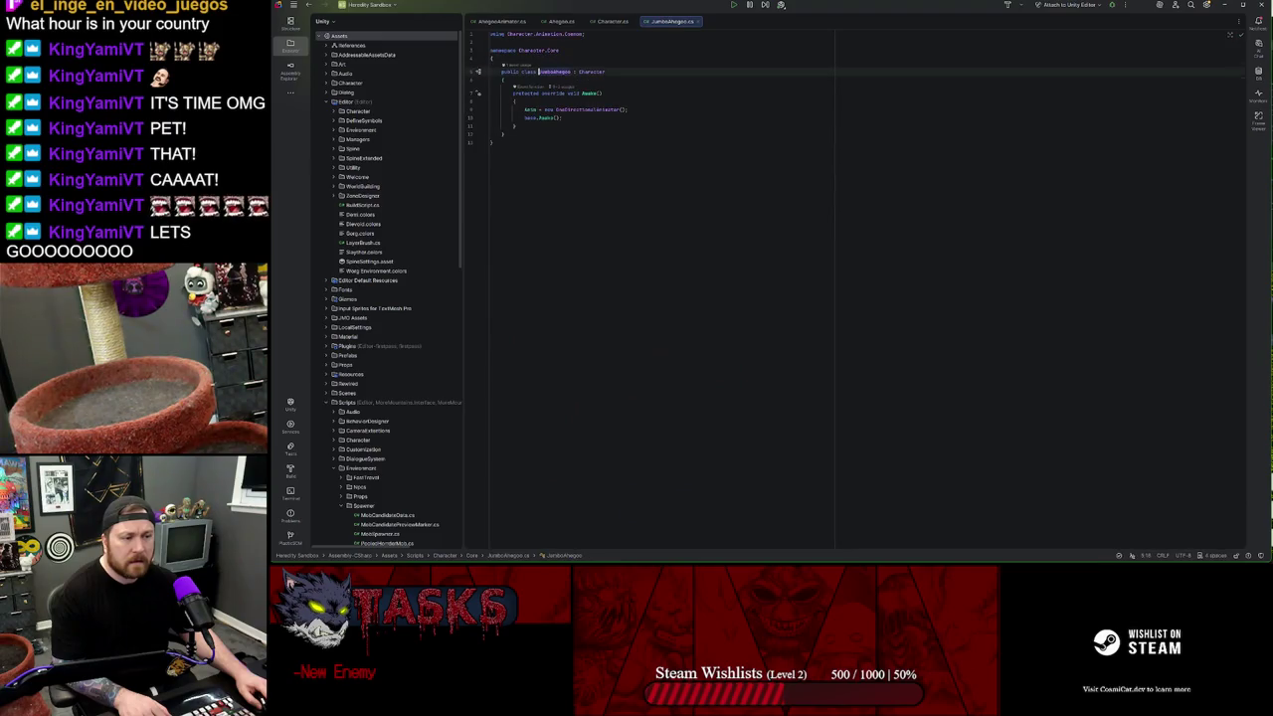
click(619, 110)
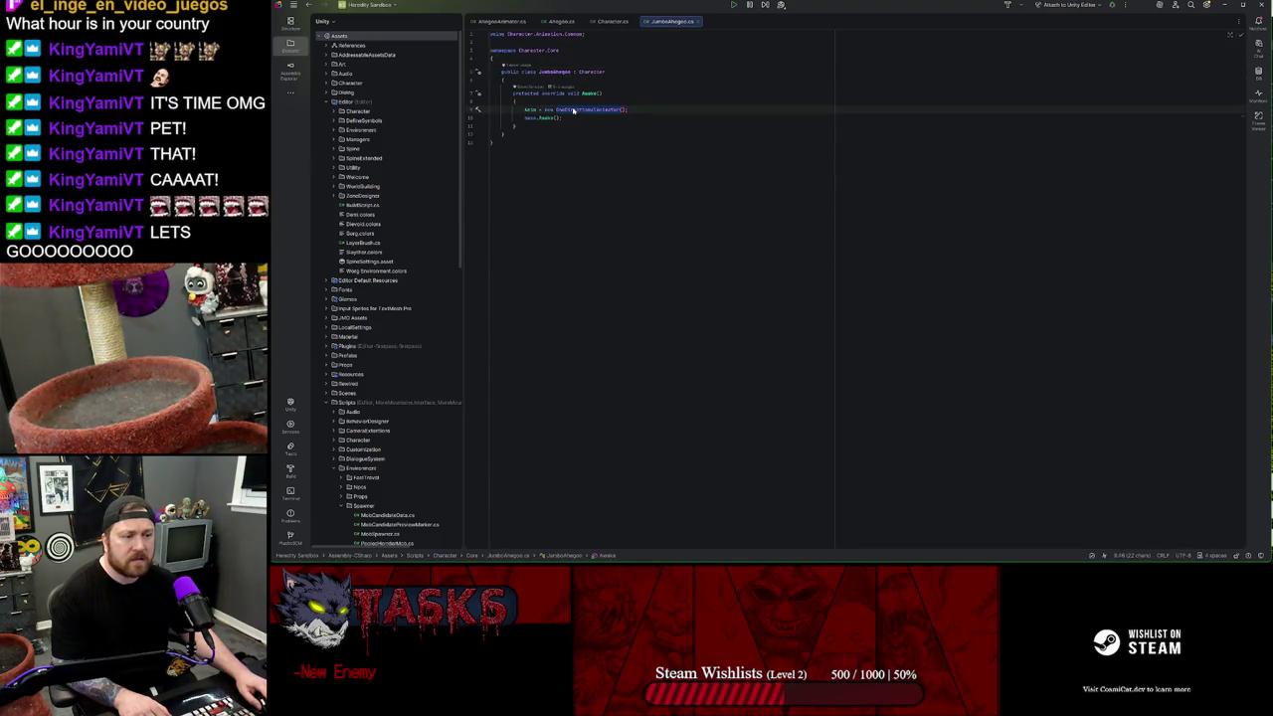
ctrl+click(574, 111)
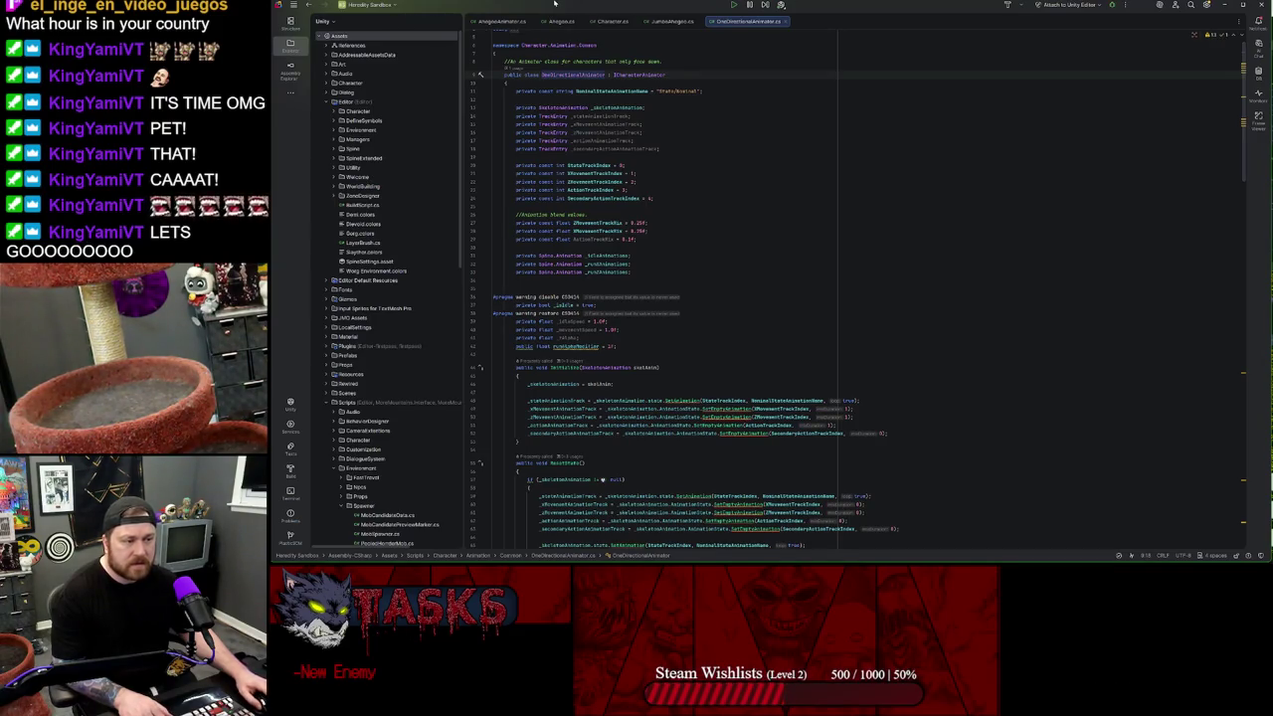
click(625, 22)
click(748, 21)
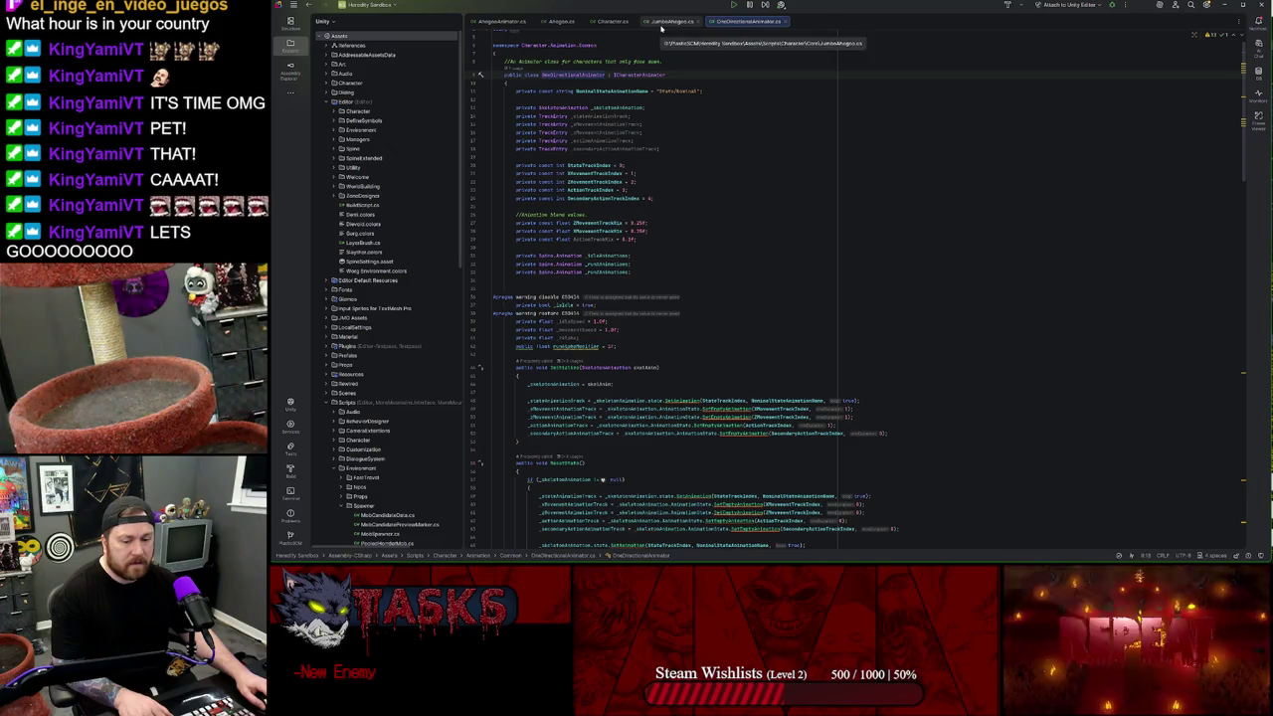
Step: Recheck JumboAhegao's Awake method and class declaration, then go back to OneDirectionalAnimator.cs
click(662, 26)
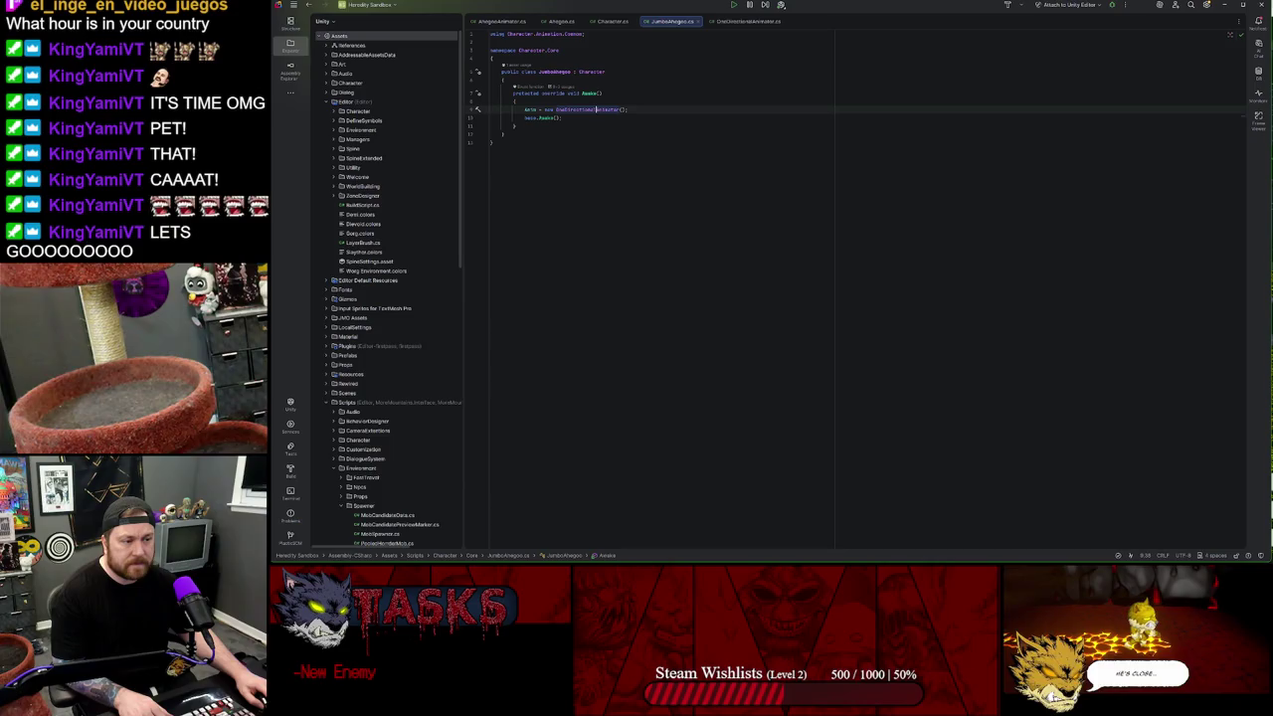
key(Right)
key(Right)
key(Right)
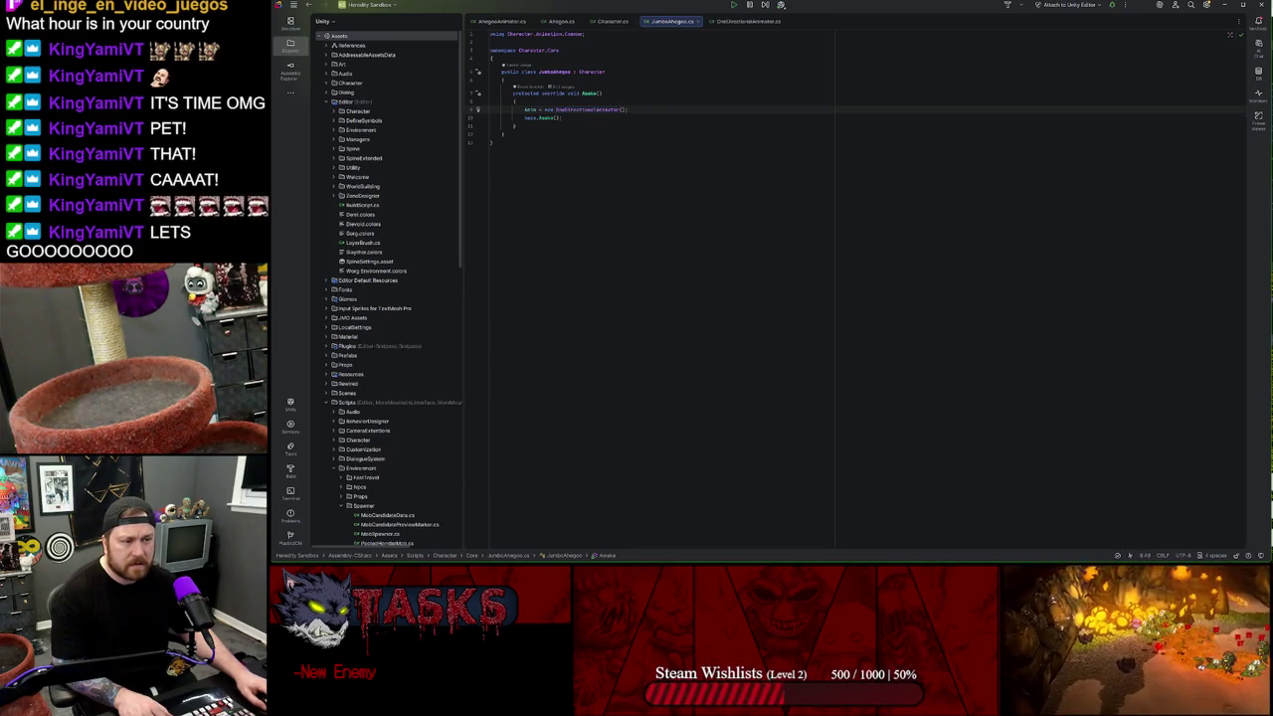
key(Up)
key(Up)
click(578, 109)
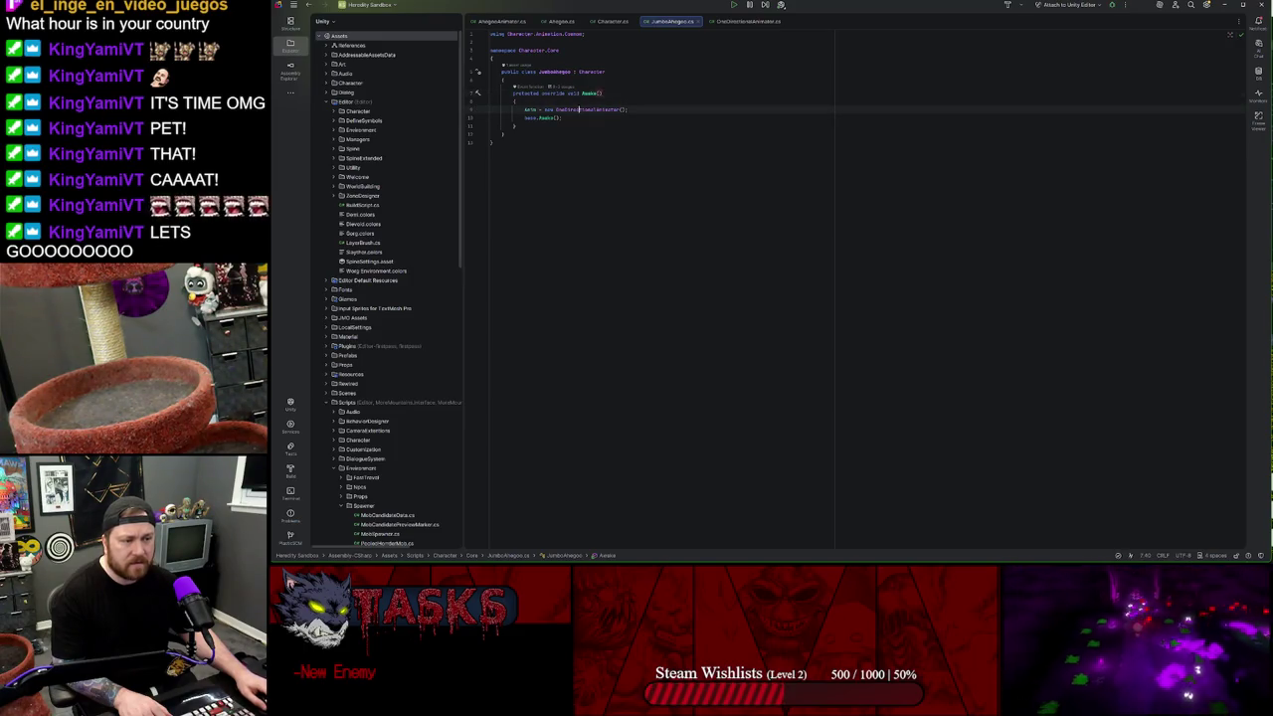
key(Up)
key(Up)
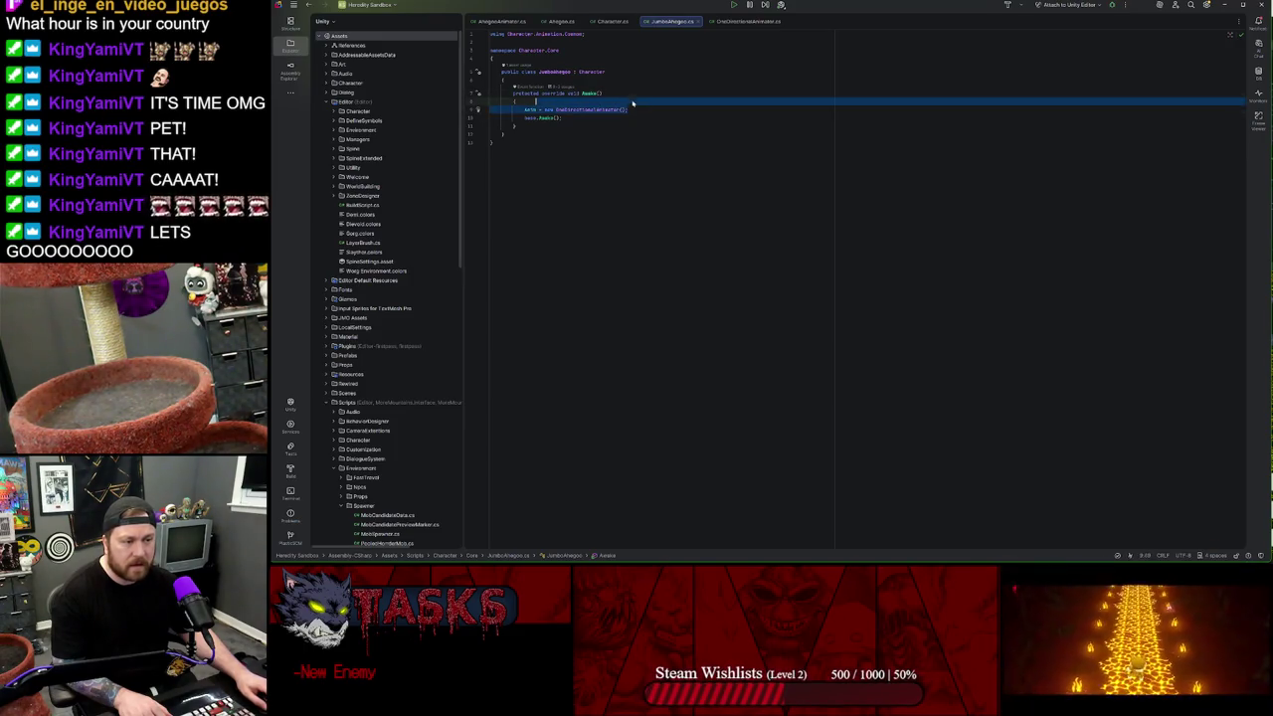
key(Up)
key(Up)
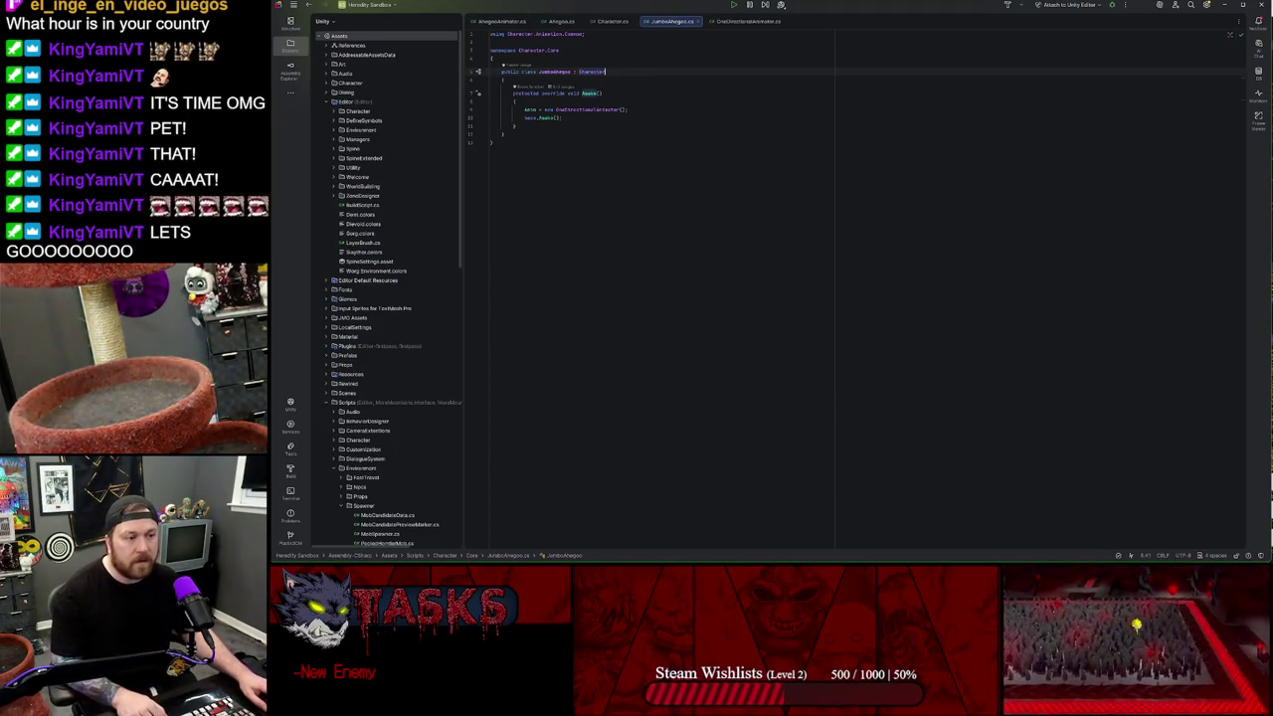
click(744, 21)
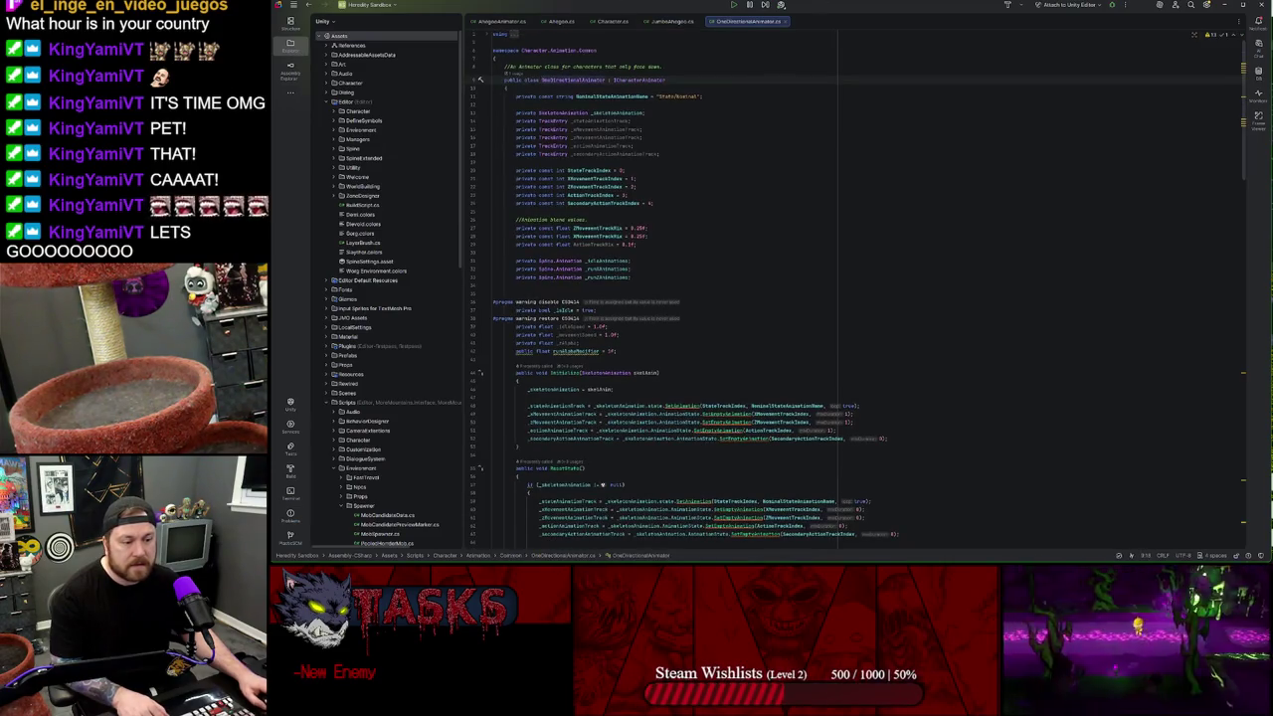
Step: Open the ICharacterAnimator interface and list the classes implementing it
scroll(855, 289, down, 10)
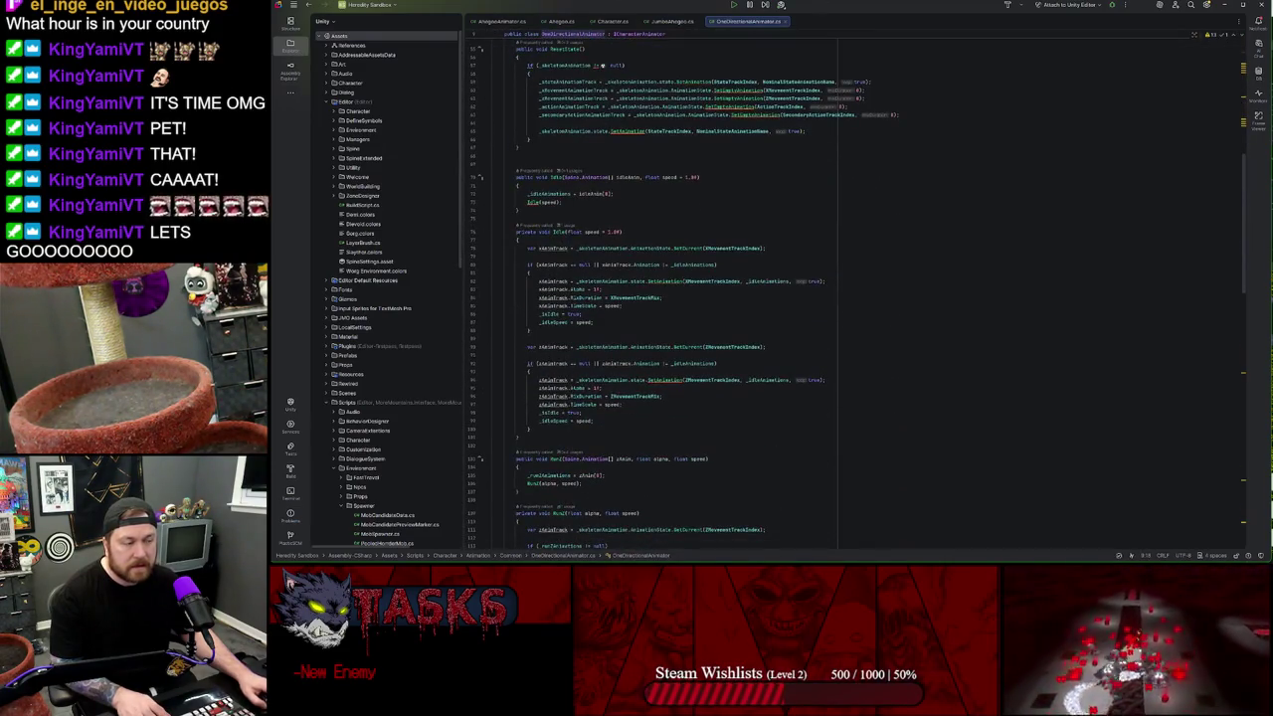
scroll(856, 288, up, 10)
click(672, 21)
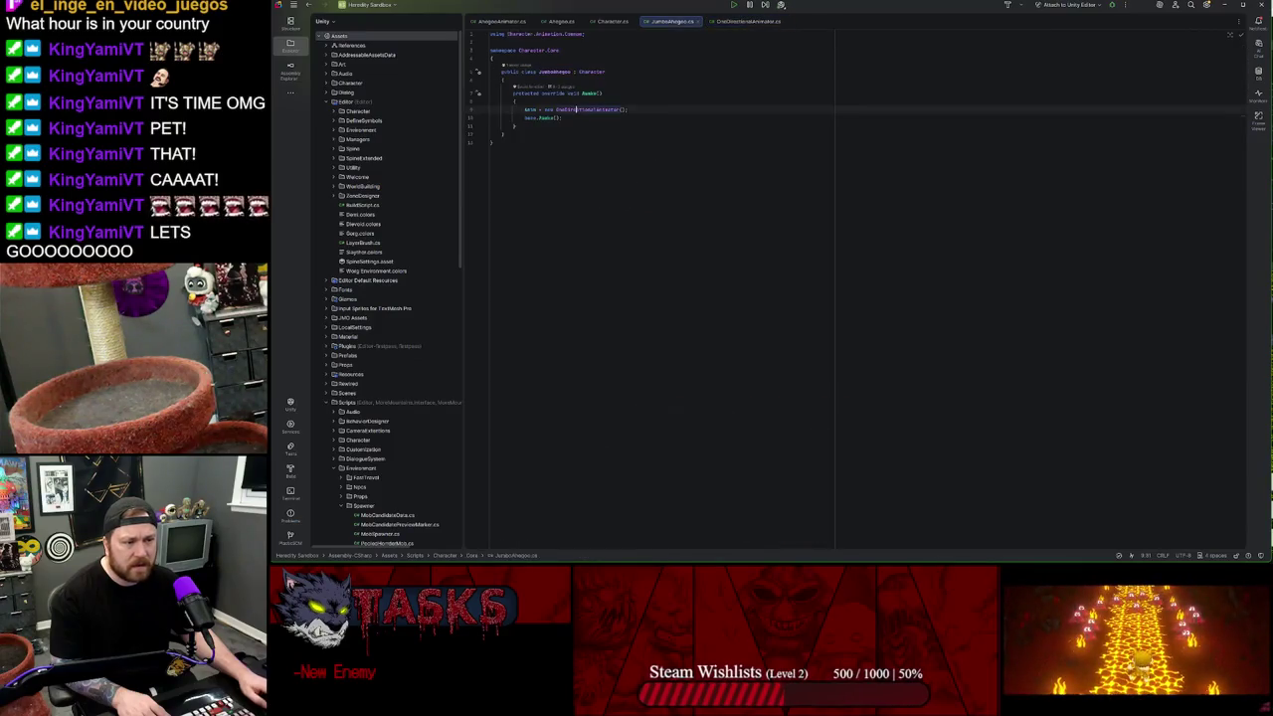
click(744, 21)
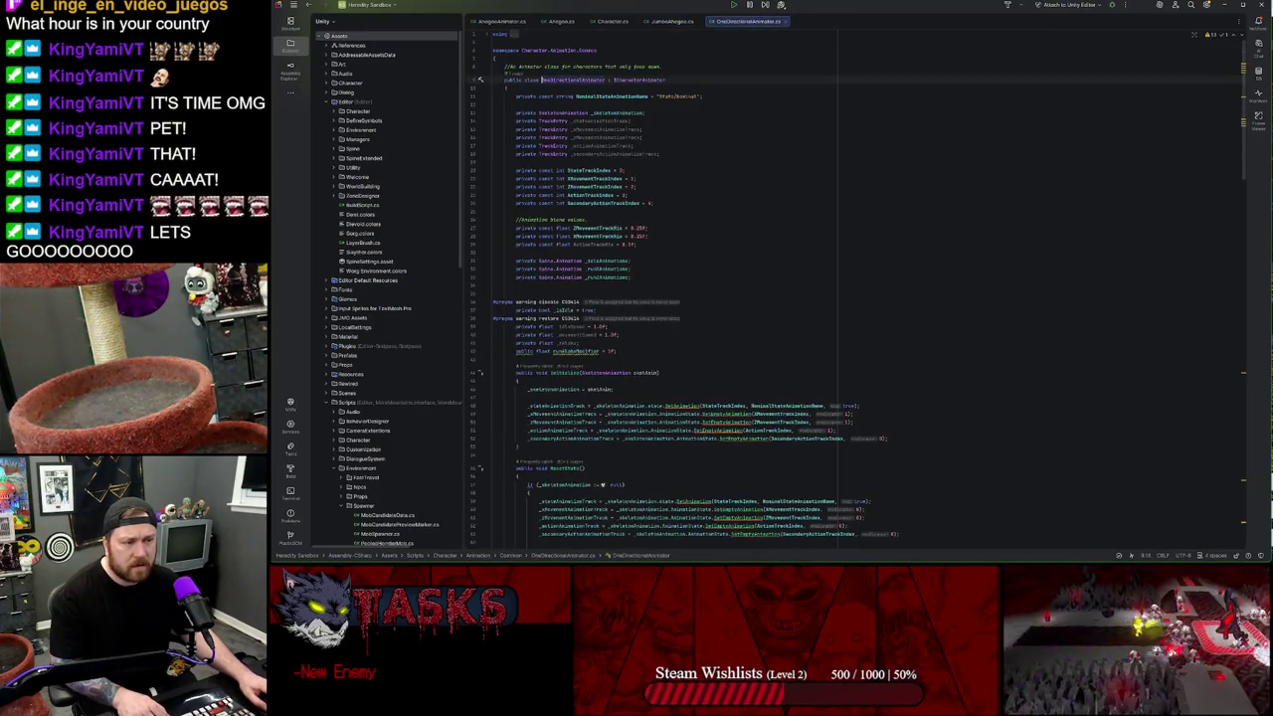
ctrl+click(617, 81)
ctrl+click(546, 70)
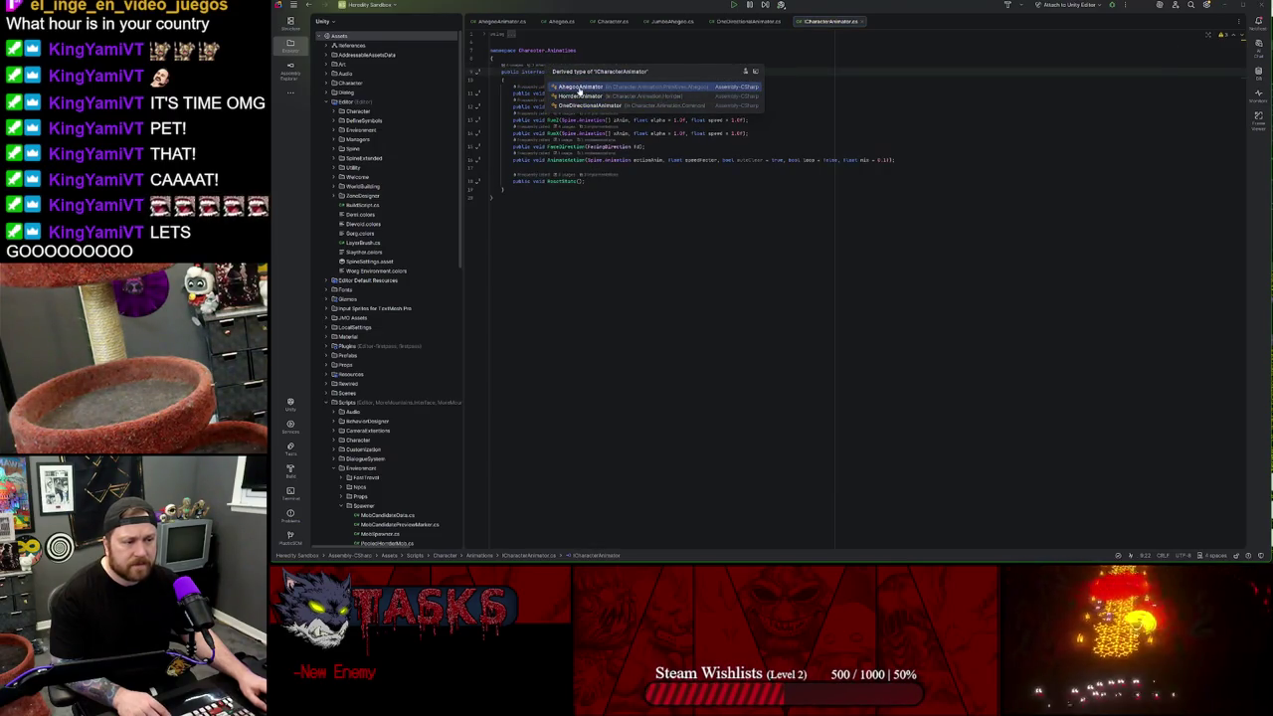
click(491, 196)
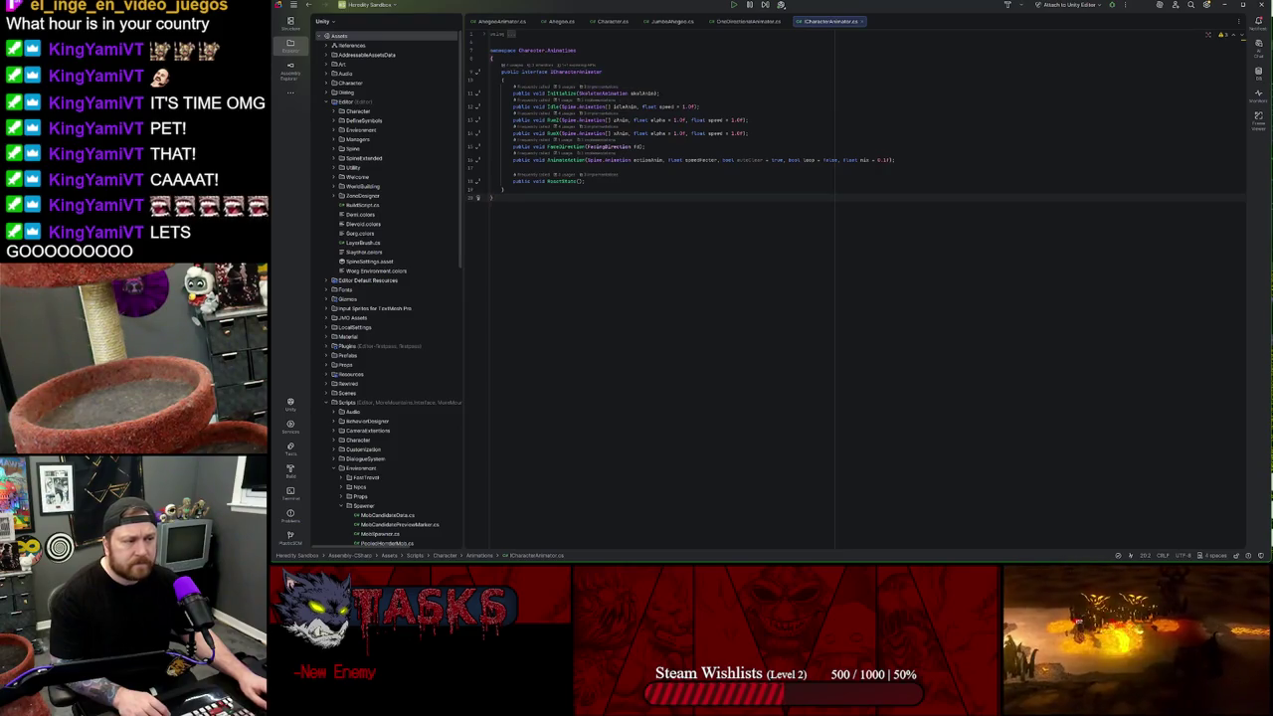
Step: Highlight _runAnimations usages in OneDirectionalAnimator's Run methods, then return to ICharacterAnimator.cs
click(733, 23)
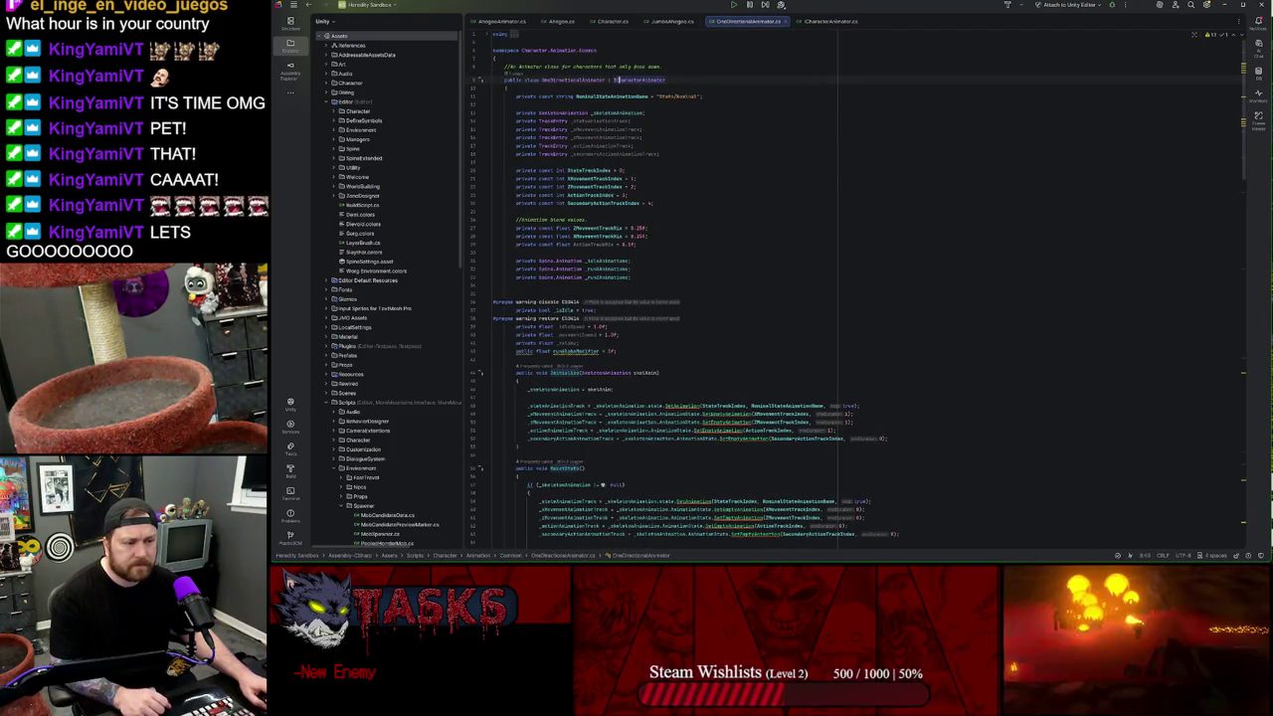
scroll(696, 299, down, 10)
scroll(696, 299, down, 10)
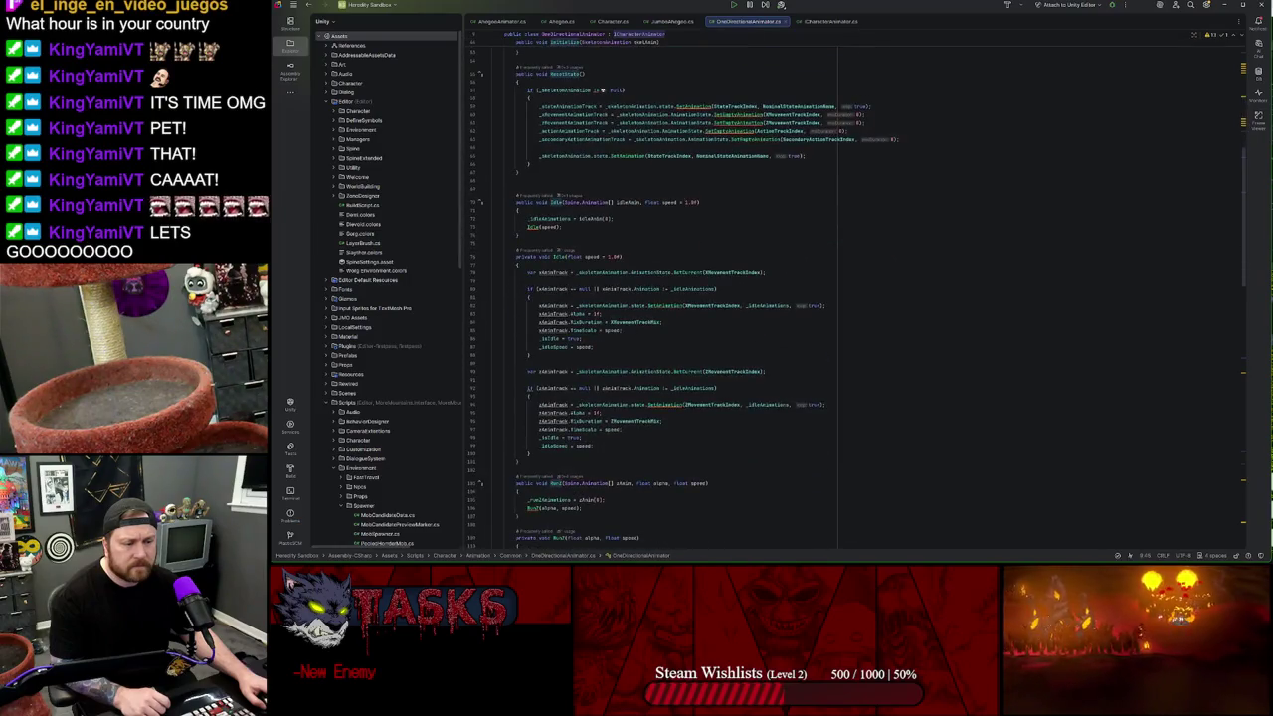
scroll(697, 298, down, 5)
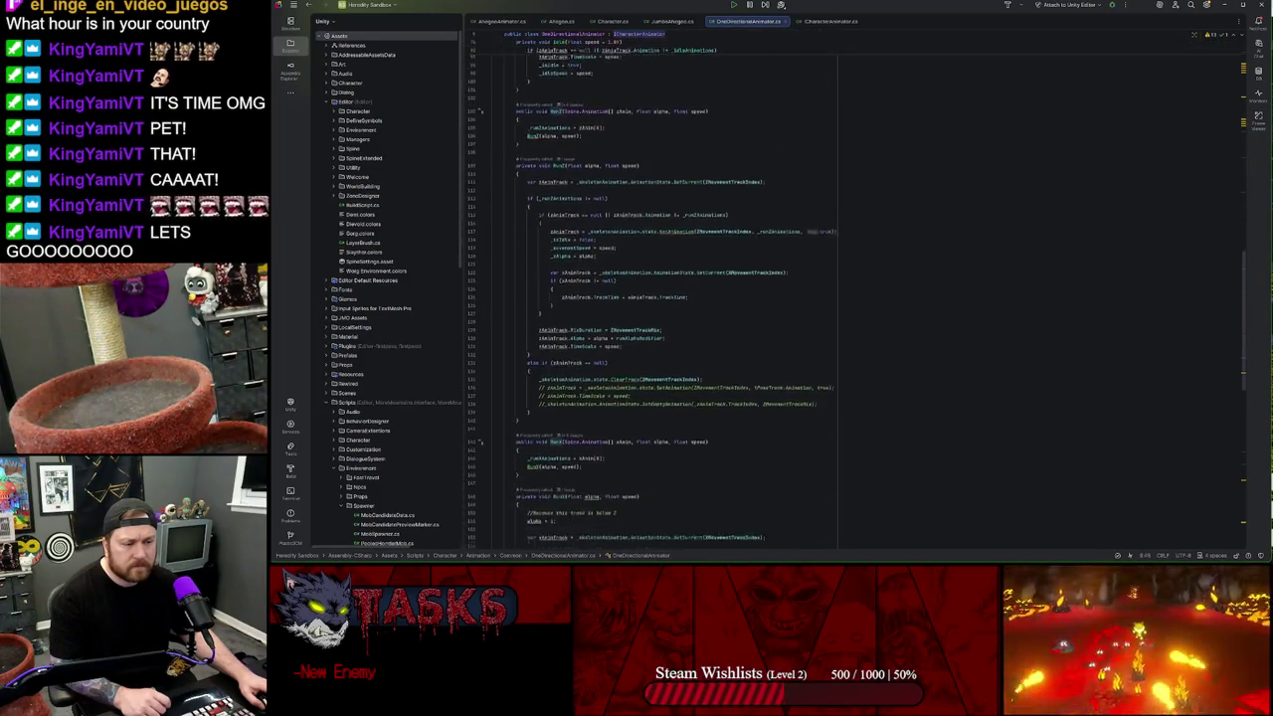
click(529, 88)
click(559, 80)
scroll(653, 299, down, 10)
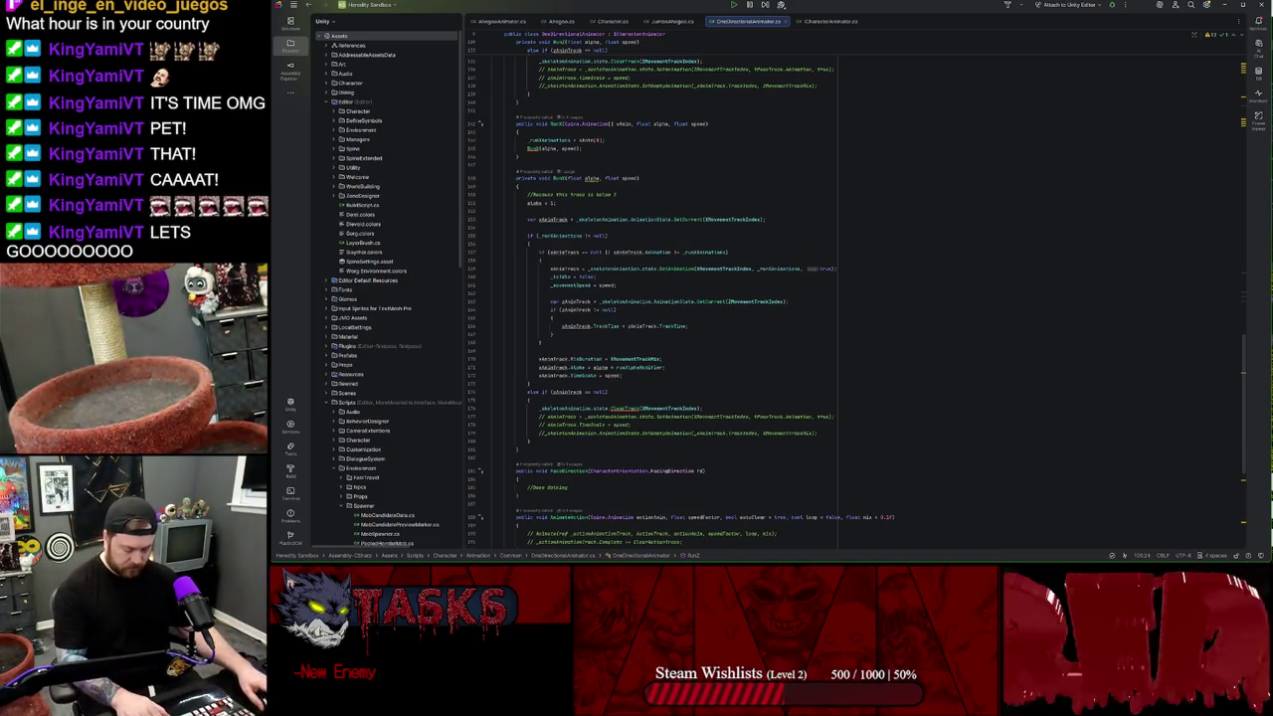
click(826, 20)
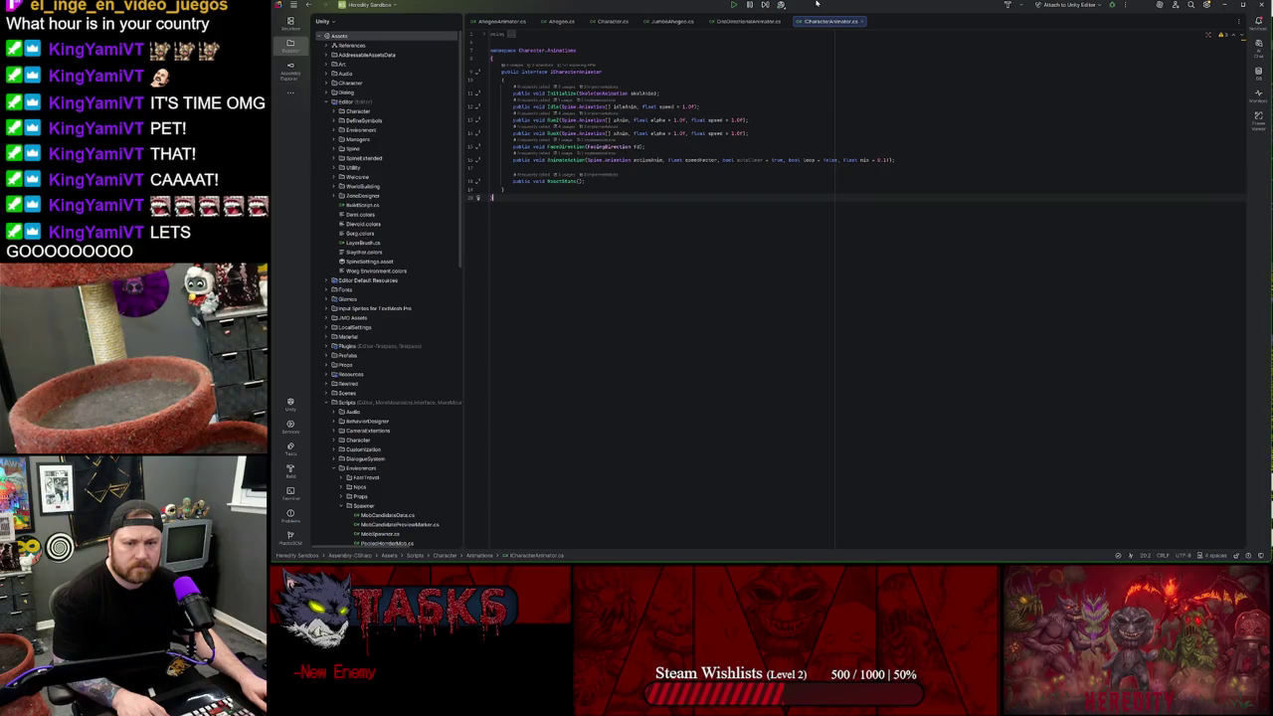
Step: Check the interface method signatures, then revisit JumboAhegao.cs and scroll through OneDirectionalAnimator.cs
click(748, 119)
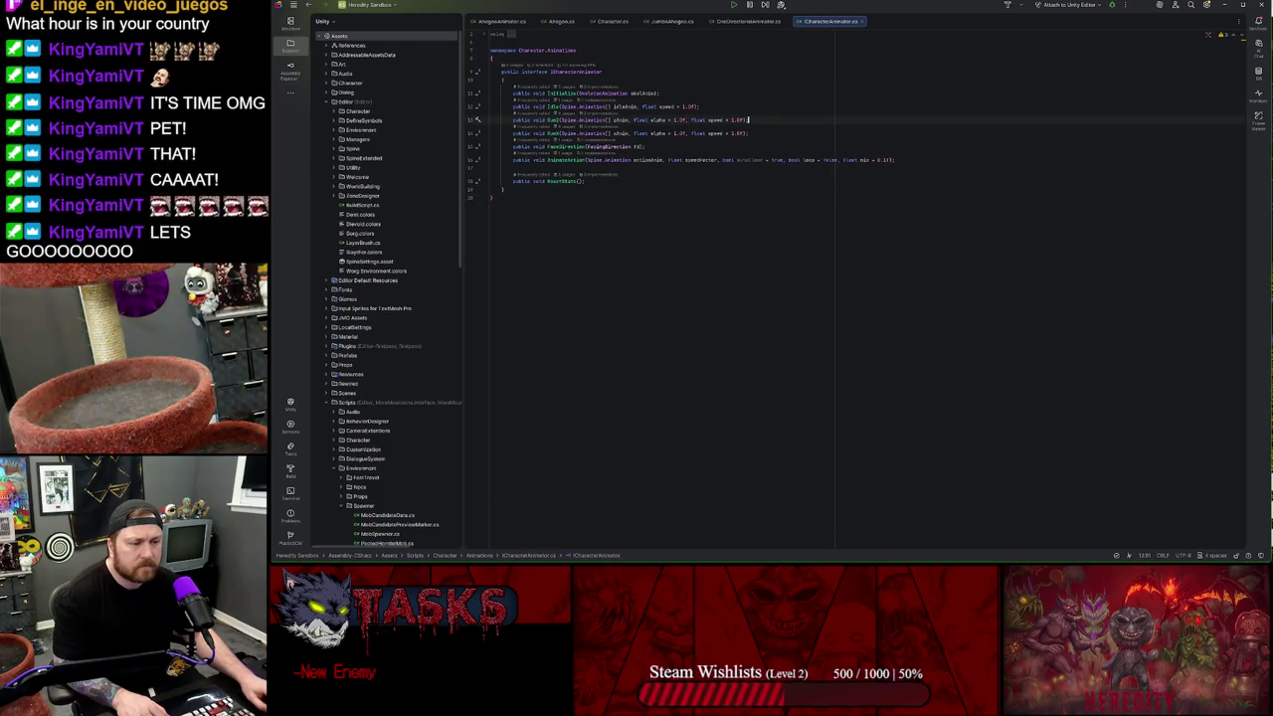
click(895, 159)
click(754, 21)
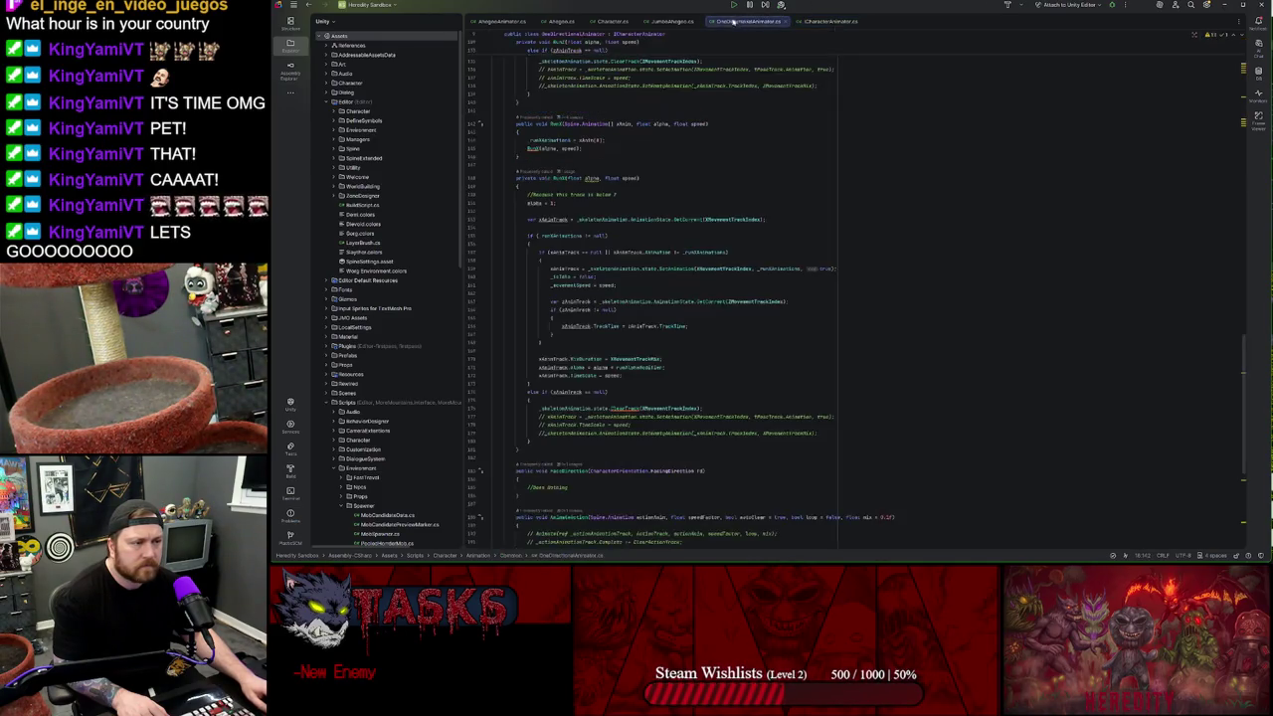
click(671, 21)
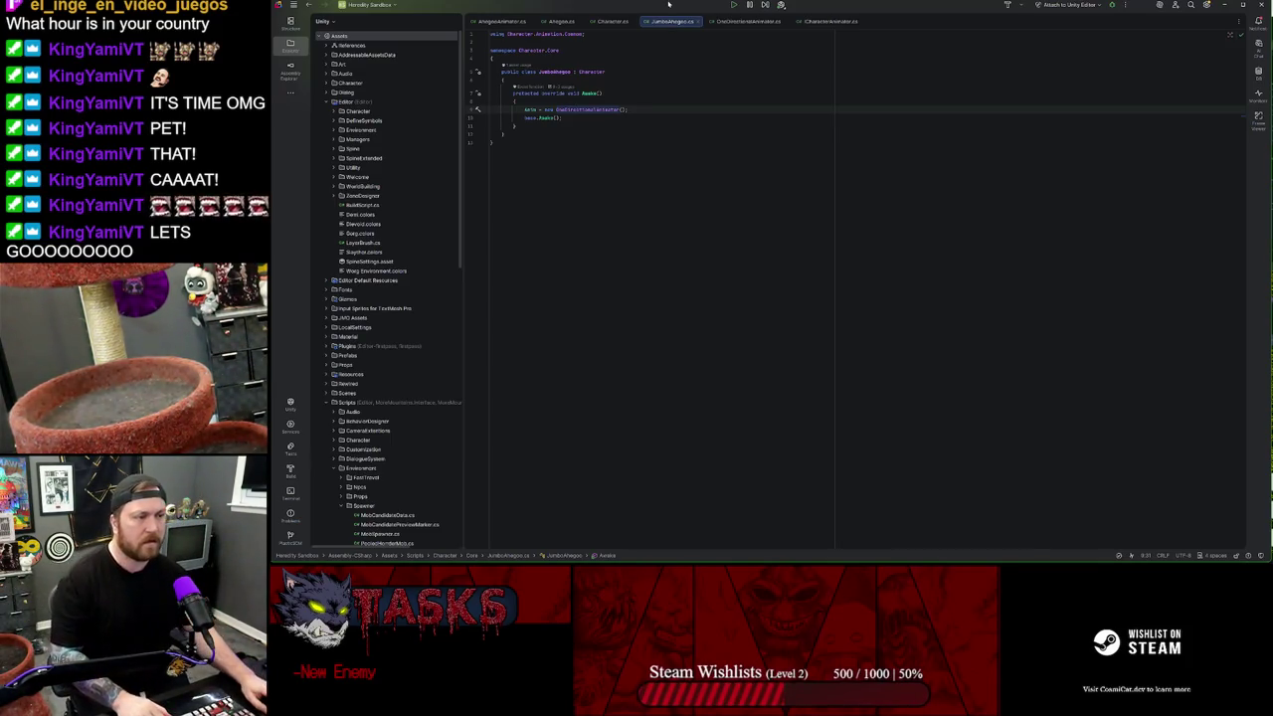
click(746, 21)
scroll(855, 298, down, 4)
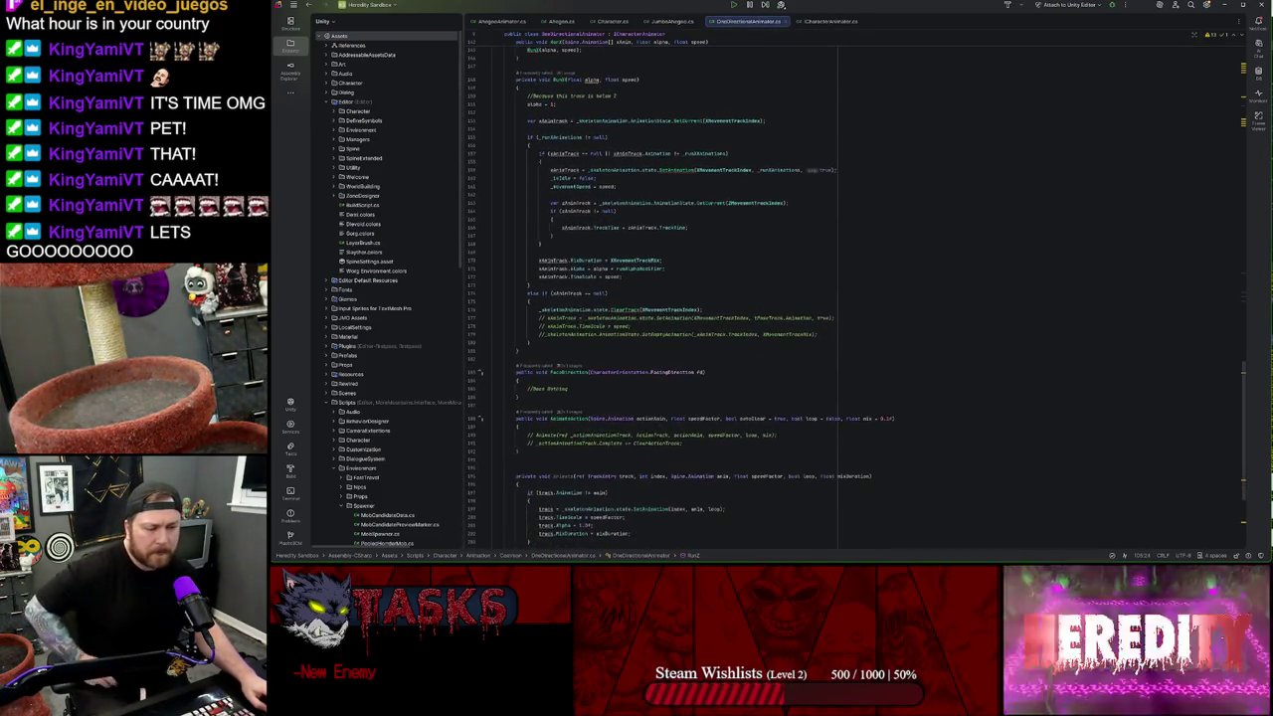
scroll(855, 298, down, 5)
scroll(855, 299, down, 2)
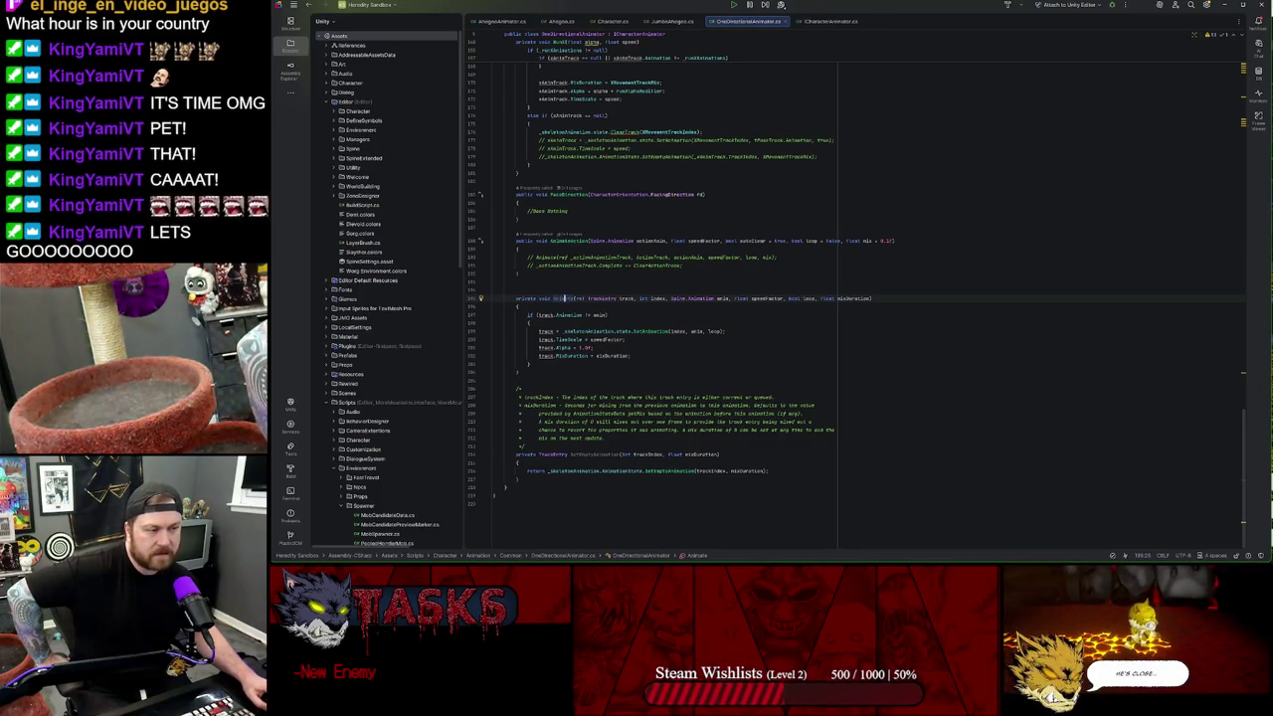
scroll(564, 298, up, 15)
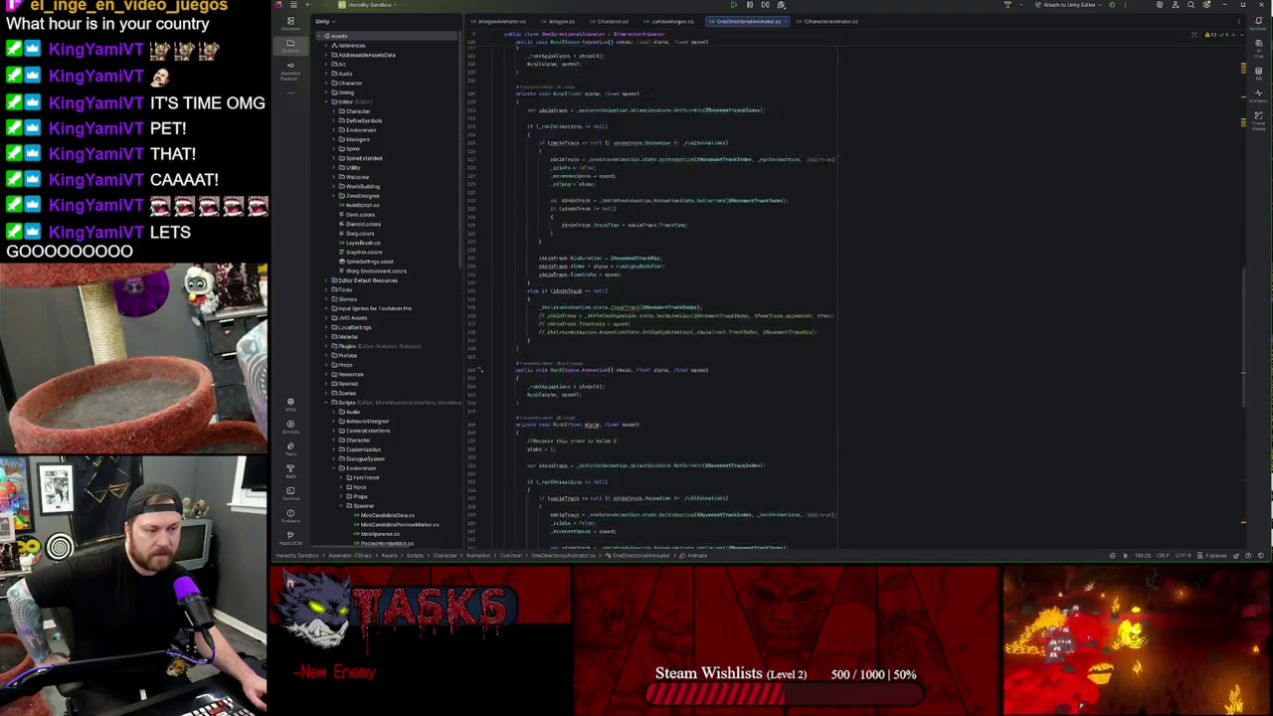
scroll(696, 298, up, 15)
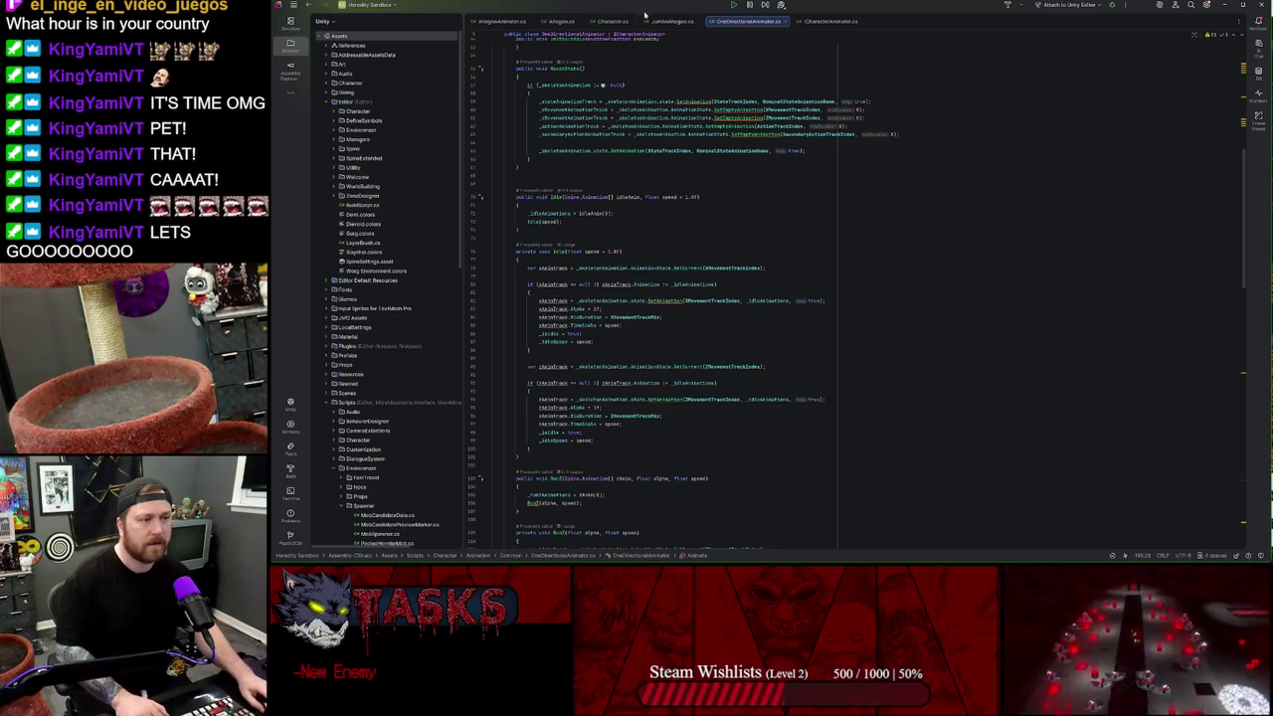
Step: Open Character.cs and list its derived classes Ahegoo, Monster and JumboAhegoo
click(821, 21)
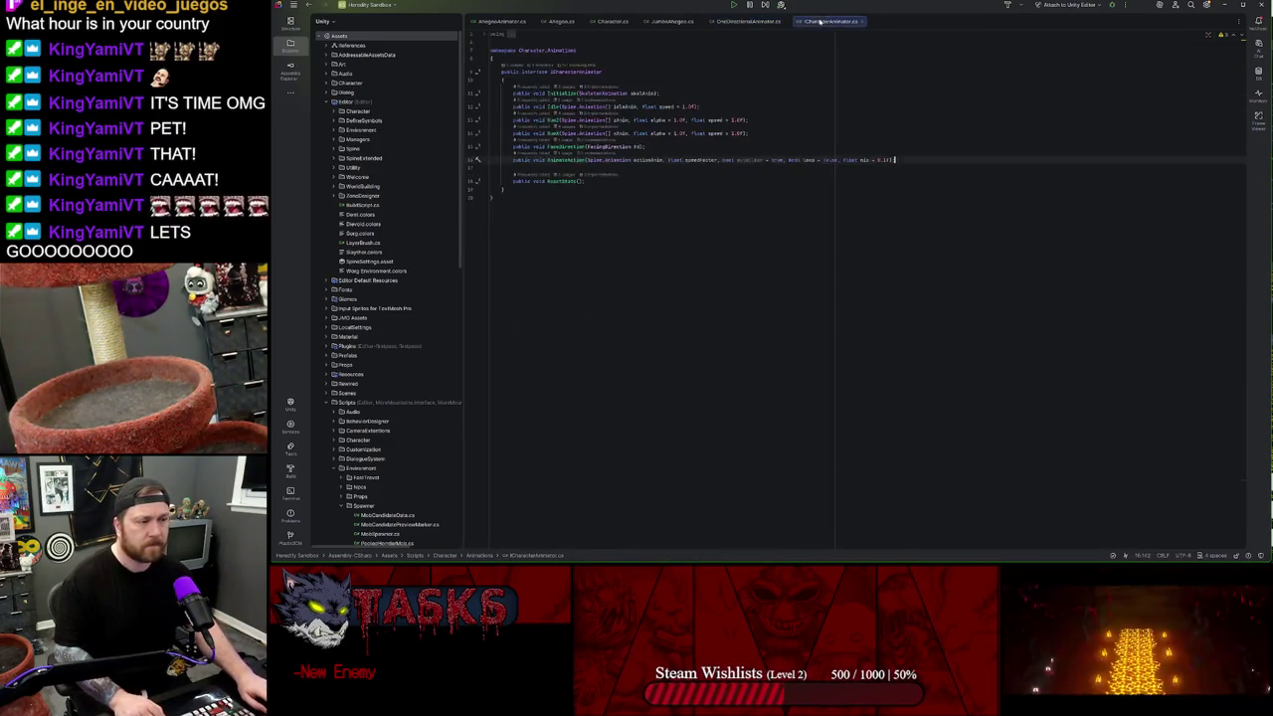
click(611, 21)
click(584, 99)
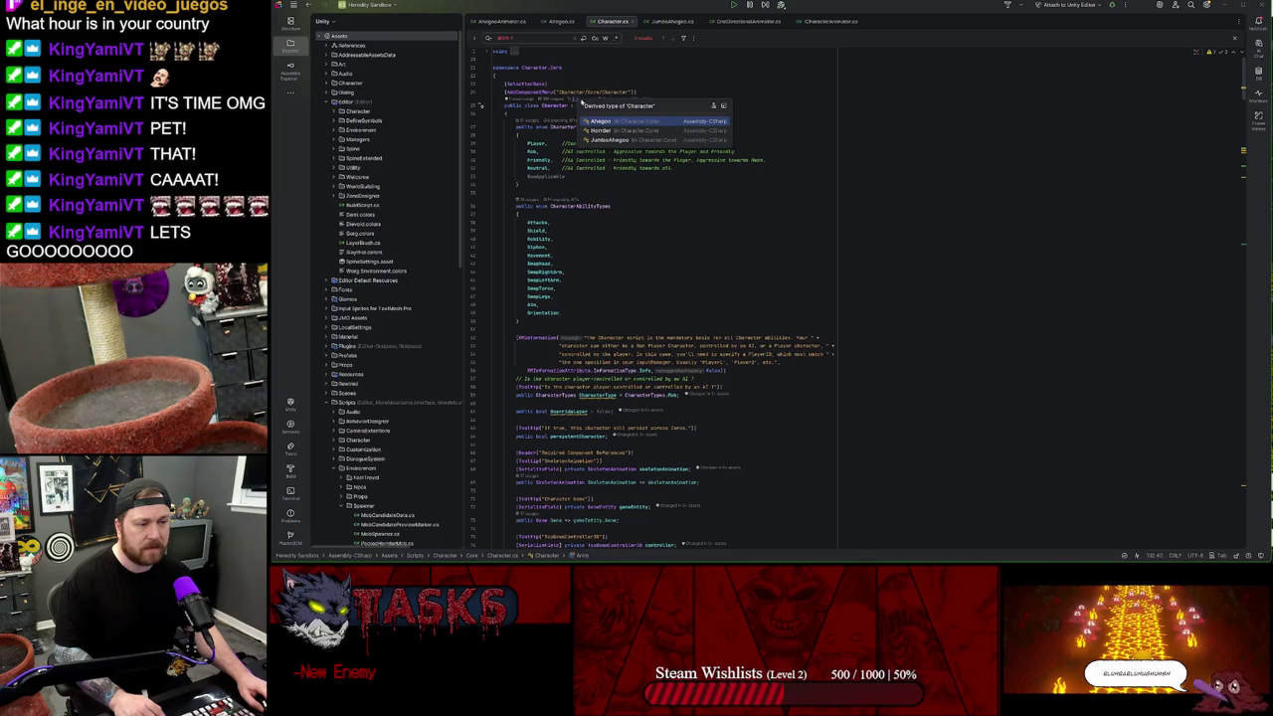